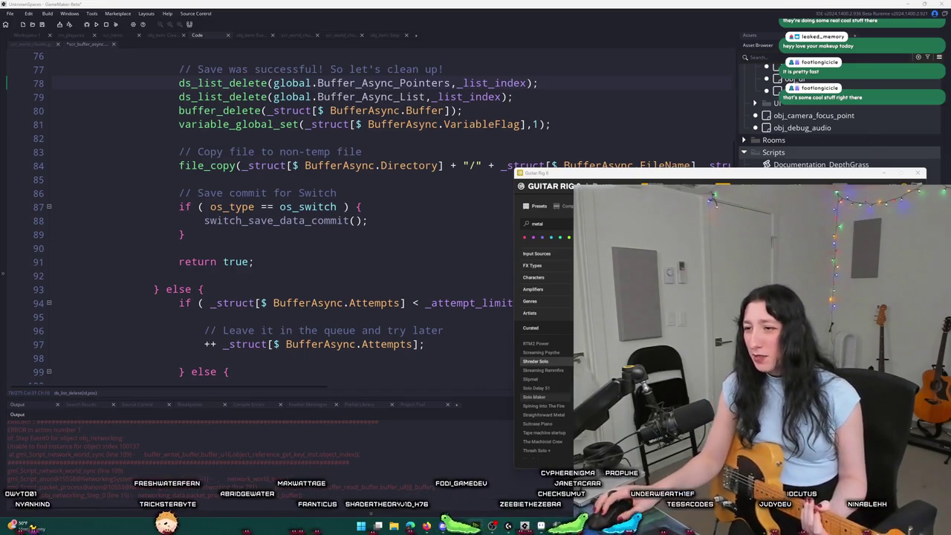
Step: Load the Thrash Solo preset in Guitar Rig 6, then close the Guitar Rig window
scroll(547, 394, "down", 2)
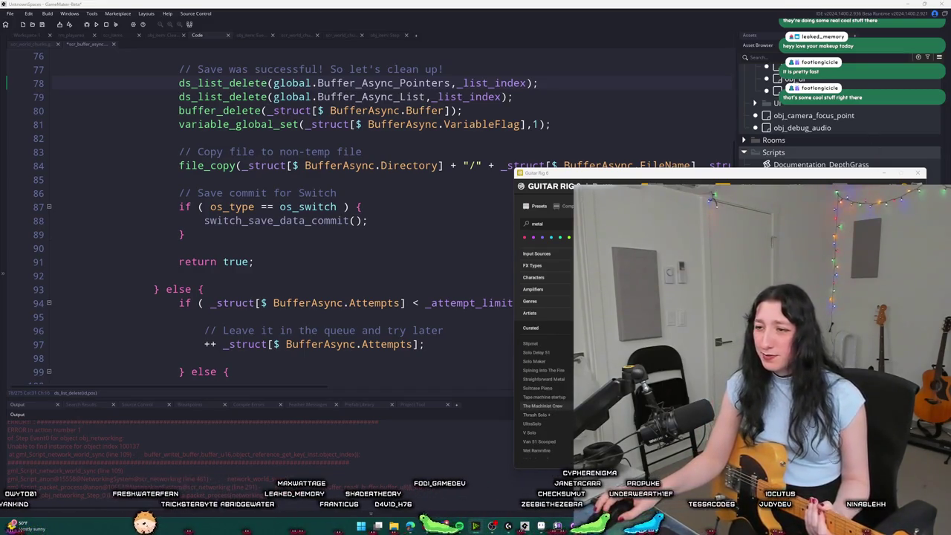
left_click(562, 417)
scroll(564, 418, "down", 1)
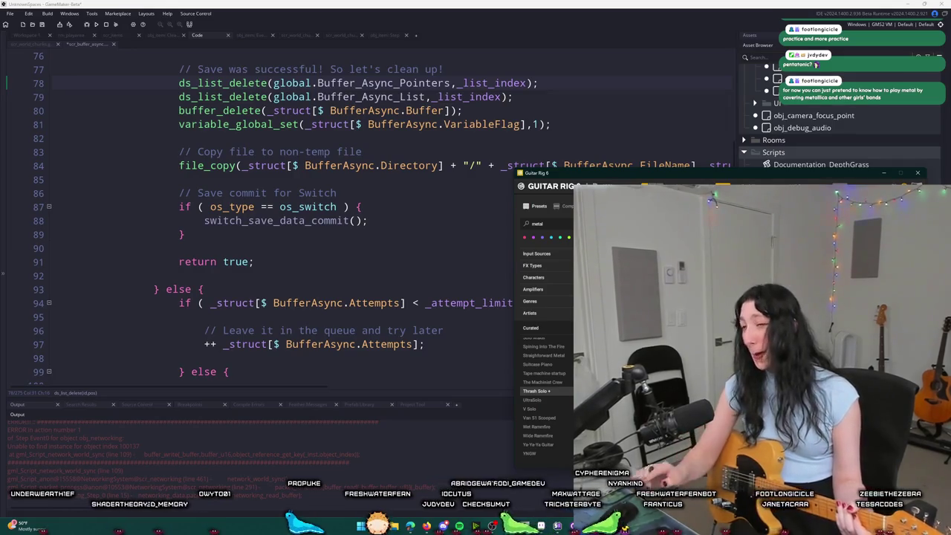
left_click(917, 174)
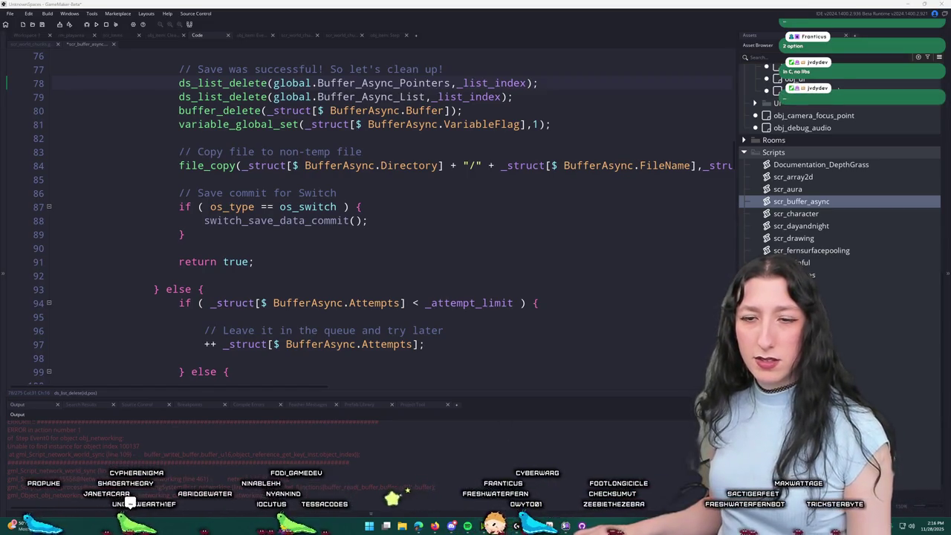
Step: Scroll to the top of scr_buffer_async, then bring the Bring Me Hope project to the front
scroll(525, 112, "up", 3)
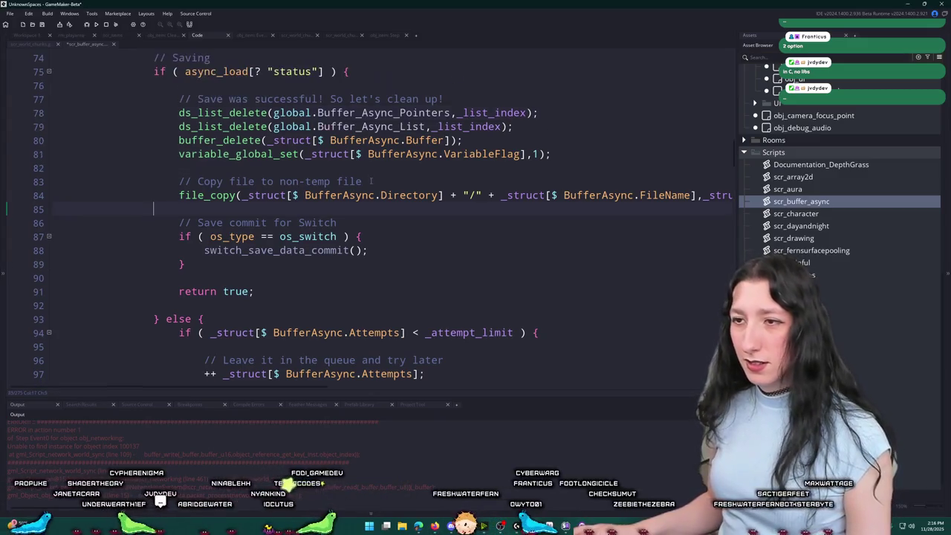
scroll(525, 112, "up", 2)
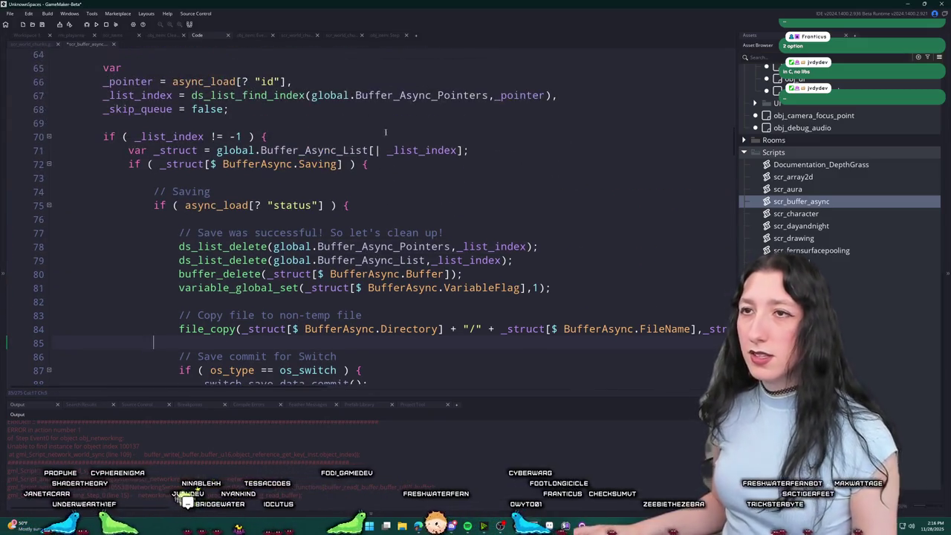
scroll(403, 113, "up", 1)
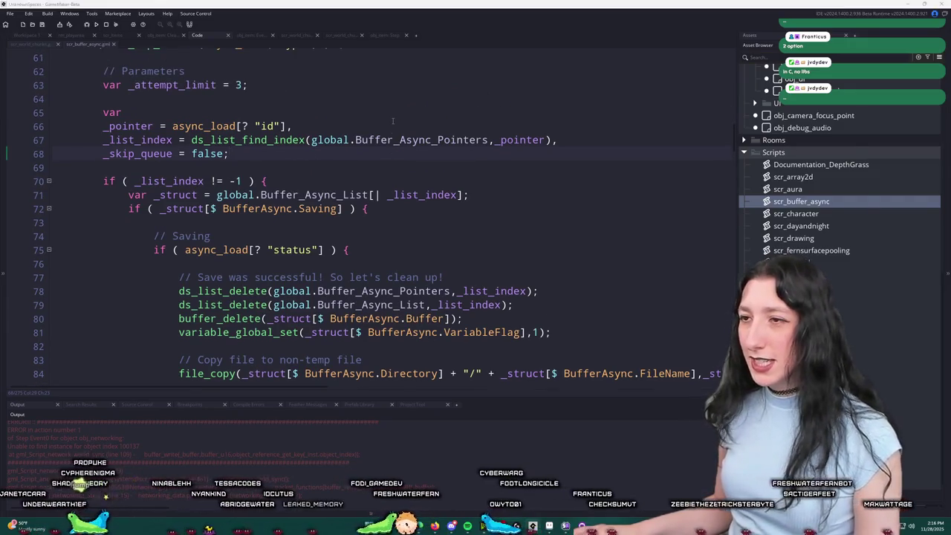
key("alt+Tab")
left_click(201, 308)
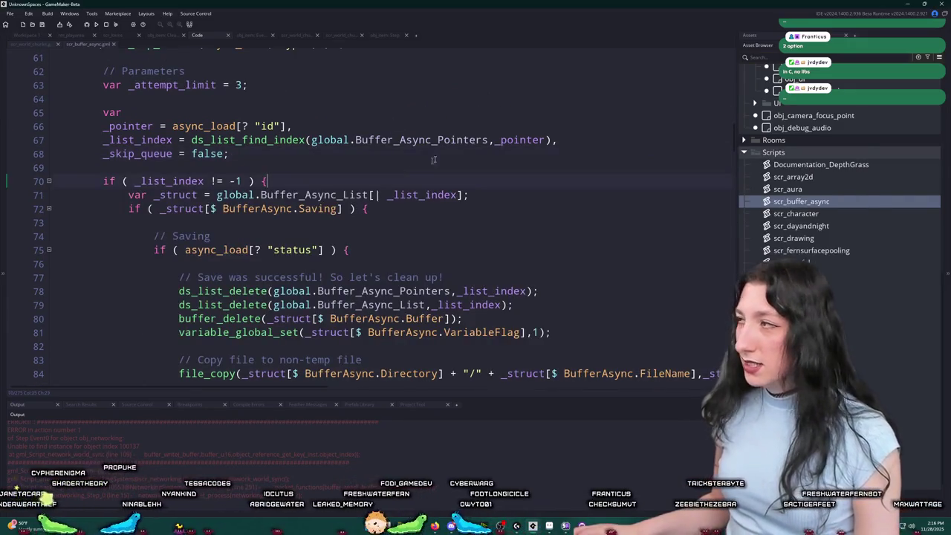
scroll(429, 172, "up", 2)
key("ctrl+t")
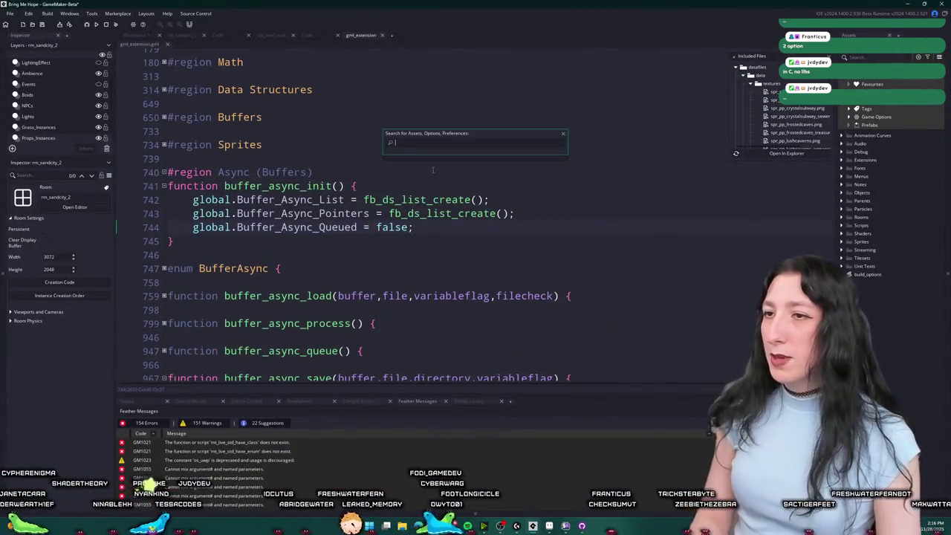
Step: Expand the Buffers region of gml_extension and briefly search assets for 'gui'
left_click(163, 117)
scroll(295, 236, "down", 5)
key("ctrl+t")
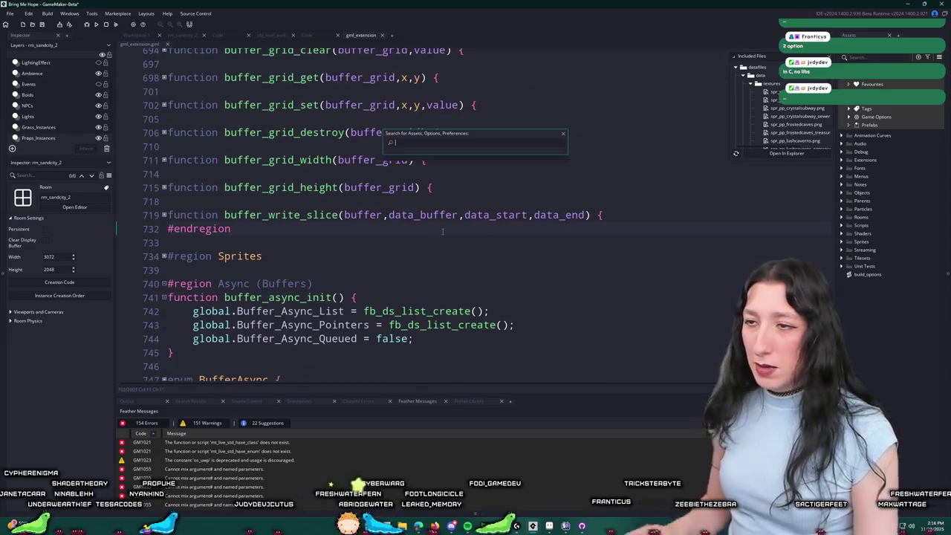
type("obj_gu")
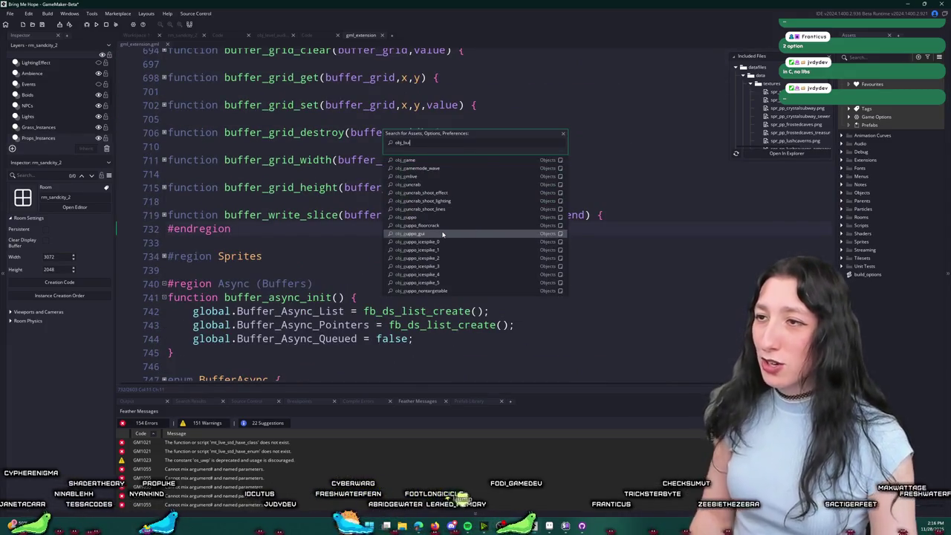
type("i")
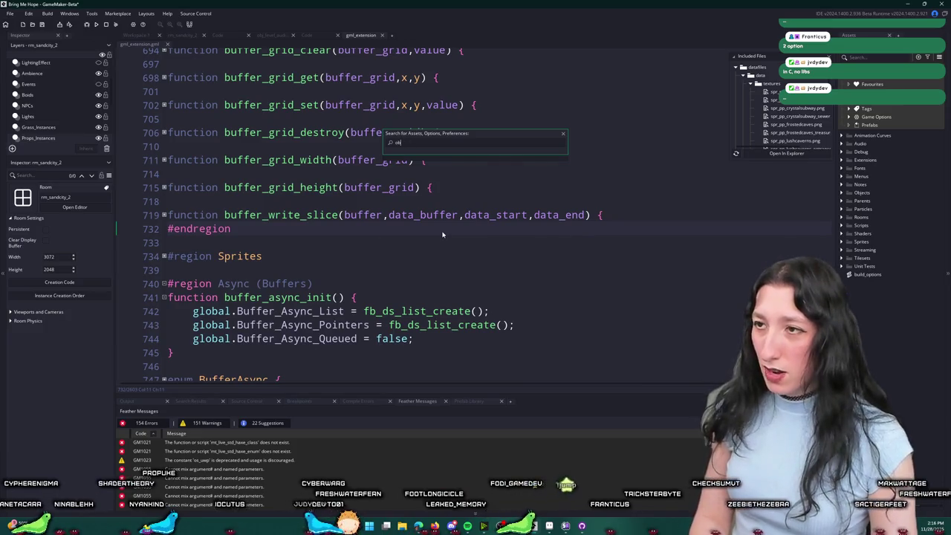
key("Escape")
scroll(442, 235, "down", 8)
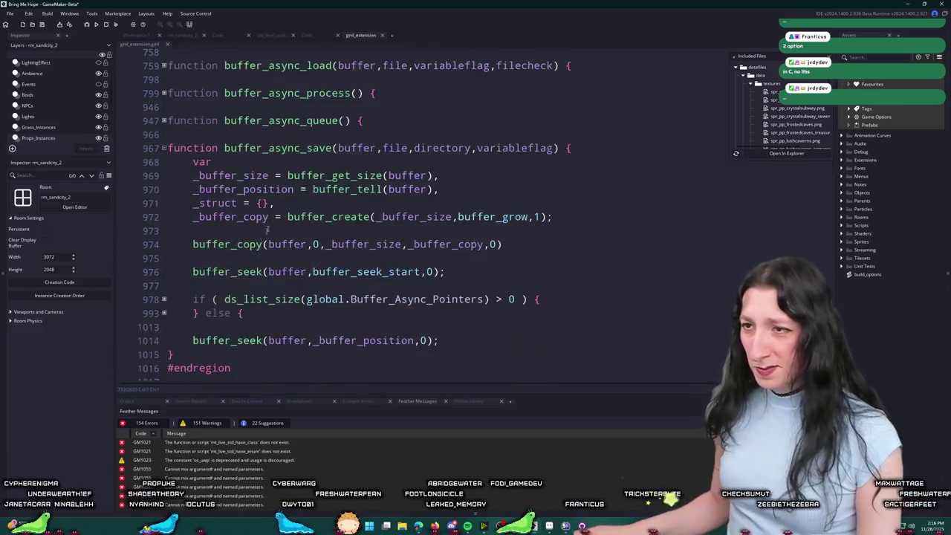
scroll(262, 238, "up", 1)
Step: Search the project for buffer_async_process, open obj_game's calling event, and return to UnknownSpaces
double_click(302, 138)
key("ctrl+shift+f")
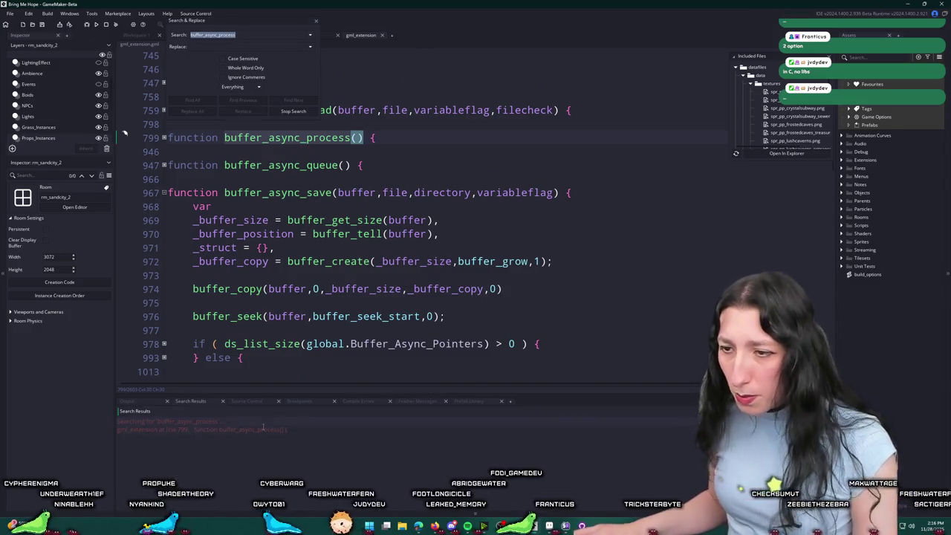
double_click(262, 437)
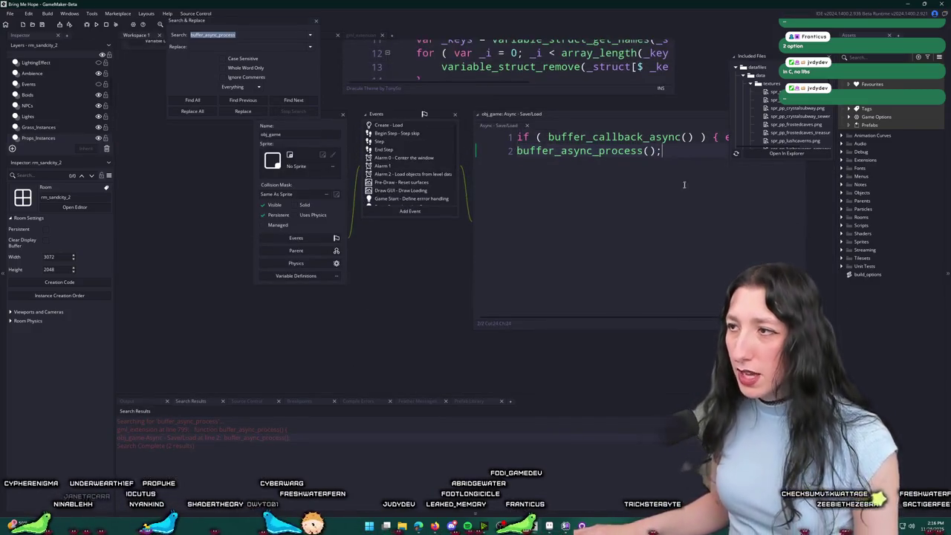
key("alt+Tab")
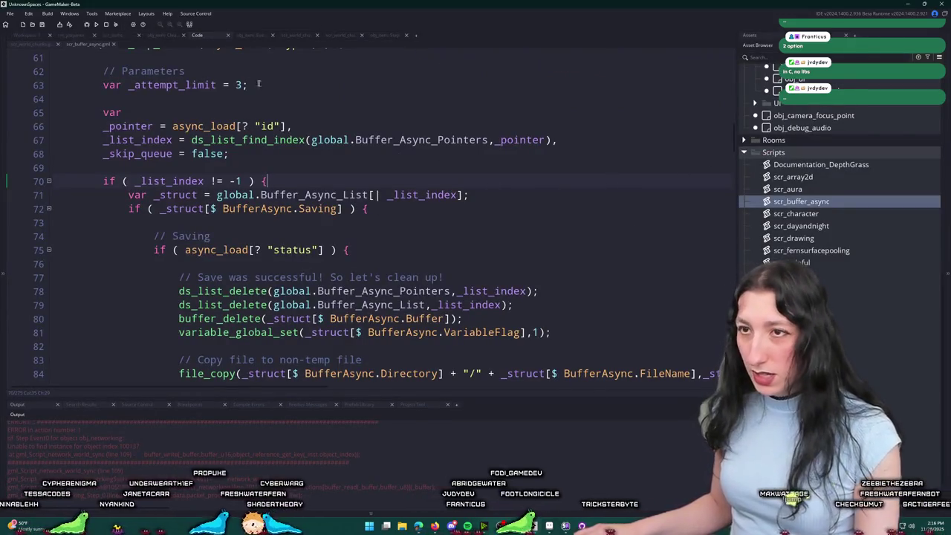
Step: Create a new object in the System folder and name it obj_async
key("ctrl+t")
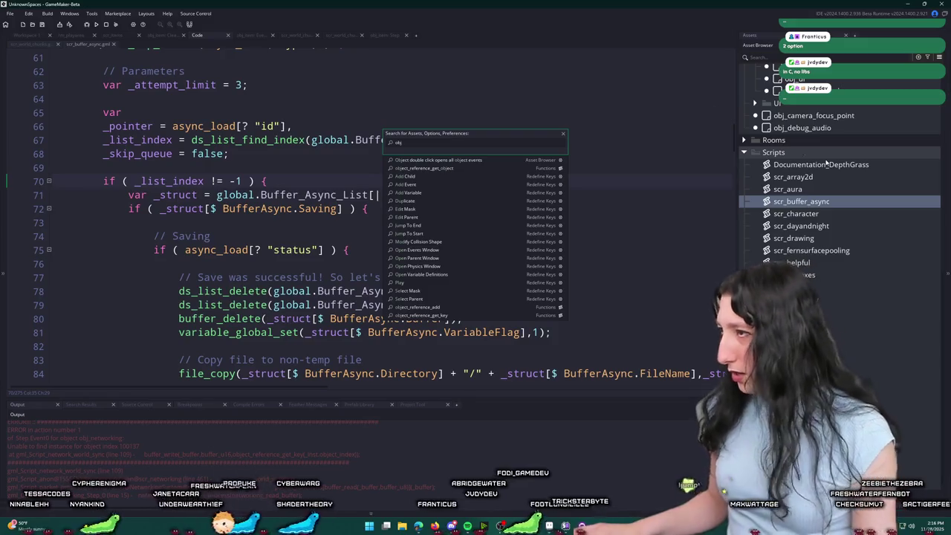
scroll(750, 147, "up", 10)
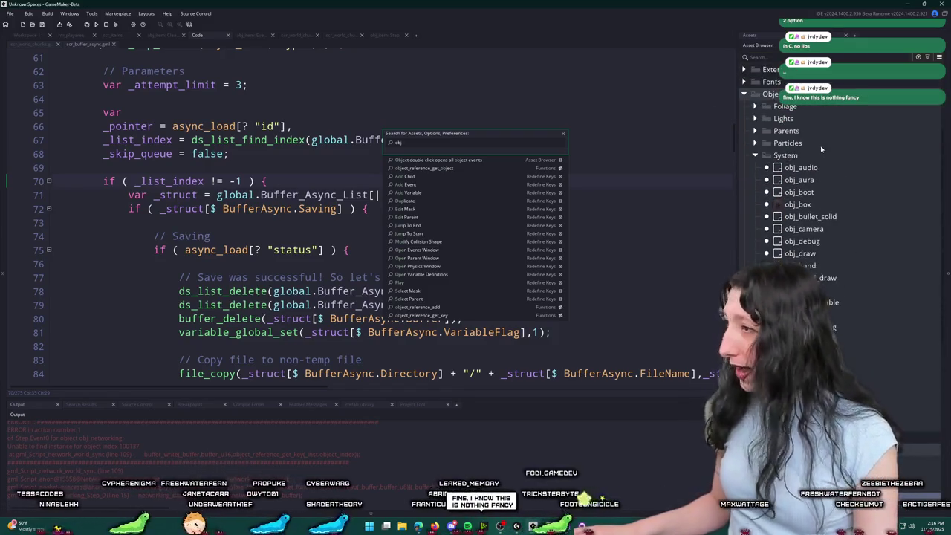
right_click(801, 155)
mouse_move(855, 162)
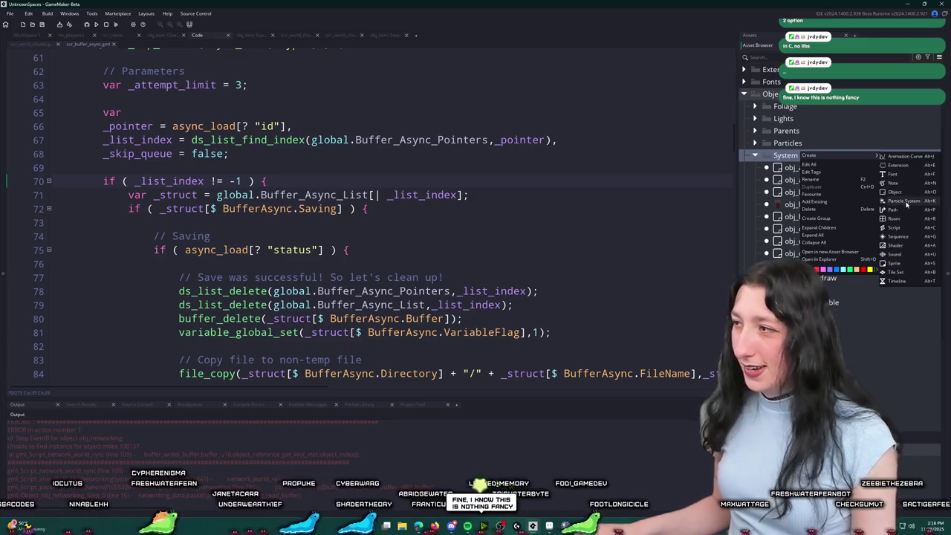
left_click(906, 197)
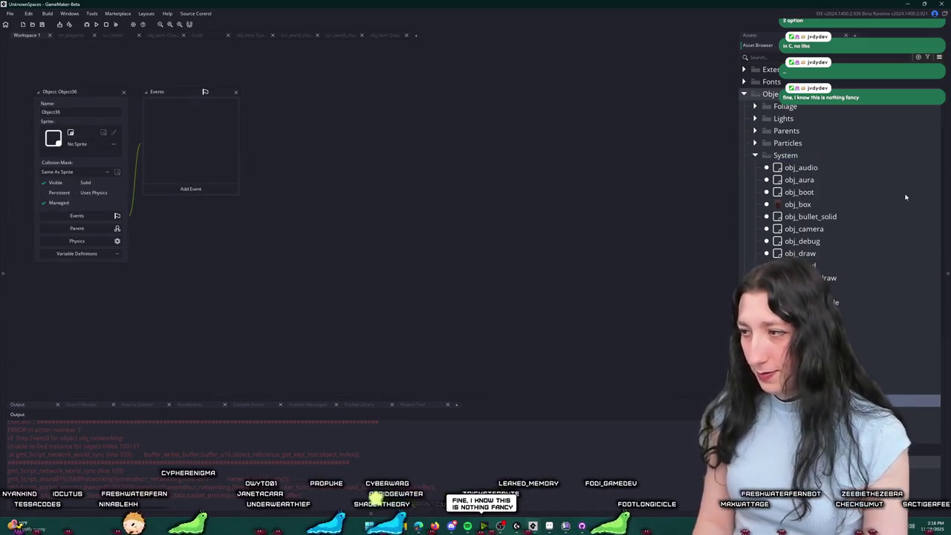
key("Return")
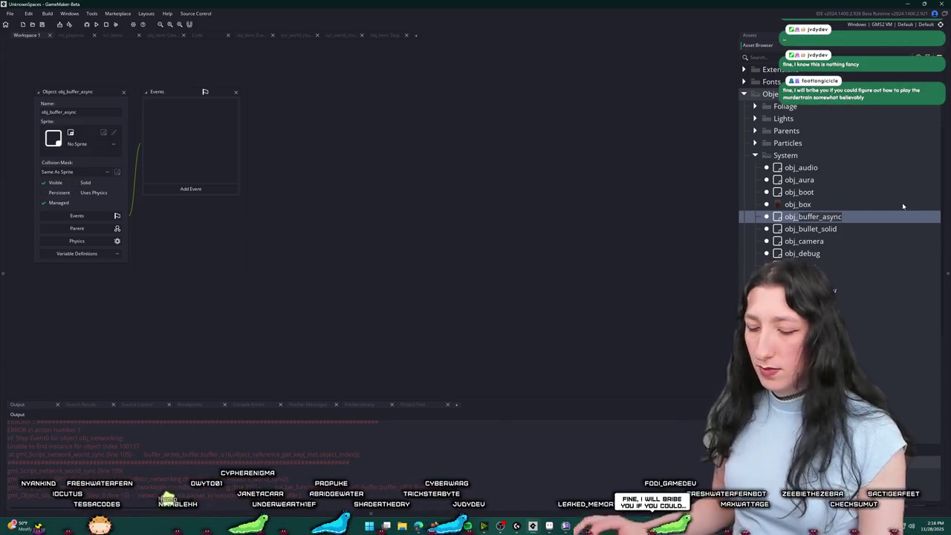
type("nc")
key("Return")
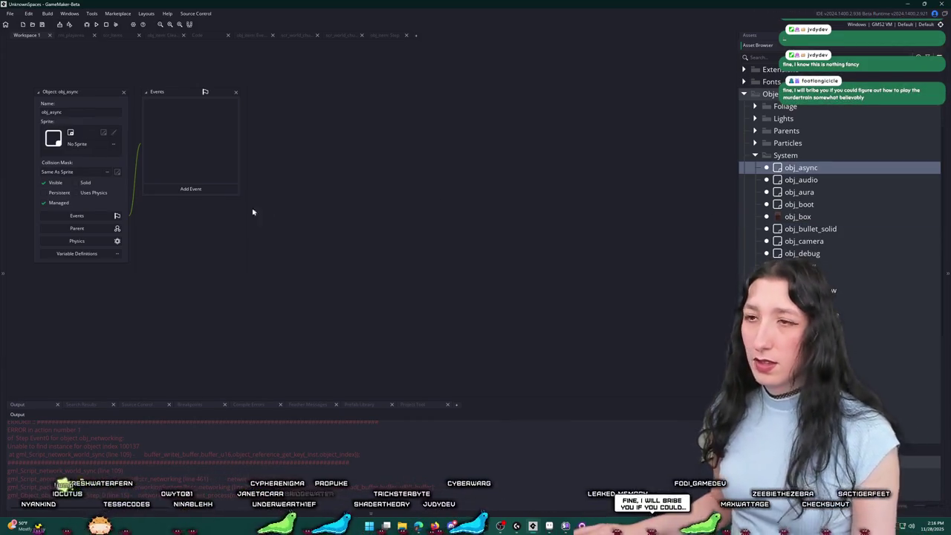
Step: Add an Async - Save/Load event to obj_async containing the pasted buffer_async_process handler
left_click(218, 190)
mouse_move(239, 310)
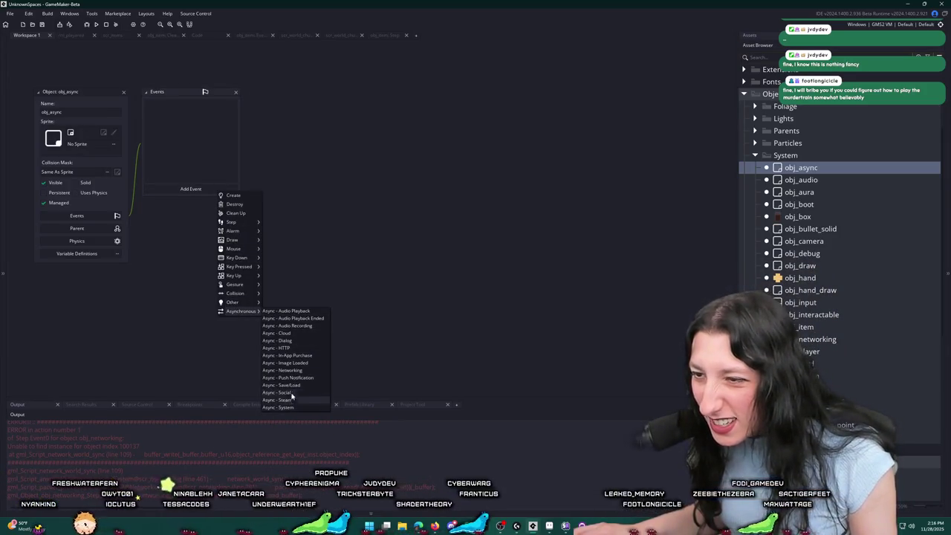
left_click(282, 385)
type("if ( buffer_callback_async() ) { exit; } buffer_async_process();")
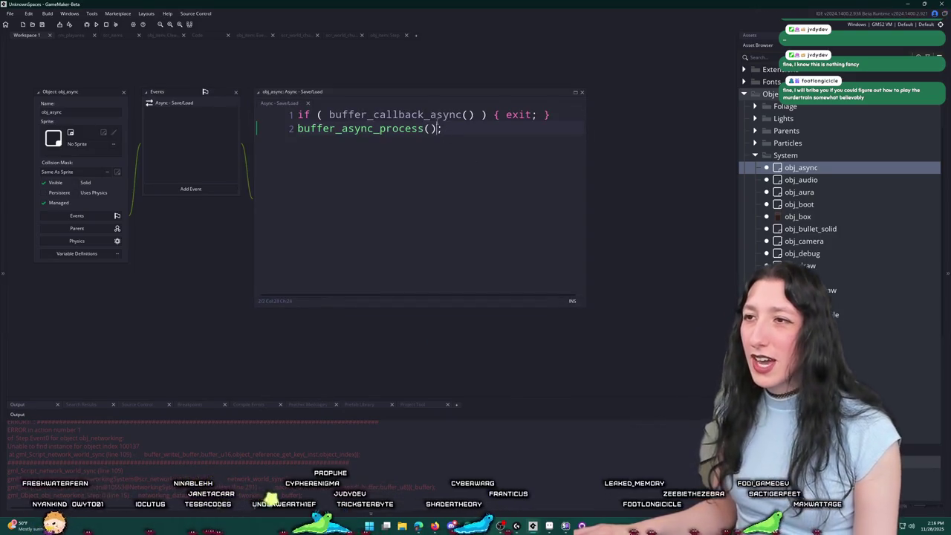
key("alt+Tab")
key("ctrl+t")
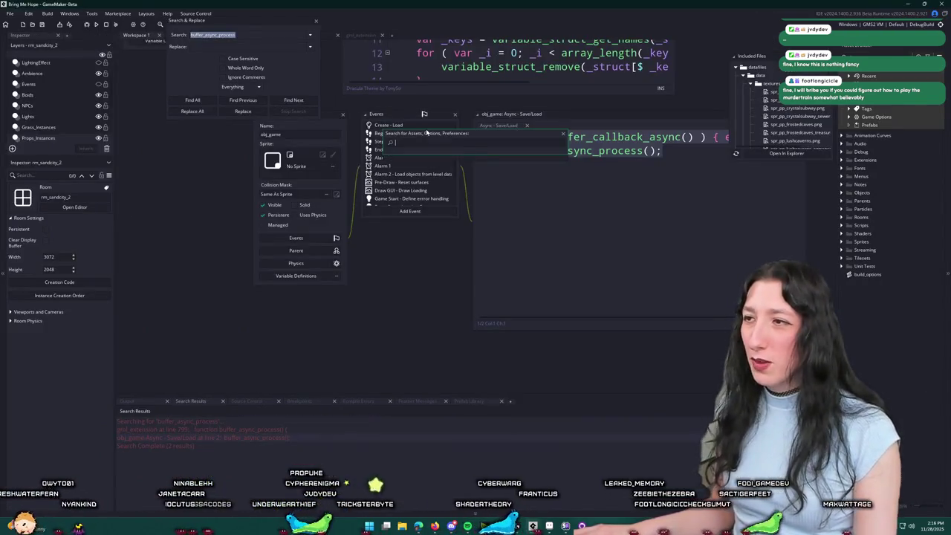
Step: In Bring Me Hope, jump to the buffer_callback_async definition and close the search
key("ctrl+v")
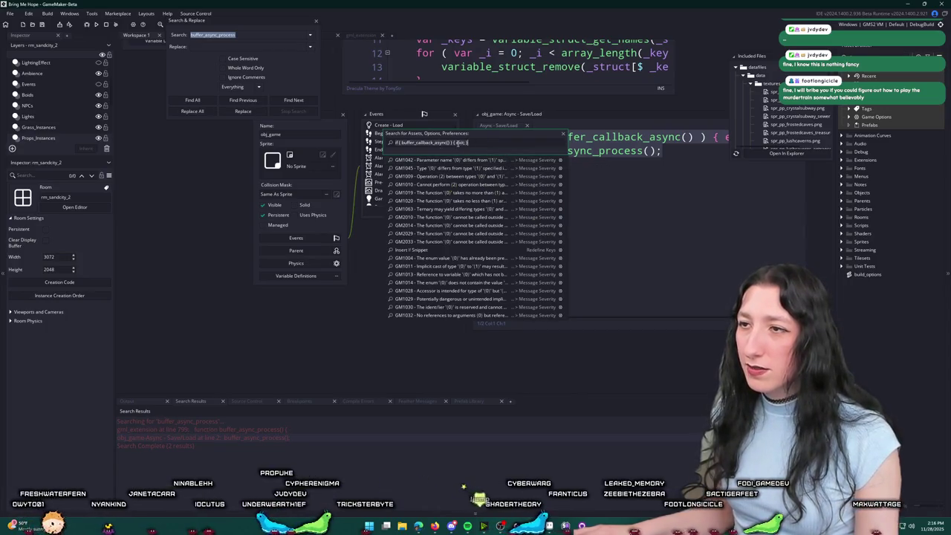
type("buffer_callback_async")
key("Return")
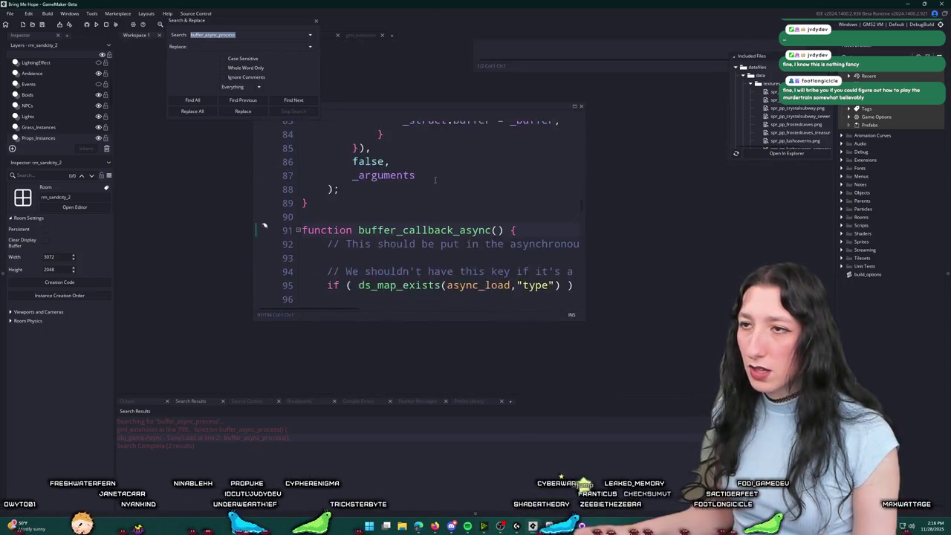
scroll(435, 179, "up", 2)
left_click(316, 23)
Step: Dock scr_buffers as a full workspace tab and review its code, including line 9's compression argument
scroll(416, 223, "up", 2)
left_click(416, 249)
scroll(416, 223, "down", 4)
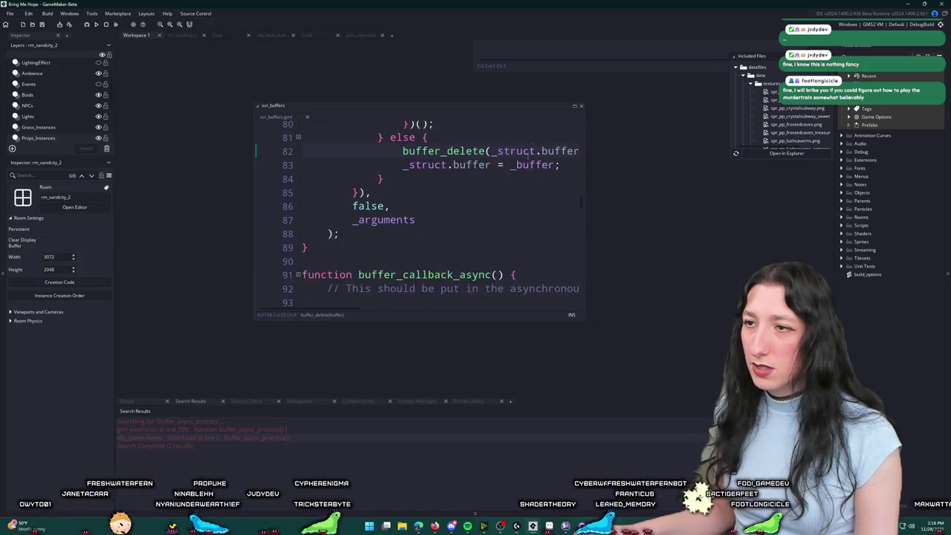
left_click(575, 108)
scroll(476, 215, "up", 20)
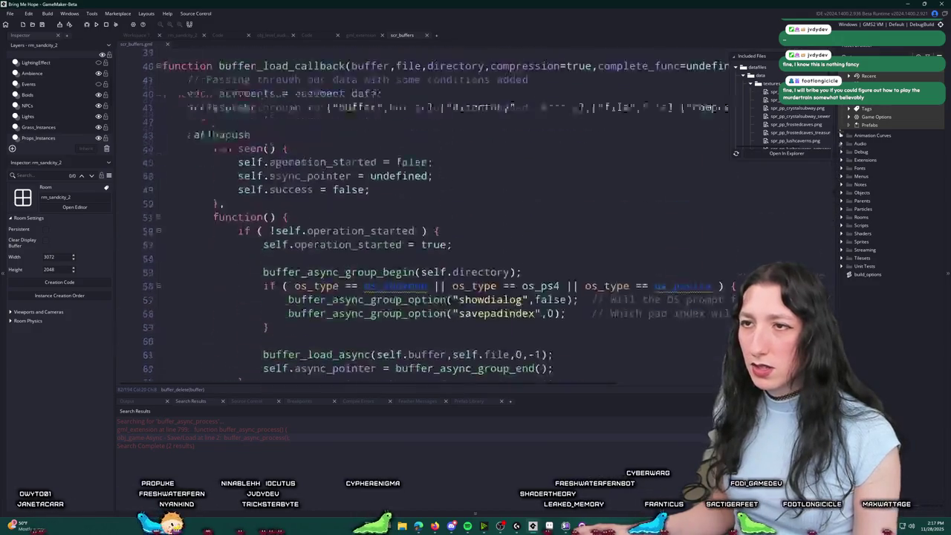
scroll(475, 216, "up", 5)
scroll(825, 170, "down", 20)
scroll(416, 215, "up", 5)
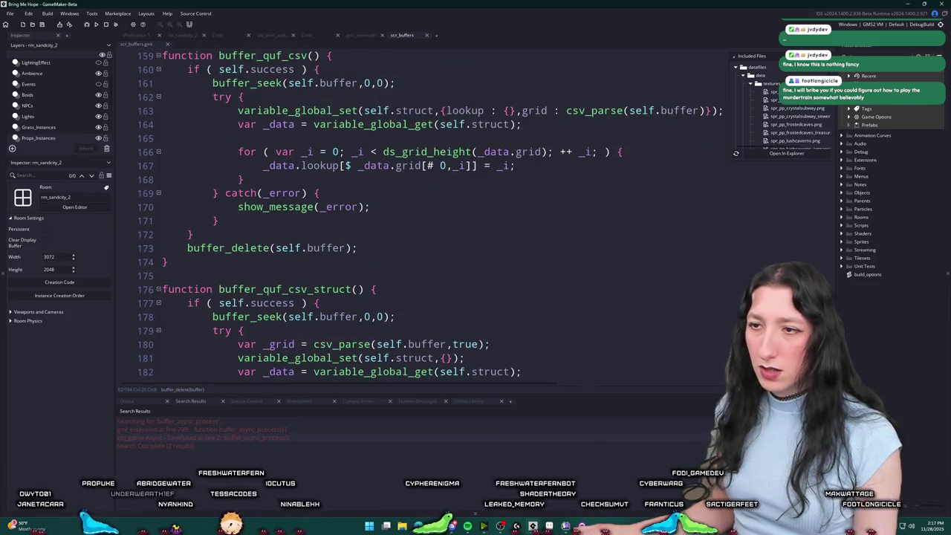
scroll(416, 216, "down", 2)
scroll(416, 215, "up", 6)
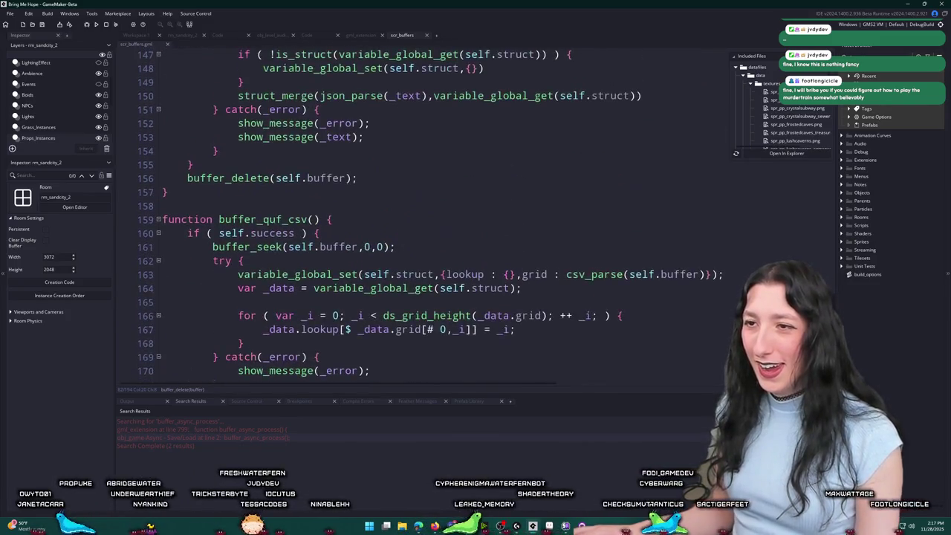
scroll(694, 165, "up", 20)
left_click(694, 165)
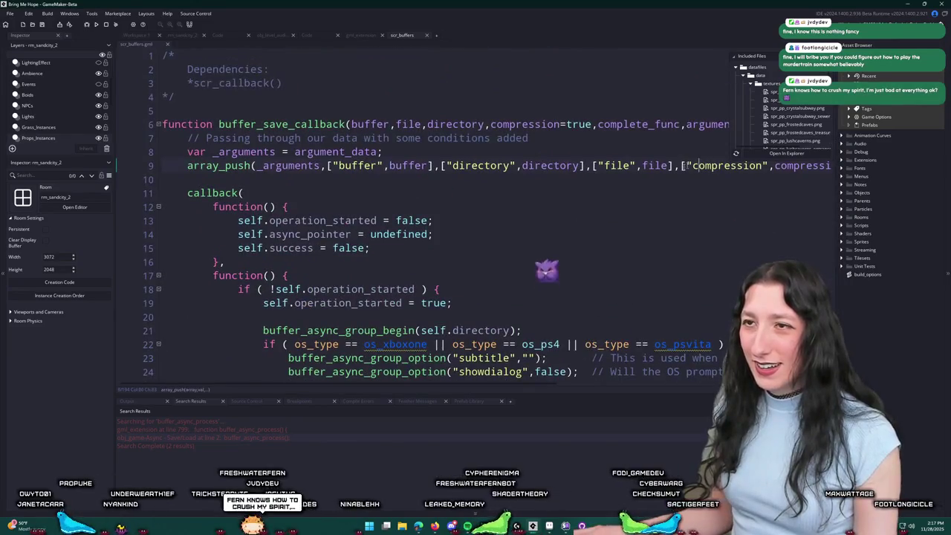
scroll(732, 258, "down", 10)
key("alt+Tab")
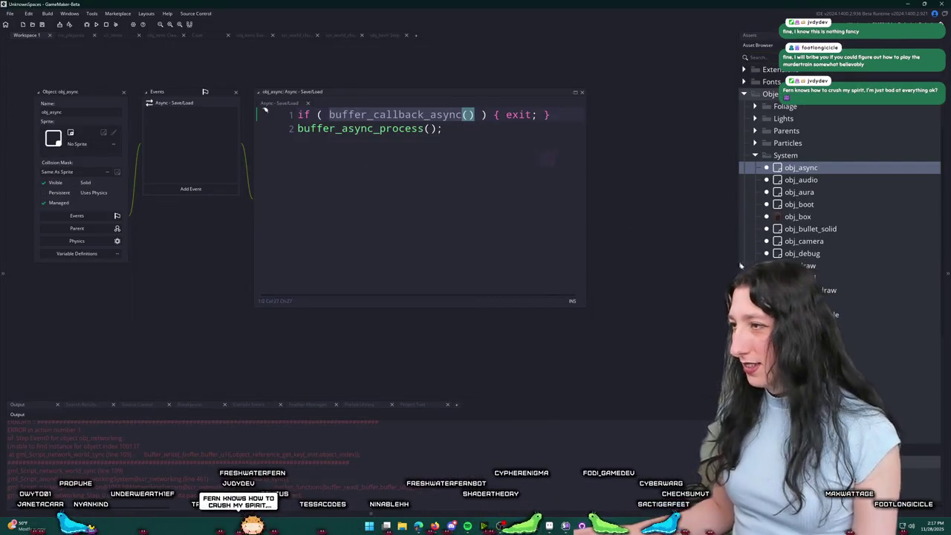
Step: Create a new script named scr_buffers in the UnknownSpaces Scripts folder
scroll(769, 247, "down", 8)
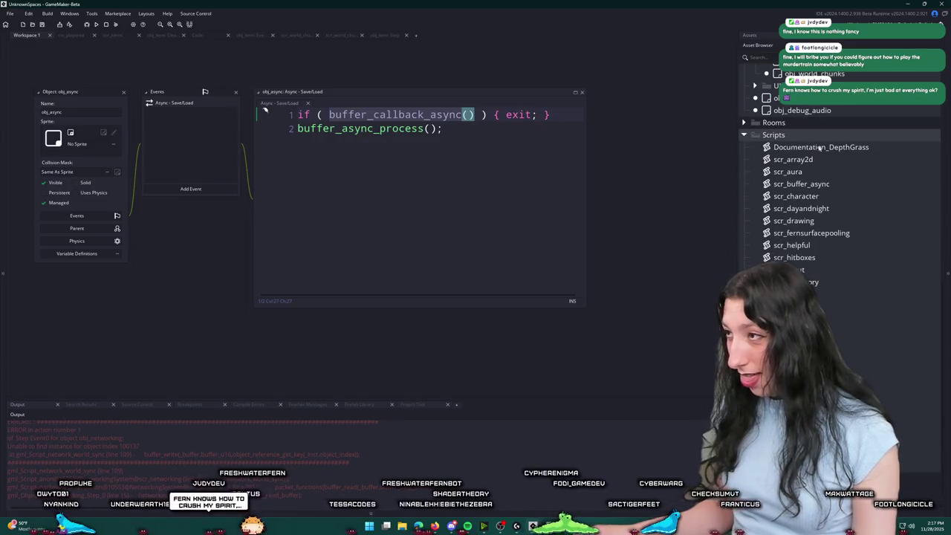
right_click(824, 138)
mouse_move(840, 144)
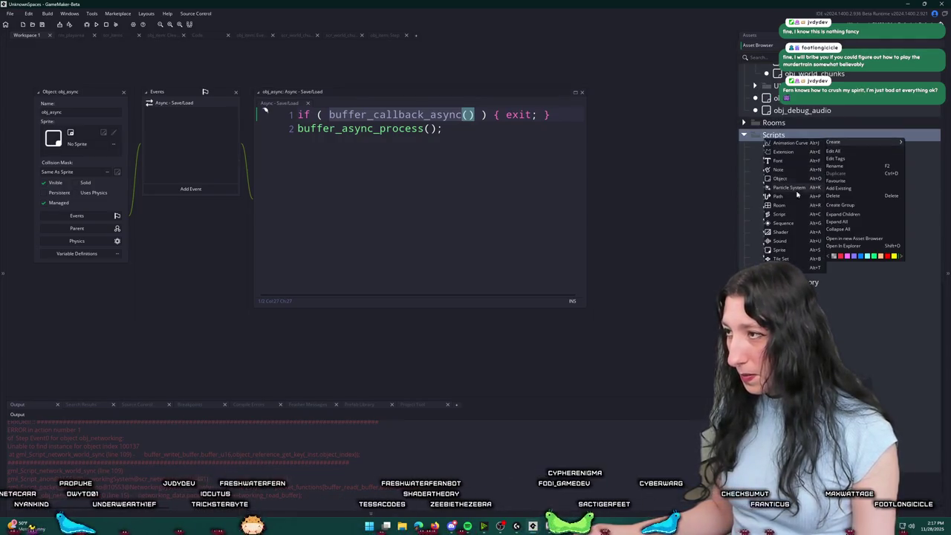
left_click(773, 214)
type("scr_buffers")
key("Return")
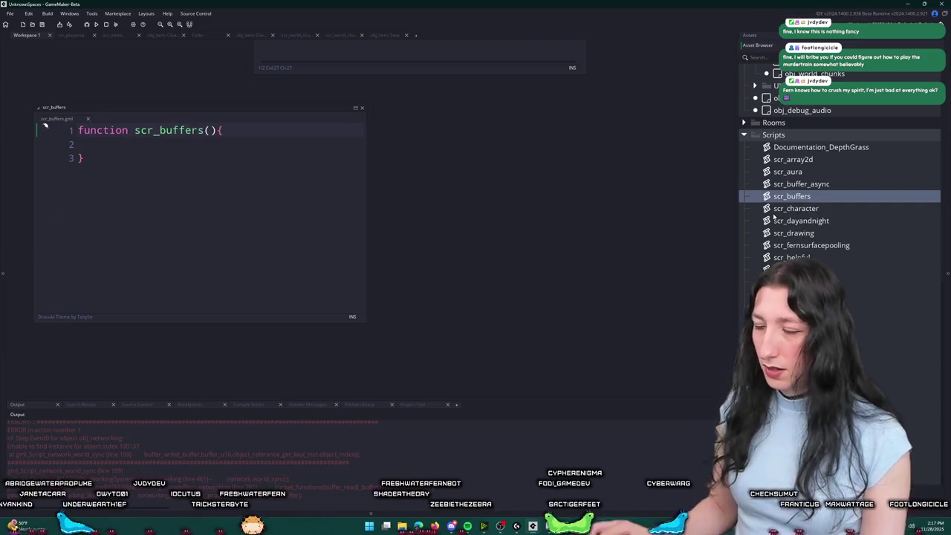
left_click(150, 235)
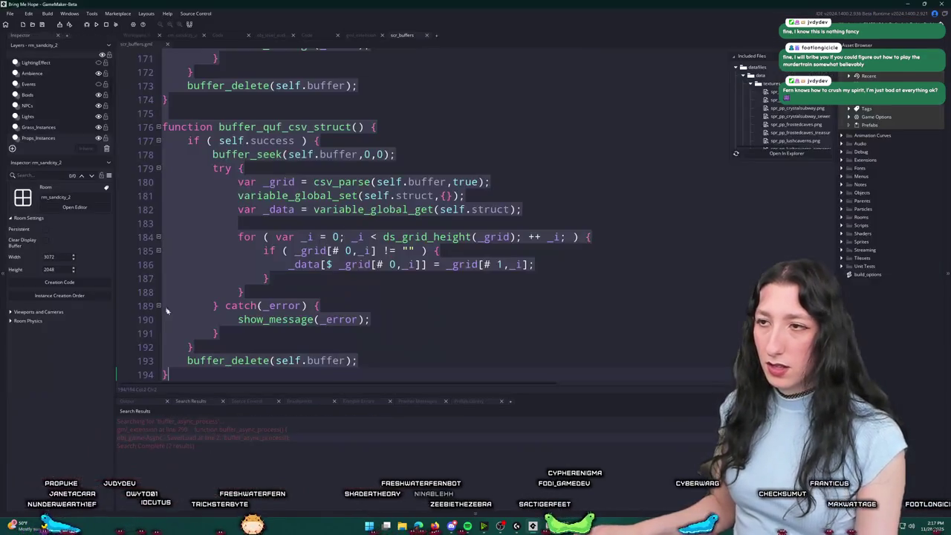
Step: Copy all of scr_callback's code from Bring Me Hope and return to UnknownSpaces
key("ctrl+t")
type("scr_call")
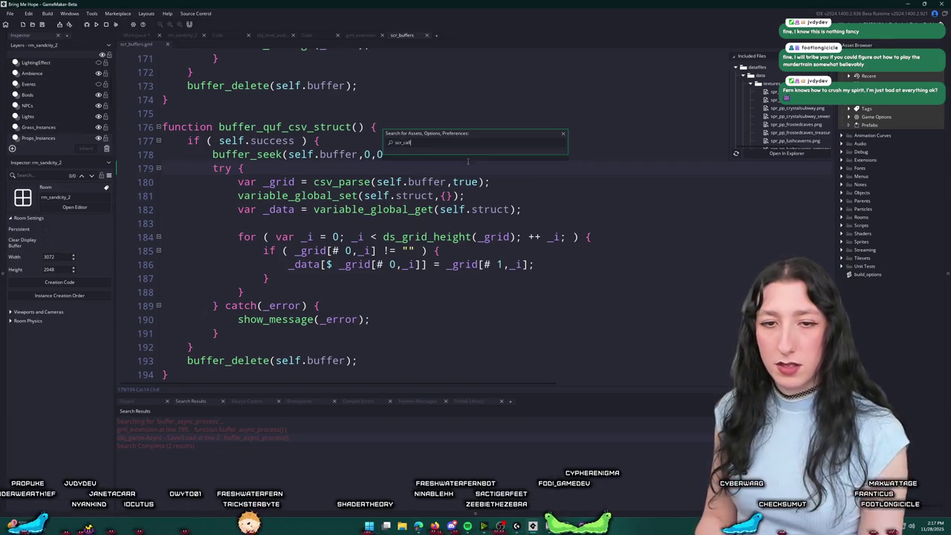
key("Return")
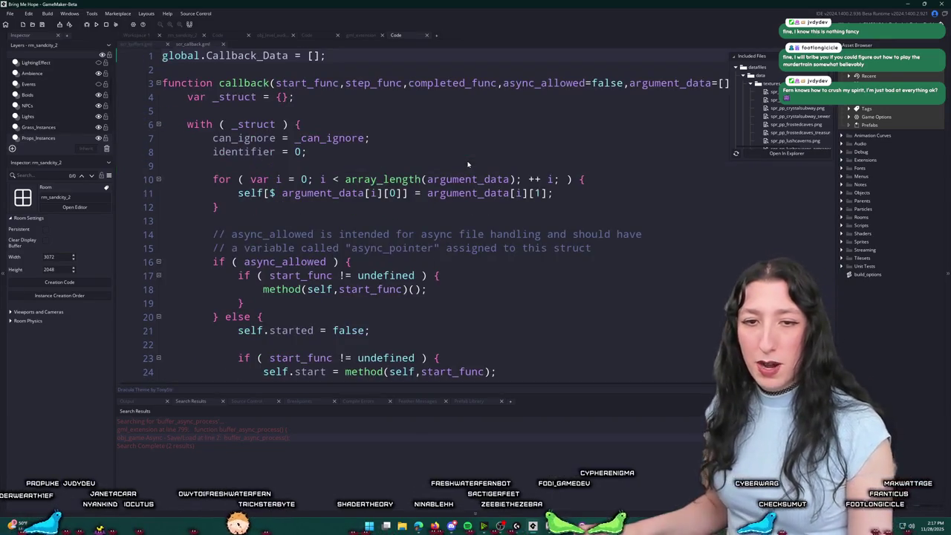
key("ctrl+a")
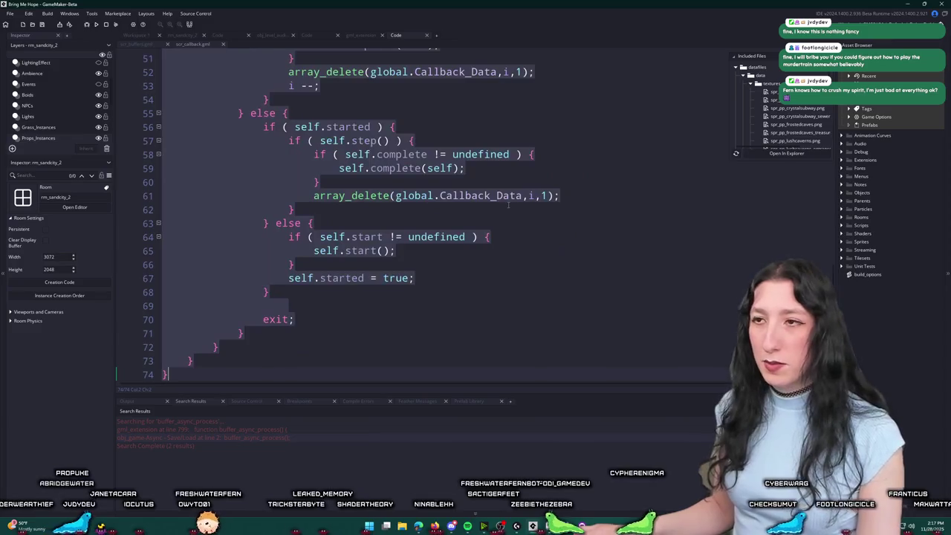
key("alt+Tab")
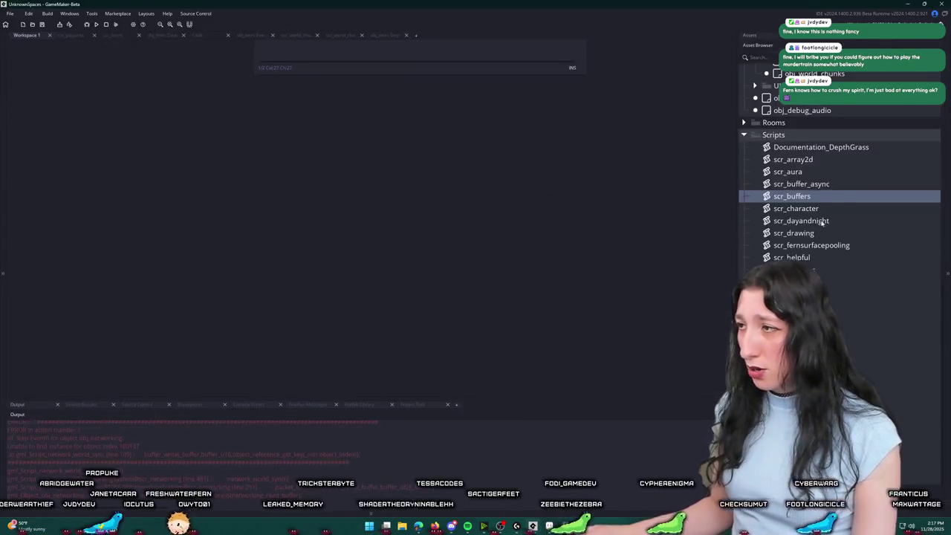
right_click(821, 136)
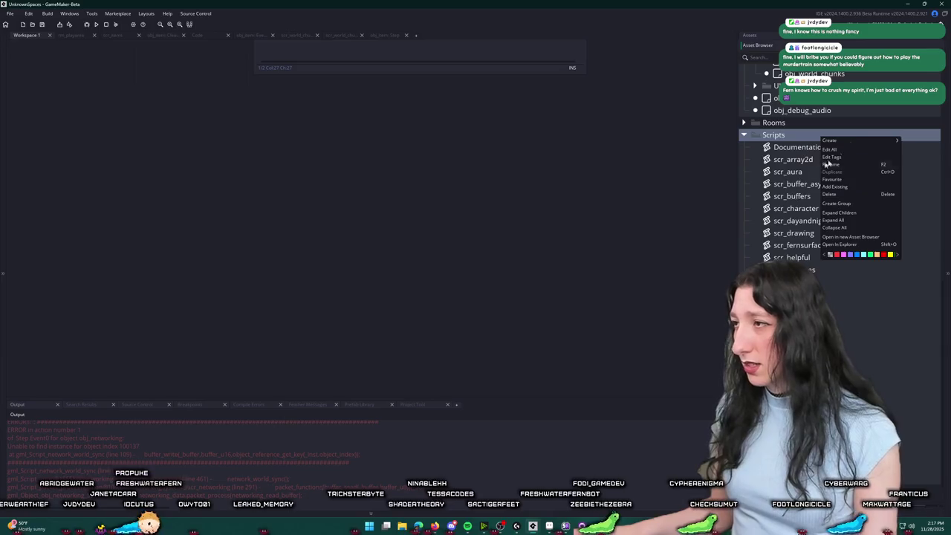
Step: Create a scr_callback script, replace its placeholder with the copied callback code, and close it
mouse_move(847, 140)
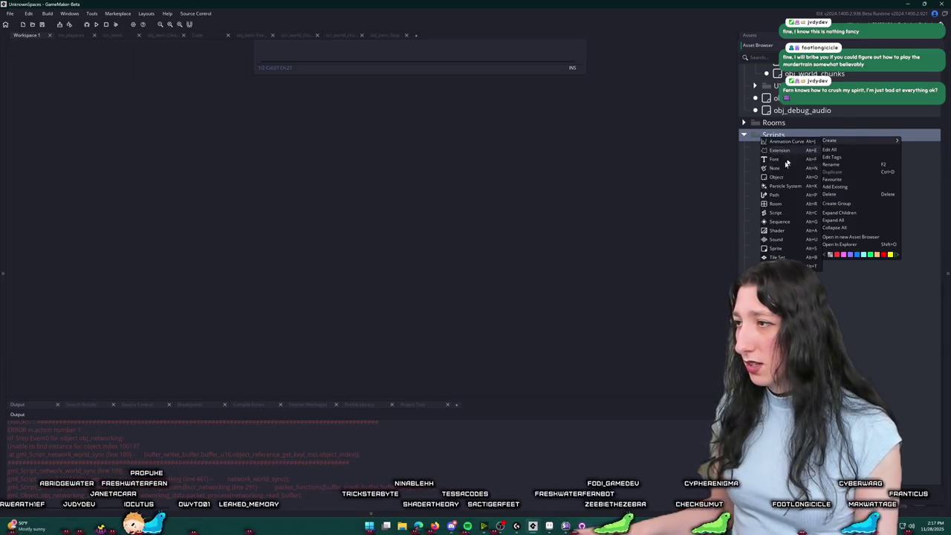
left_click(778, 209)
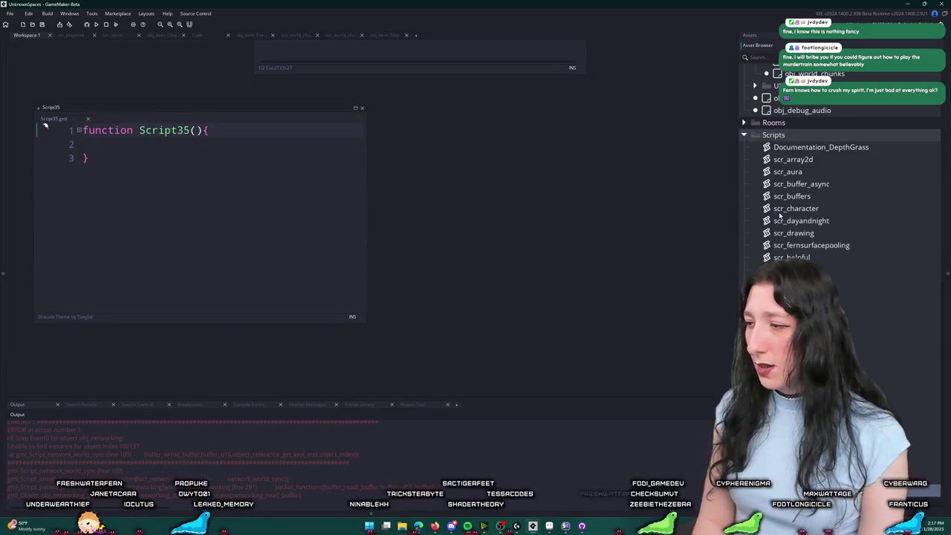
key("Return")
left_click(338, 130)
key("ctrl+a")
key("ctrl+v")
scroll(338, 130, "up", 20)
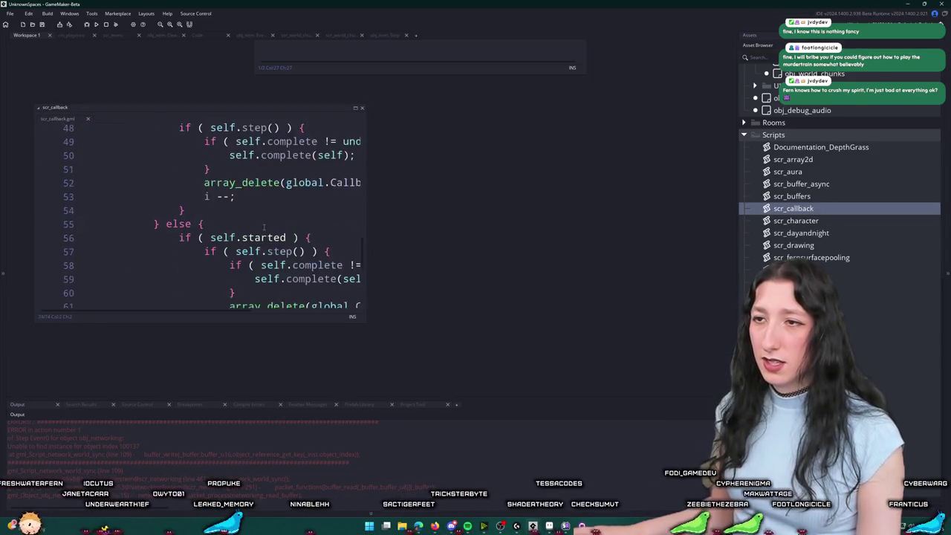
left_click(267, 143)
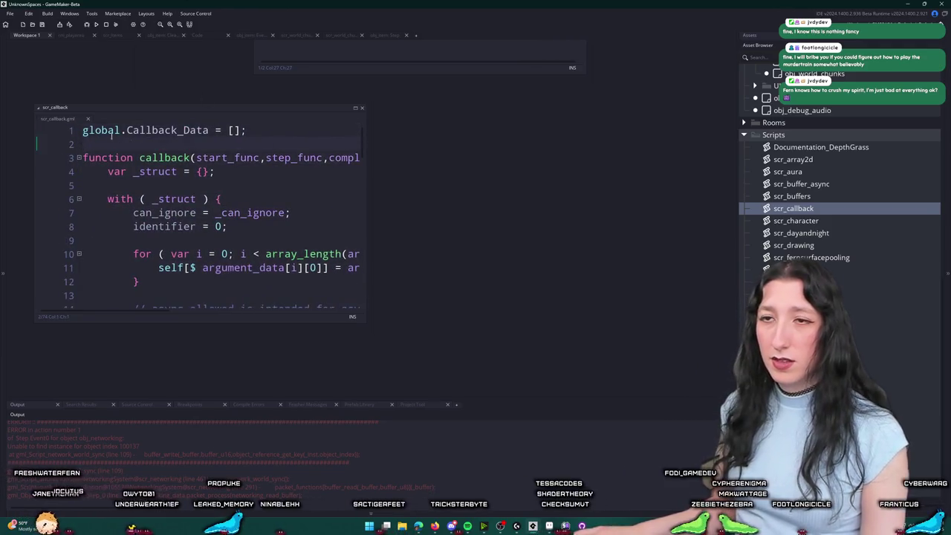
middle_click(71, 118)
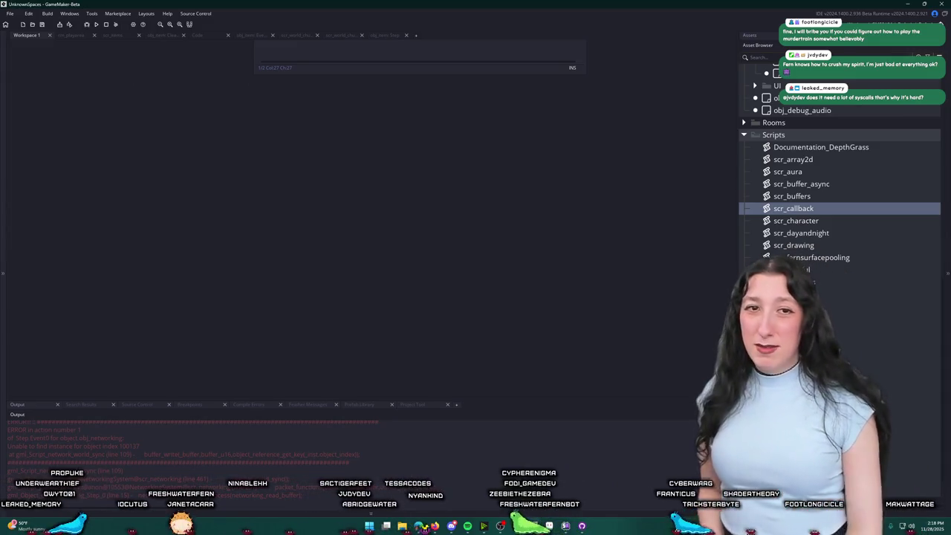
Step: Review obj_game's Create event code in the Bring Me Hope project
scroll(438, 364, "up", 3)
left_click(517, 168)
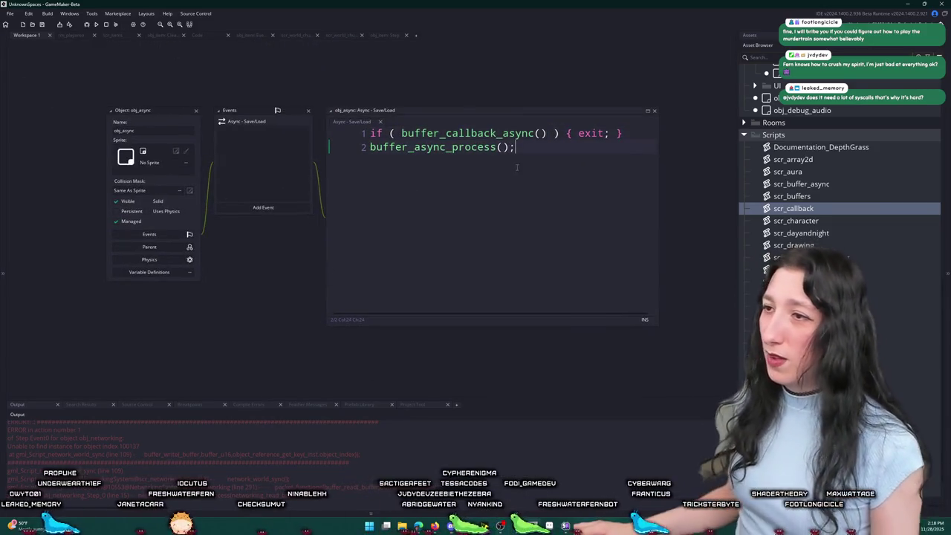
key("alt+Tab")
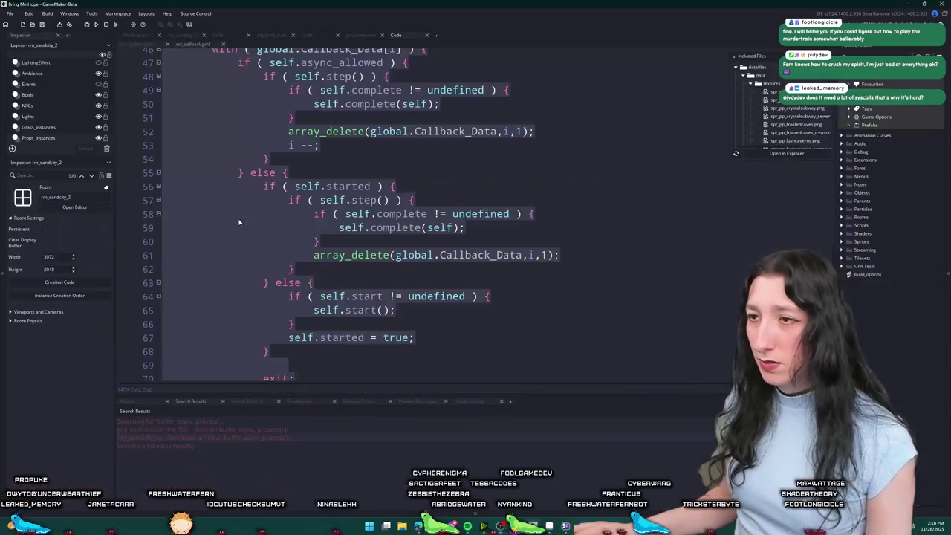
left_click(148, 50)
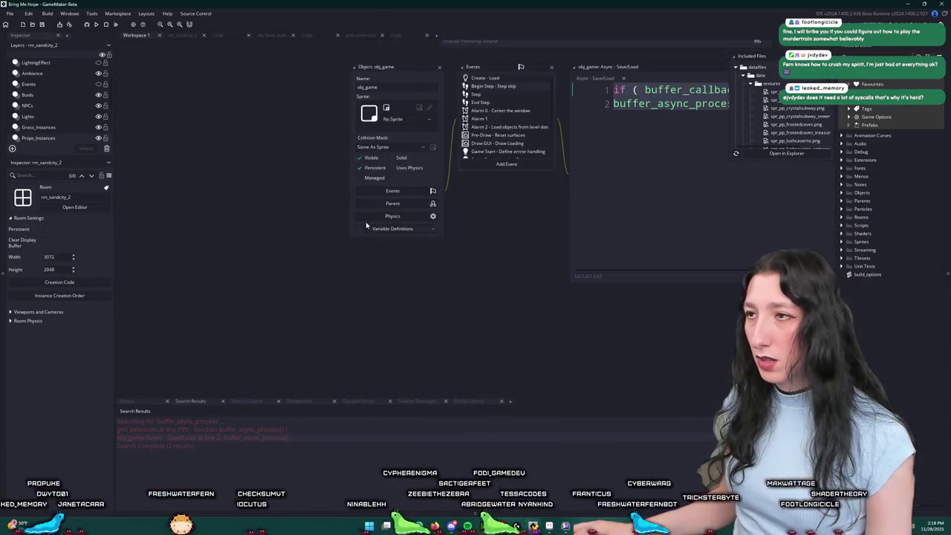
left_click(373, 142)
scroll(461, 184, "down", 3)
scroll(470, 187, "down", 9)
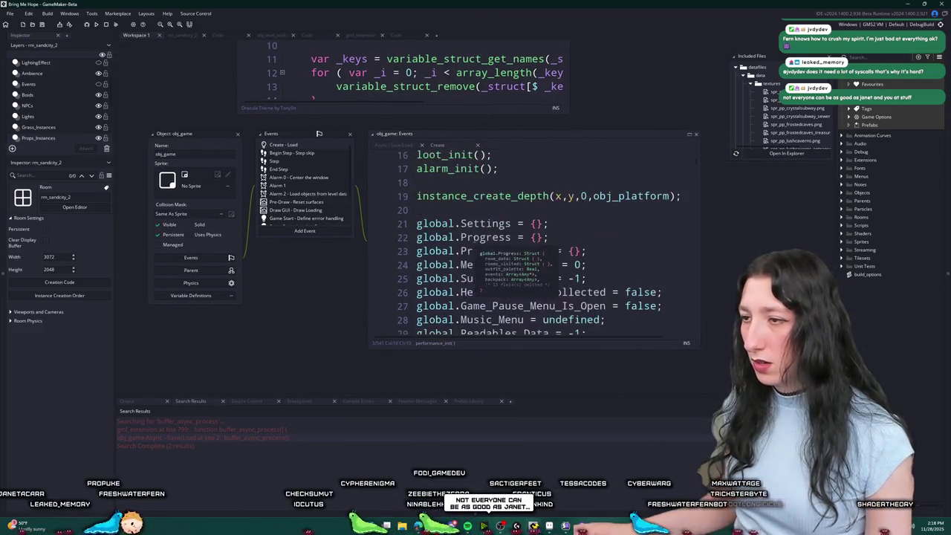
scroll(476, 242, "down", 3)
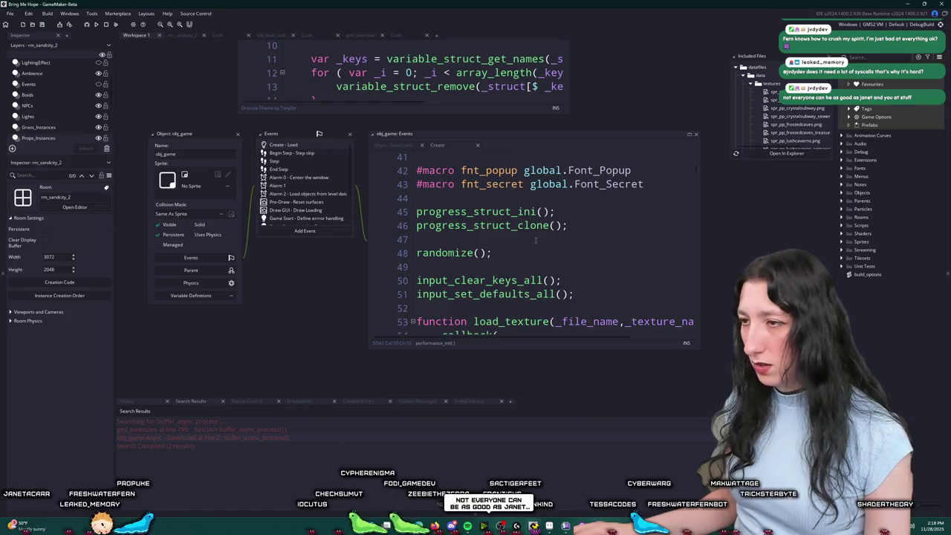
scroll(535, 241, "down", 3)
Step: Open scr_callback in UnknownSpaces and select the callback_process function name
key("alt+Tab")
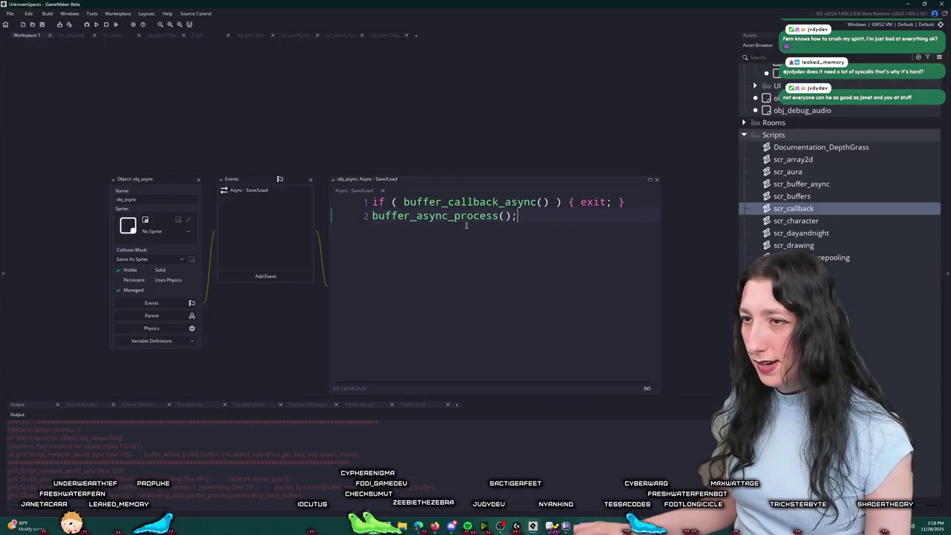
left_click_drag(287, 230, 252, 209)
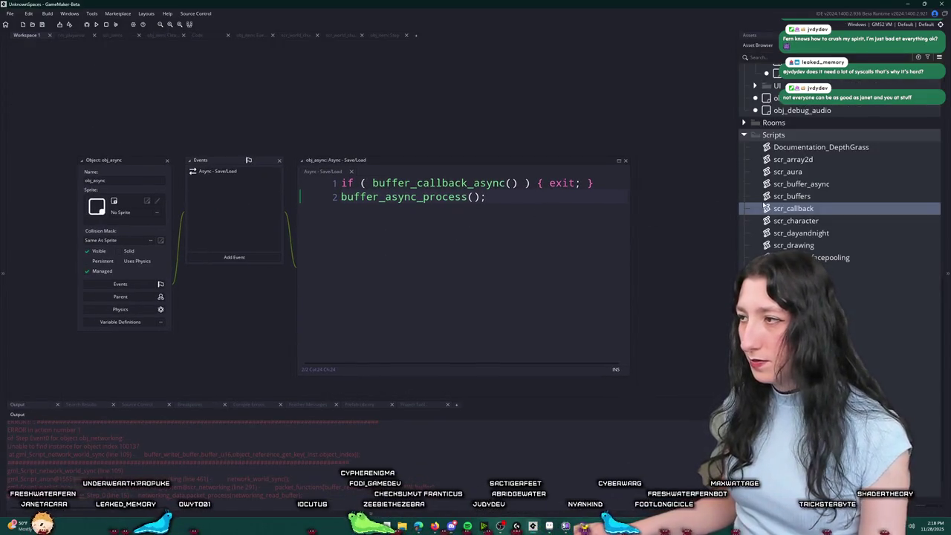
double_click(765, 207)
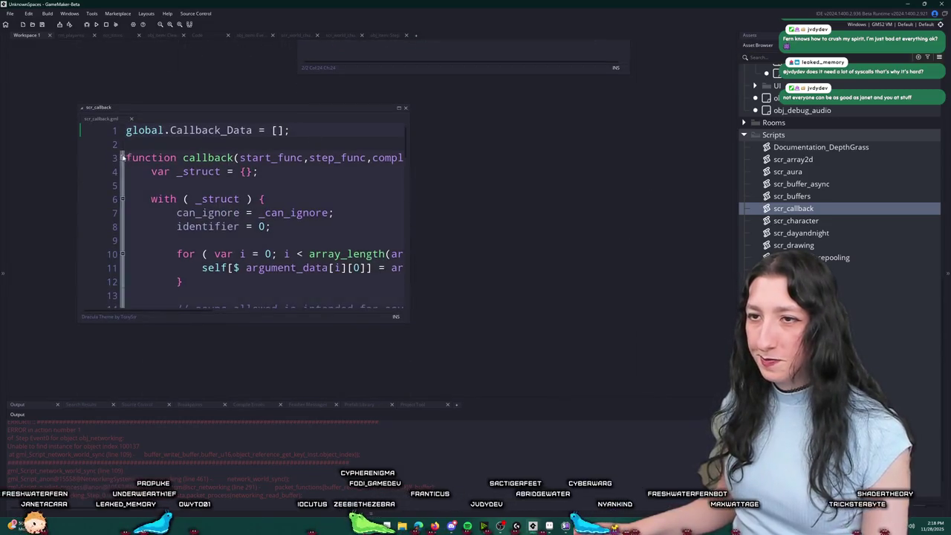
left_click(123, 157)
double_click(218, 183)
Step: Search Bring Me Hope for callback_process and open the Step event that calls it
key("alt+Tab")
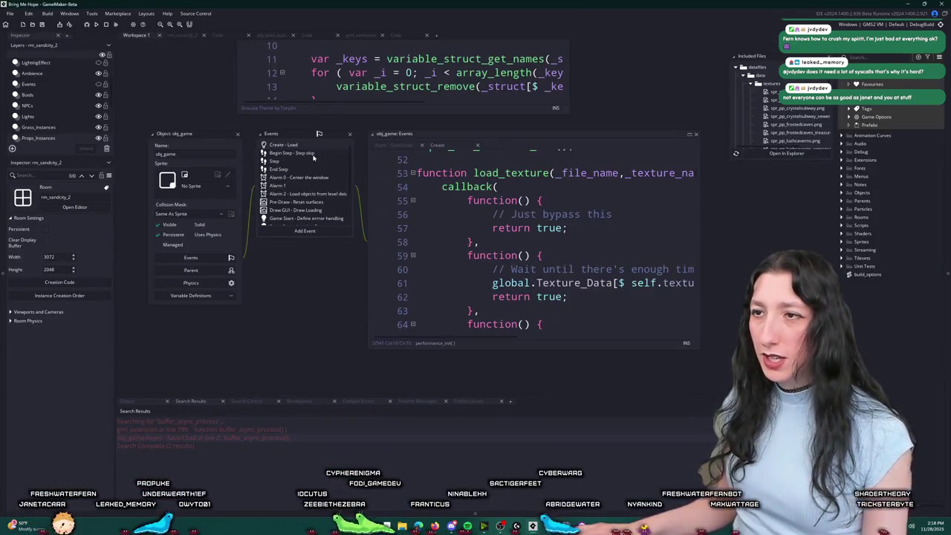
key("ctrl+shift+f")
key("Return")
double_click(228, 440)
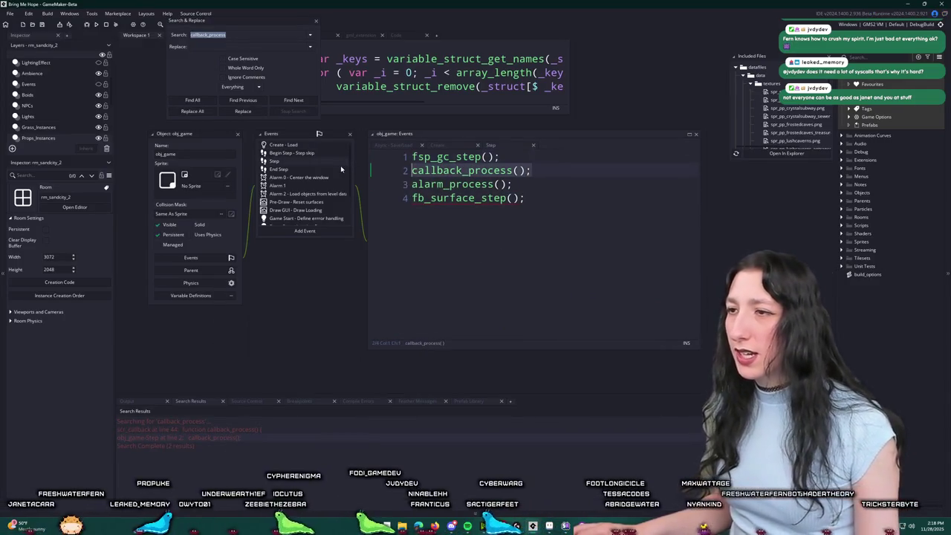
key("alt+Tab")
key("alt+Tab")
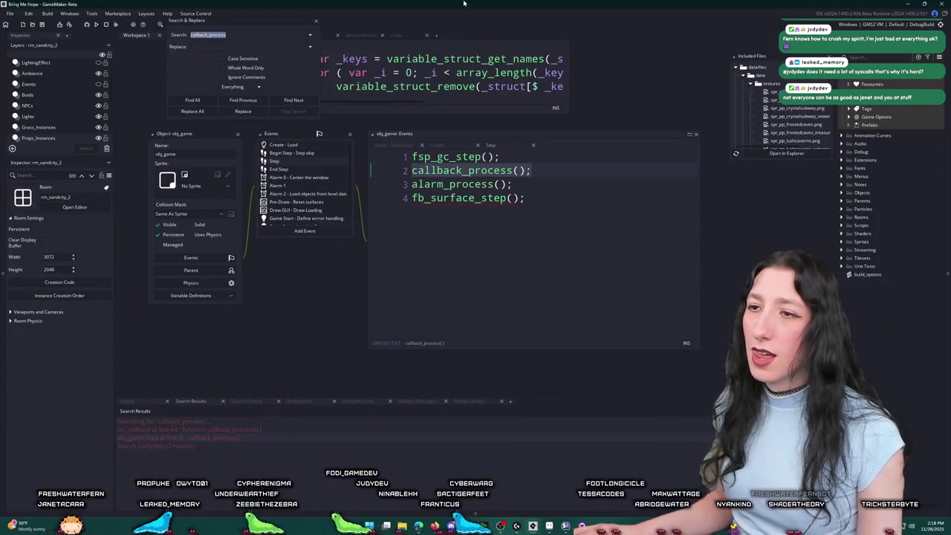
key("alt+Tab")
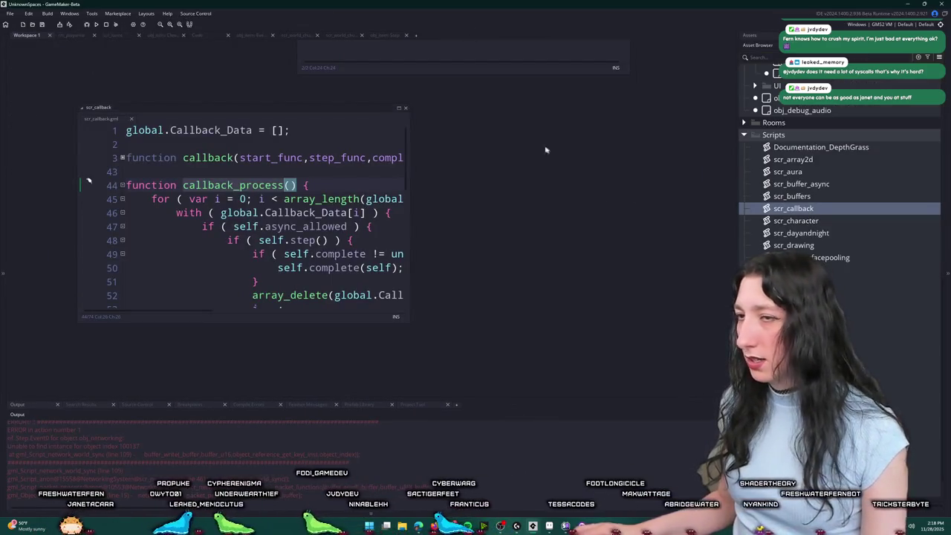
key("alt+Tab")
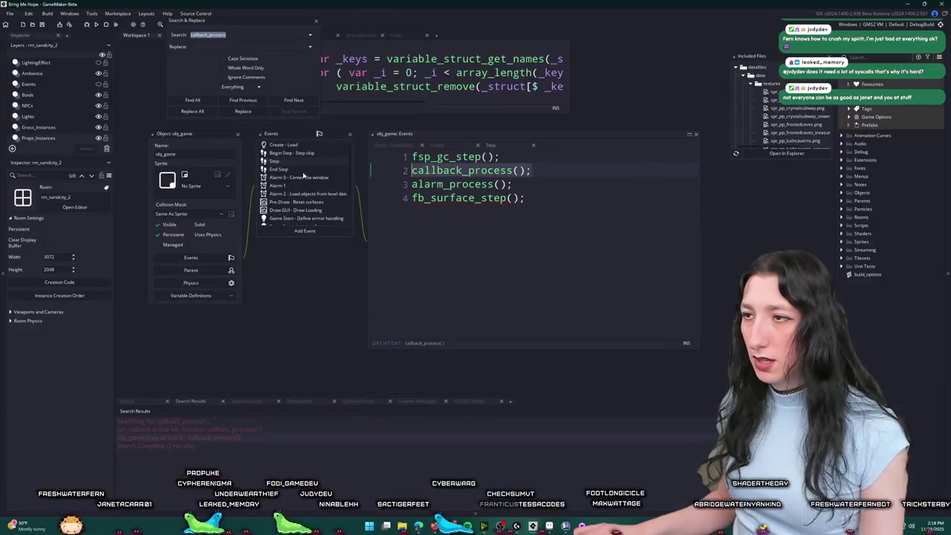
key("alt+Tab")
Step: Add a Step event to obj_async calling callback_process() and check the function's definition
left_click(307, 221)
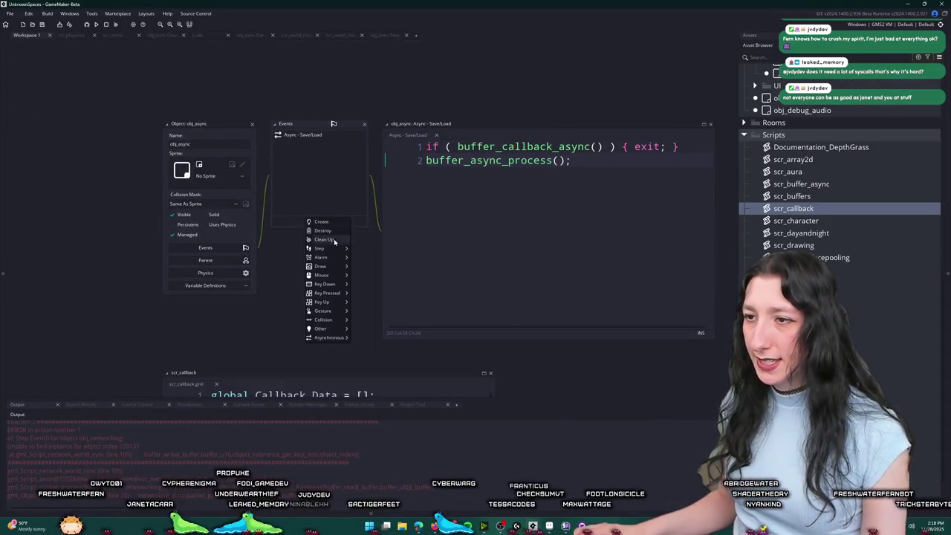
left_click(356, 248)
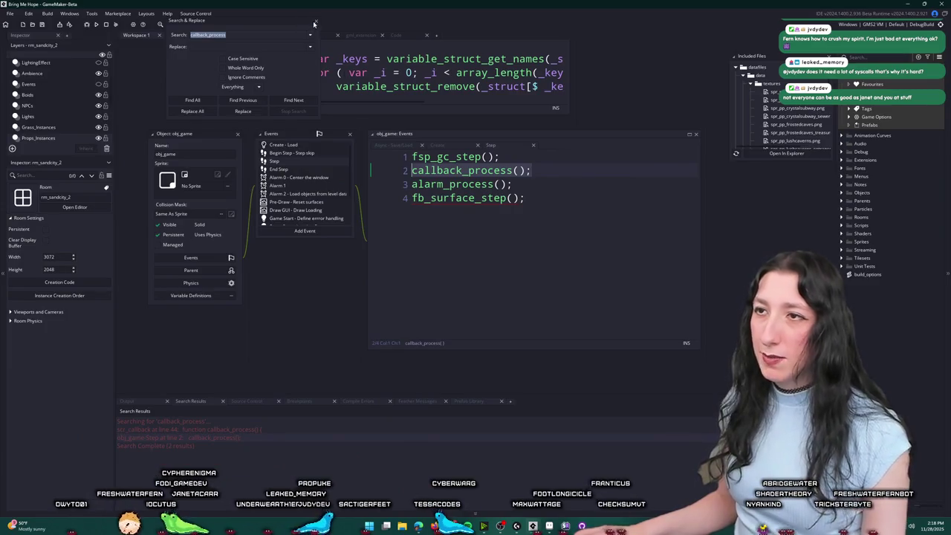
left_click(315, 23)
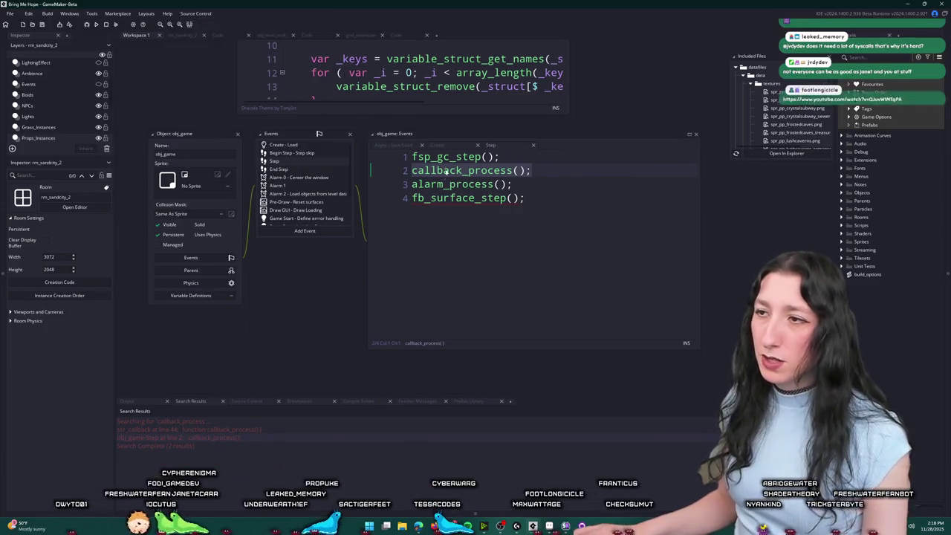
left_click(449, 157)
middle_click(448, 157)
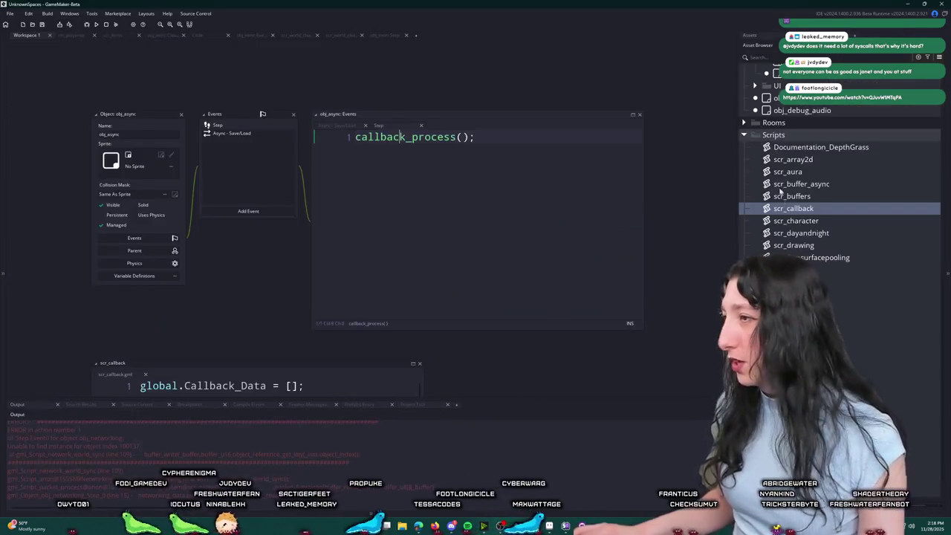
right_click(780, 135)
Step: Create a temporary Script36, dismiss the duplicate-name error, and delete it
mouse_move(818, 136)
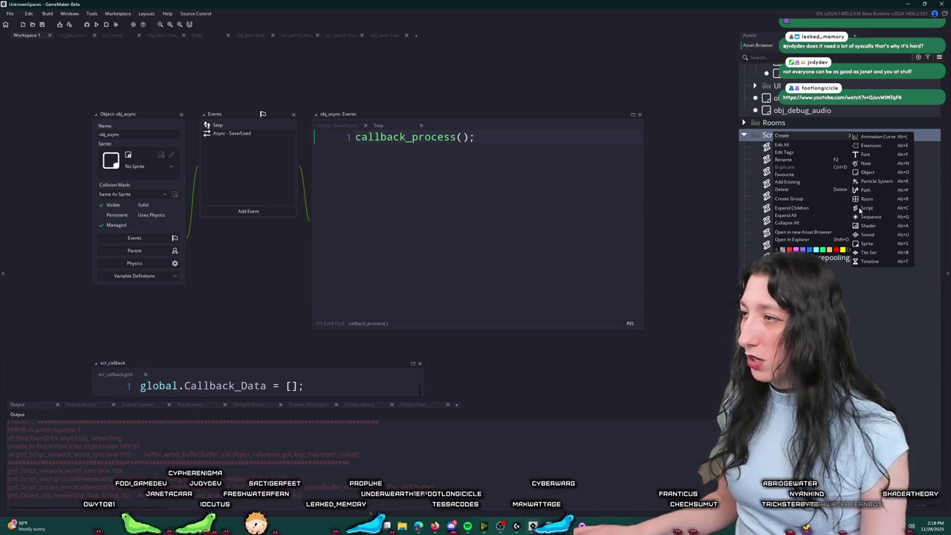
left_click(863, 208)
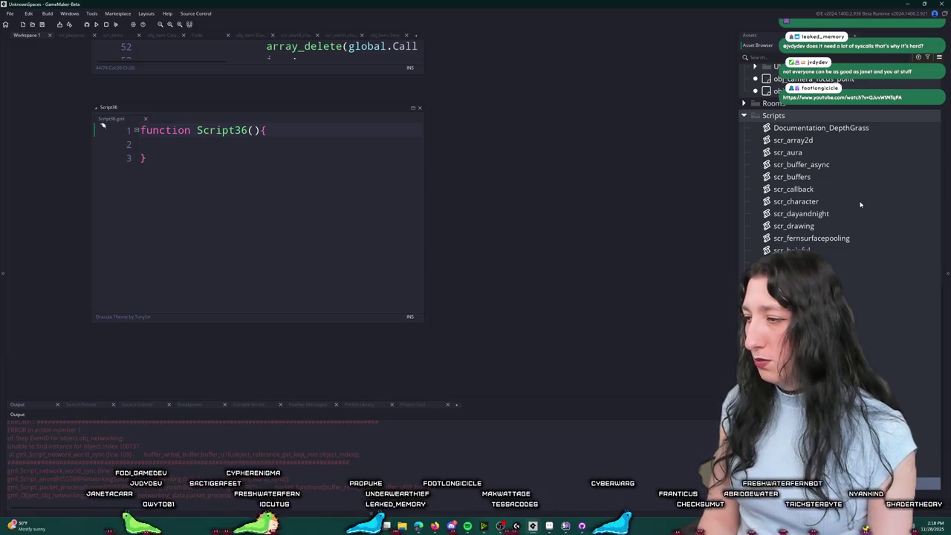
key("Return")
left_click(531, 283)
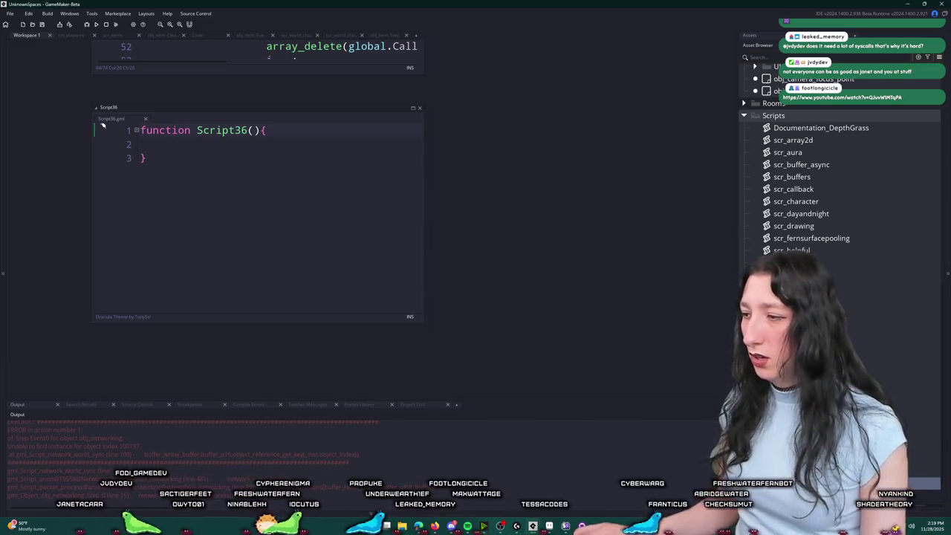
key("Delete")
key("Return")
Step: Open scr_fernsurfacepooling and list every project use of surface_create
double_click(812, 238)
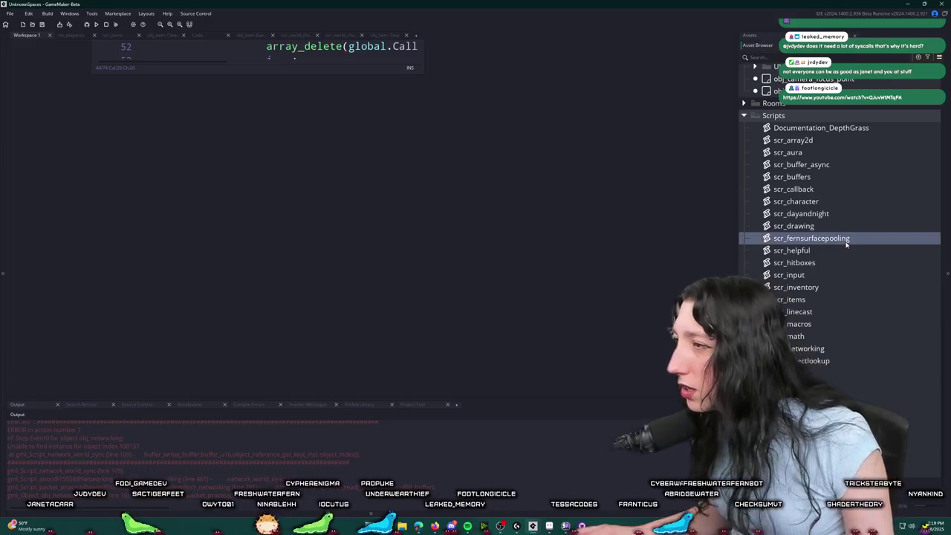
left_click_drag(418, 154, 598, 156)
scroll(264, 212, "down", 5)
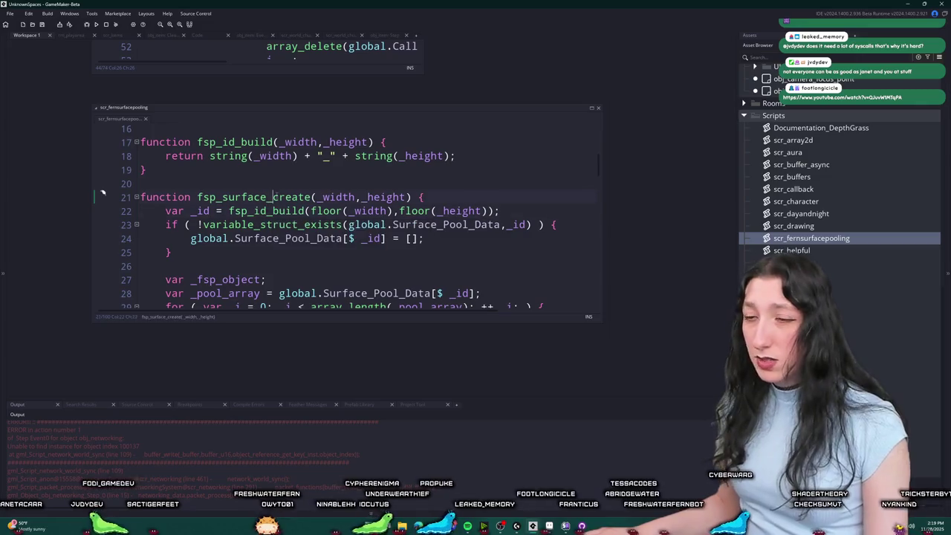
double_click(253, 197)
key("ctrl+f")
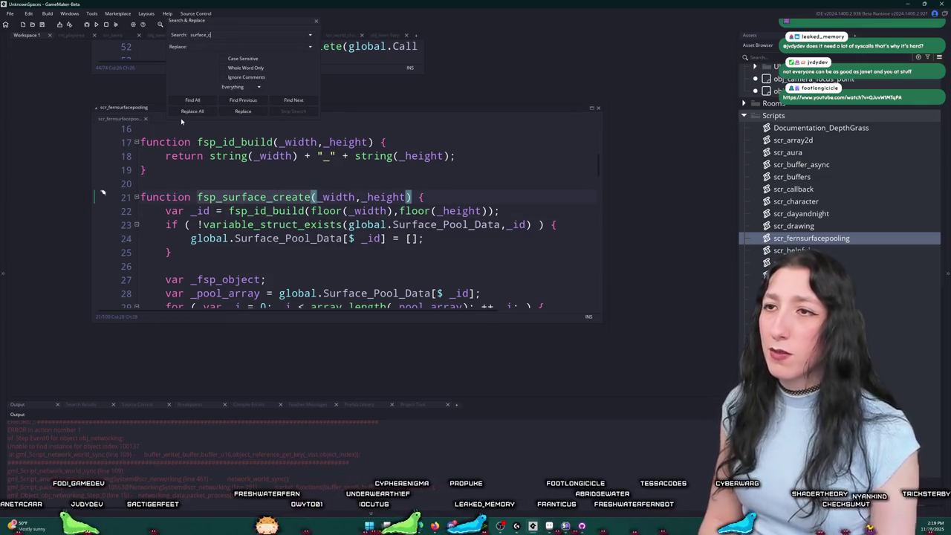
type("reate")
key("Return")
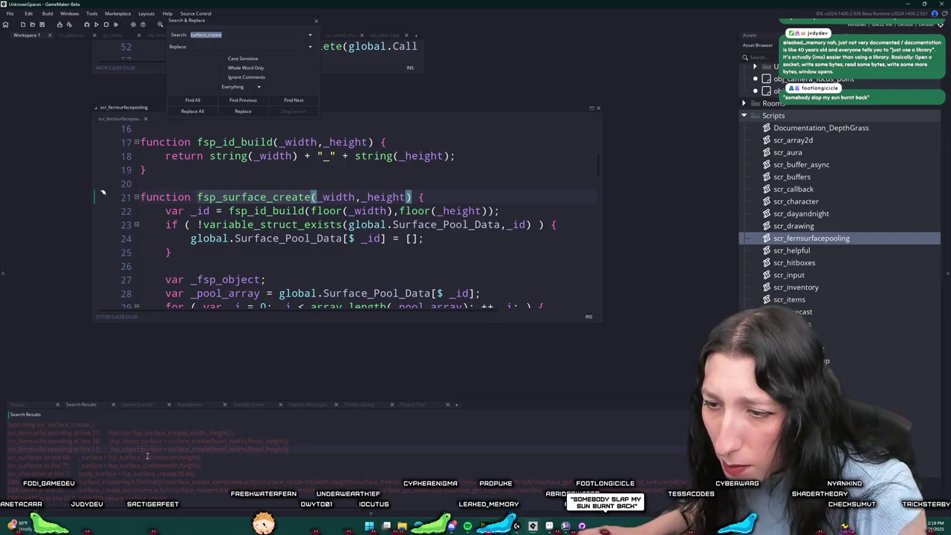
scroll(154, 484, "down", 2)
scroll(155, 479, "up", 2)
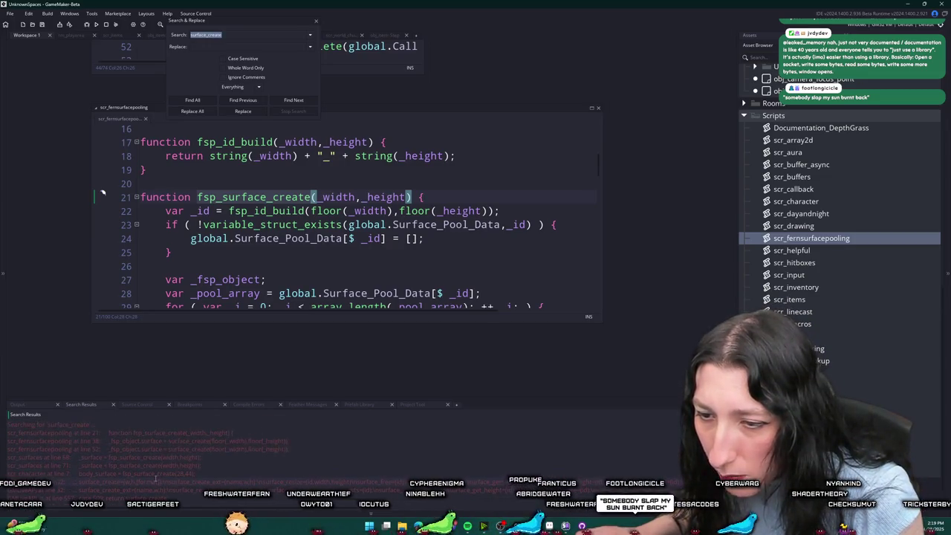
Step: Open the scr_character match at line 7 and jump to the fsp_surface_create definition
double_click(75, 472)
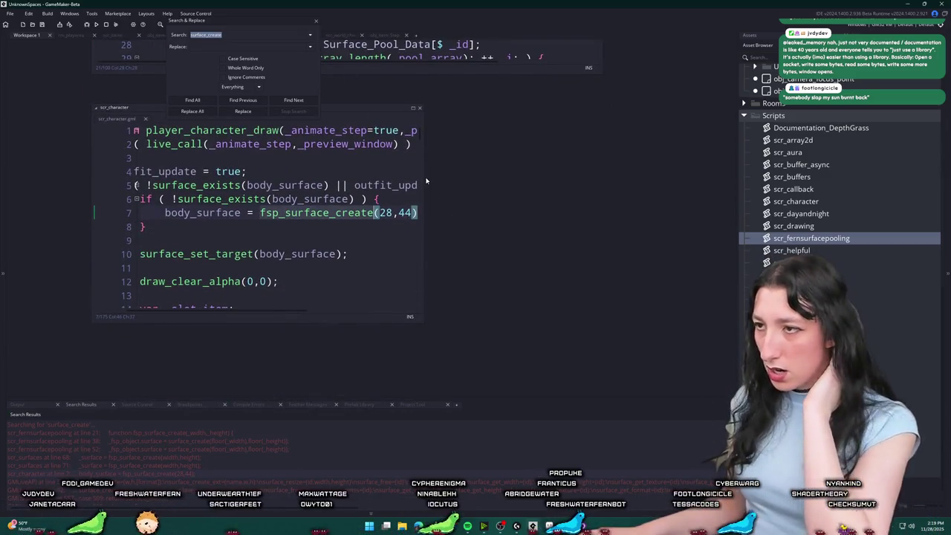
left_click_drag(425, 179, 521, 178)
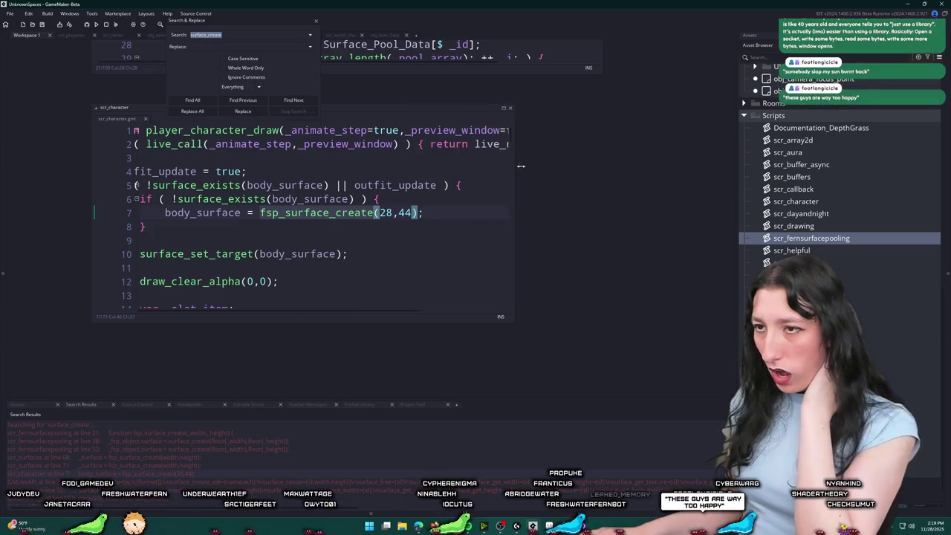
left_click(314, 23)
middle_click(316, 213)
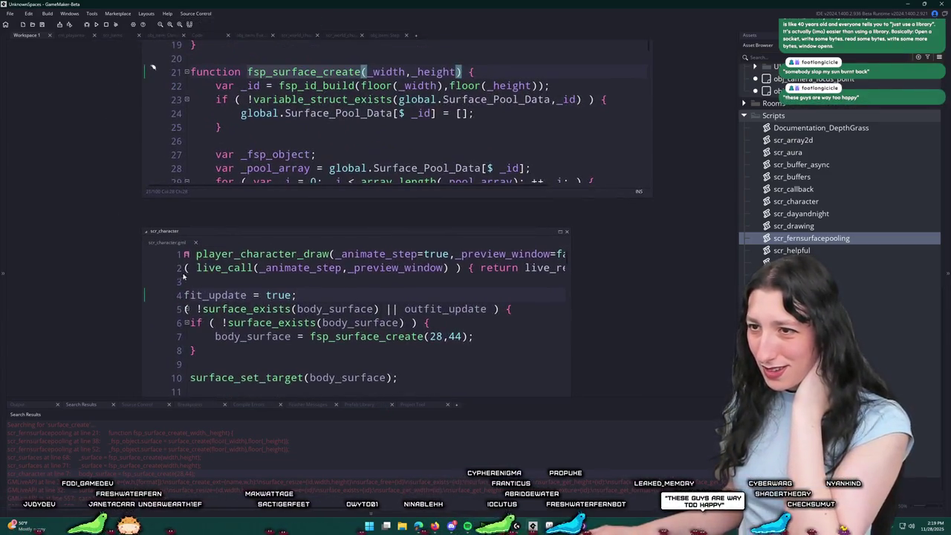
scroll(313, 223, "down", 8)
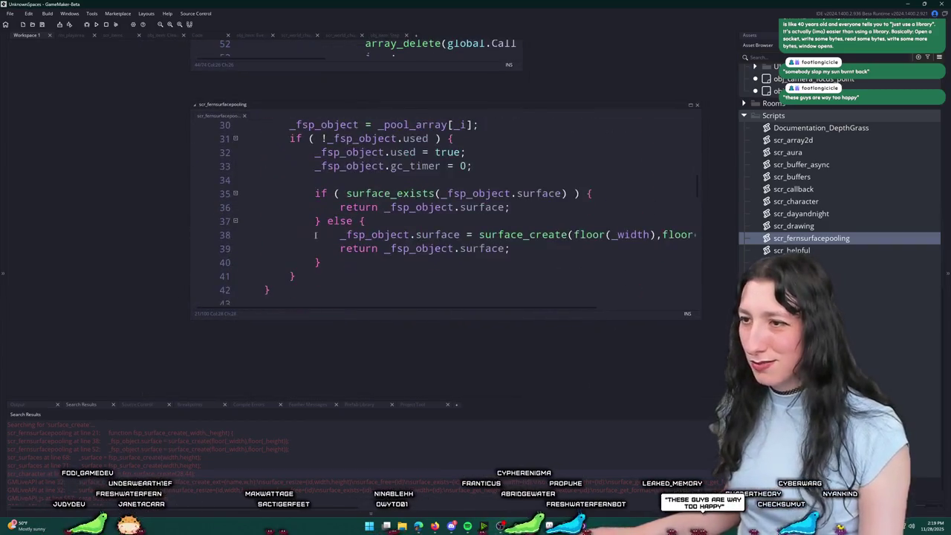
scroll(321, 251, "down", 10)
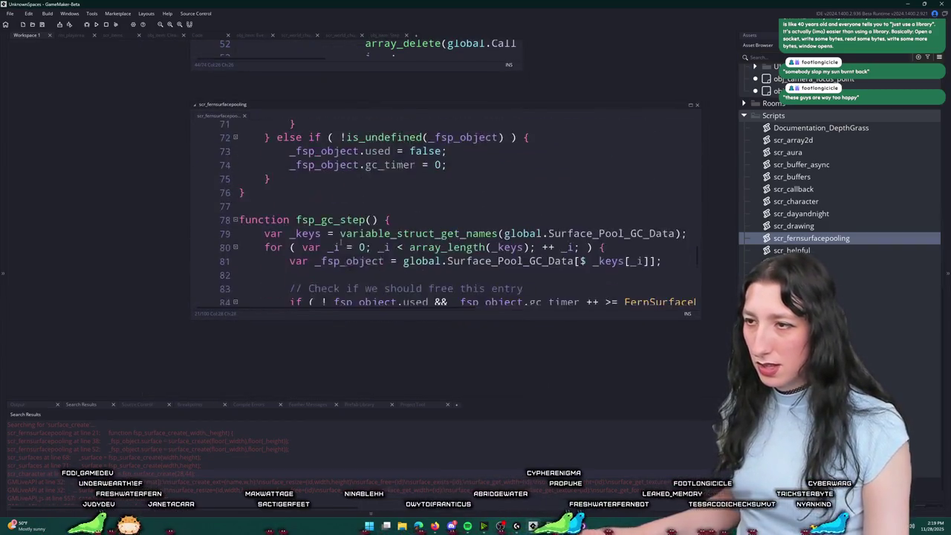
Step: Search the project for fsp_gc_step and open obj_draw's Step event that calls it
double_click(331, 161)
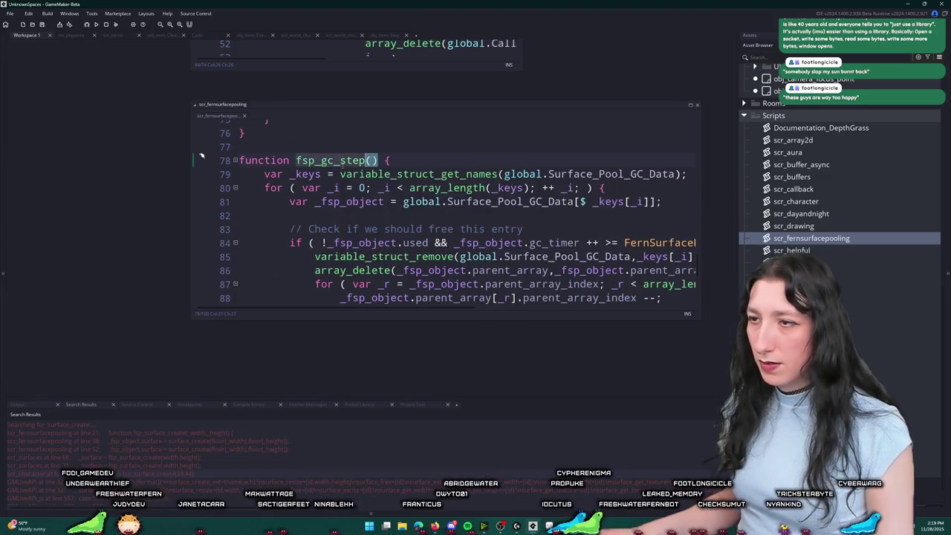
key("ctrl+shift+f")
double_click(126, 441)
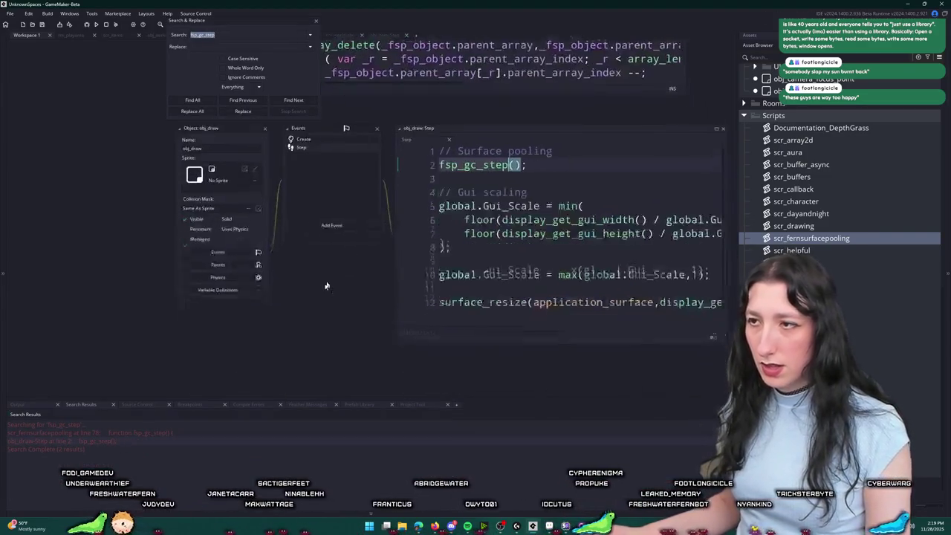
left_click(317, 23)
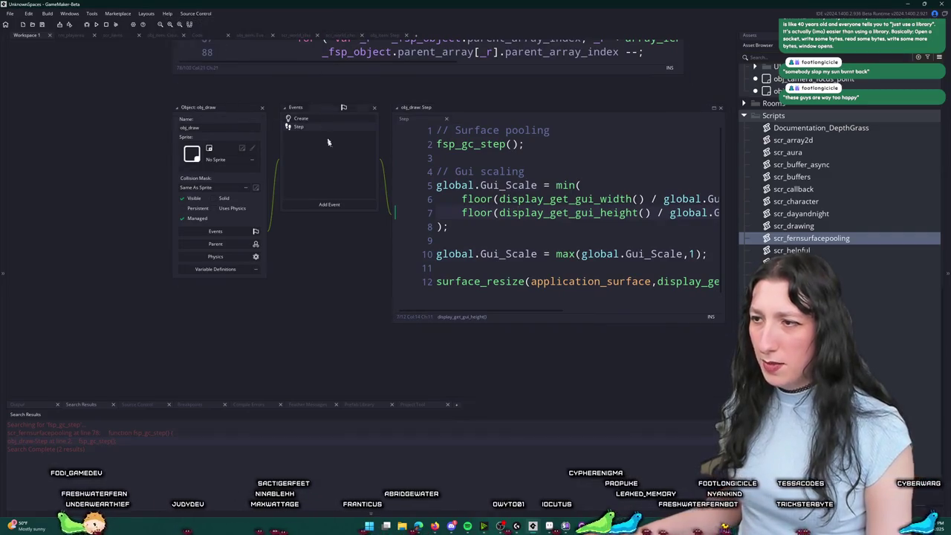
scroll(297, 185, "up", 3)
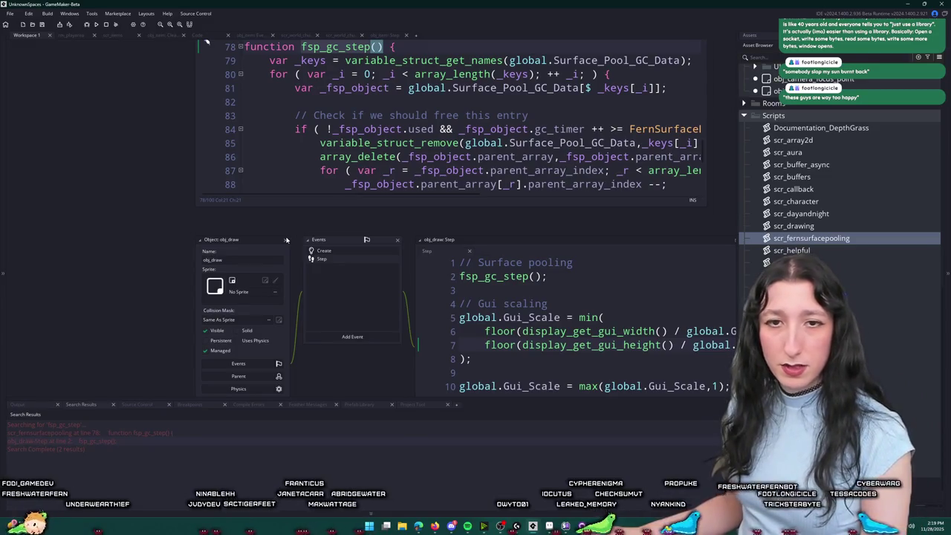
Step: Close the obj_draw editors and replace the original workspace with a new empty Workspace 2
left_click(286, 240)
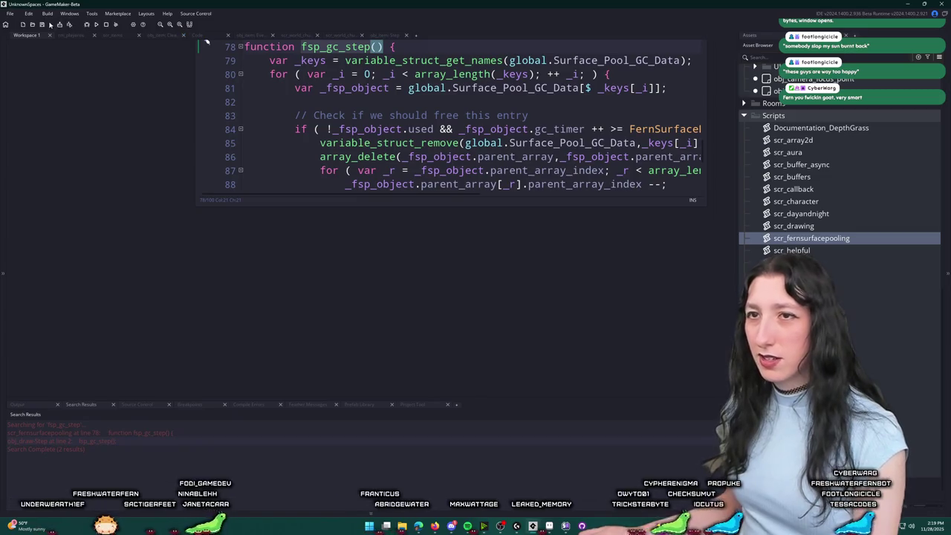
scroll(469, 71, "up", 5)
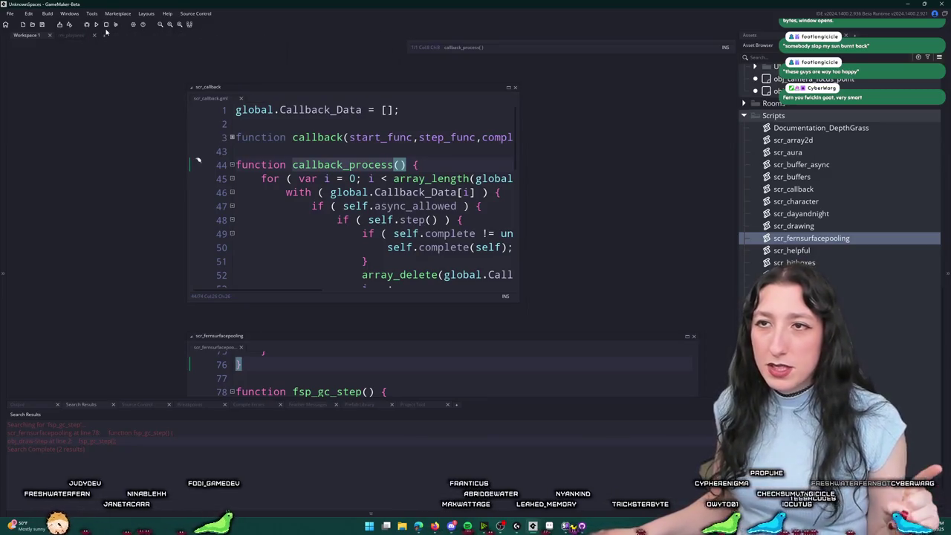
left_click(105, 36)
left_click(49, 36)
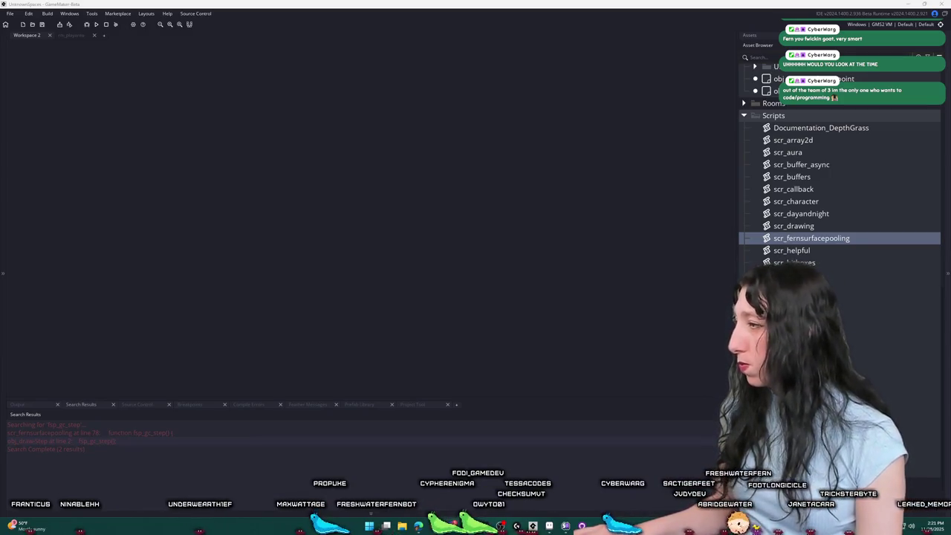
Step: Bring Discord's The Fern Community server, on its welcome channel, to the front
left_click(566, 526)
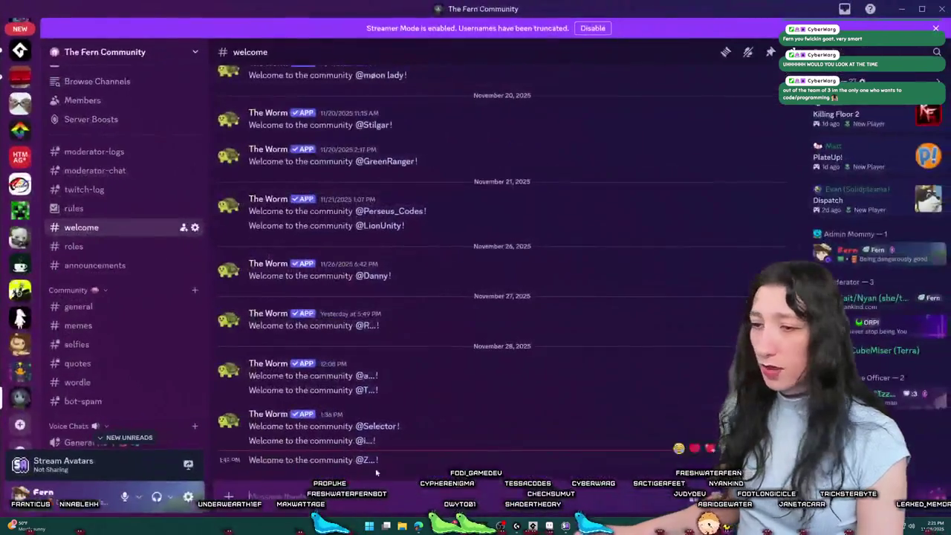
Step: View a mentioned member's full profile, then close it
left_click(362, 465)
left_click(411, 331)
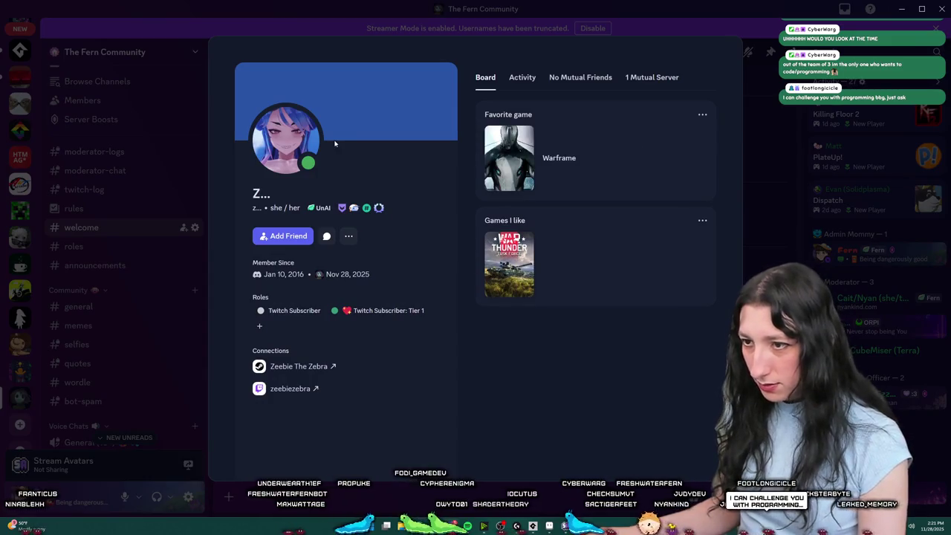
left_click(790, 219)
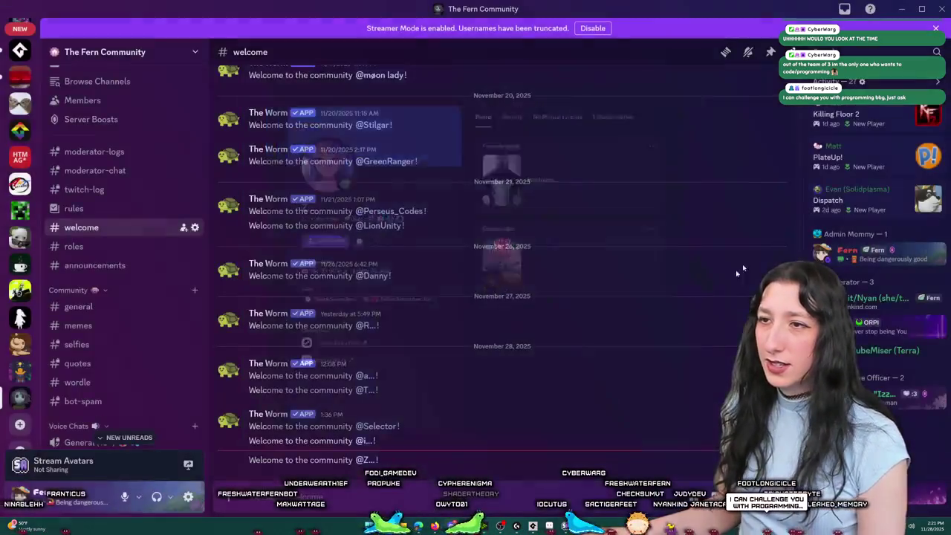
Step: Open a mentioned member's options menu, then return to GameMaker
right_click(362, 225)
mouse_move(377, 495)
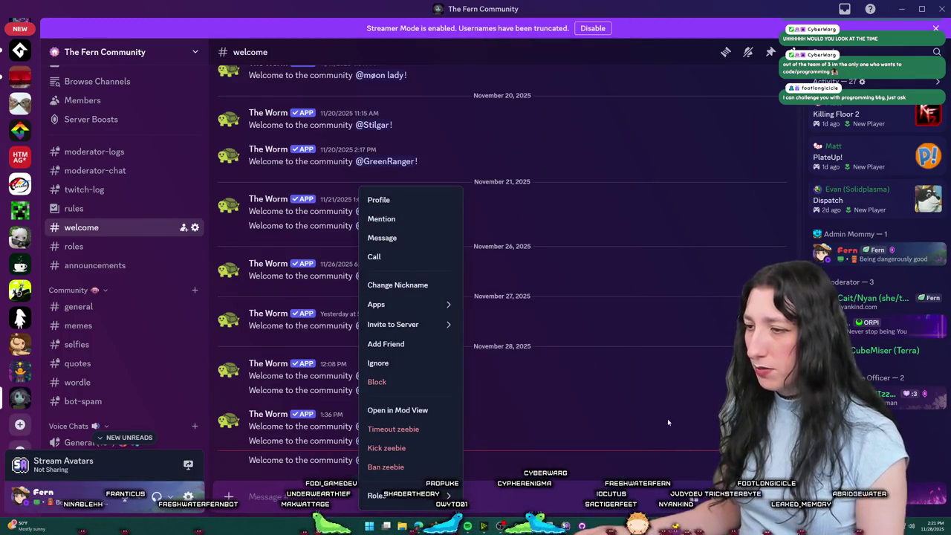
left_click(483, 526)
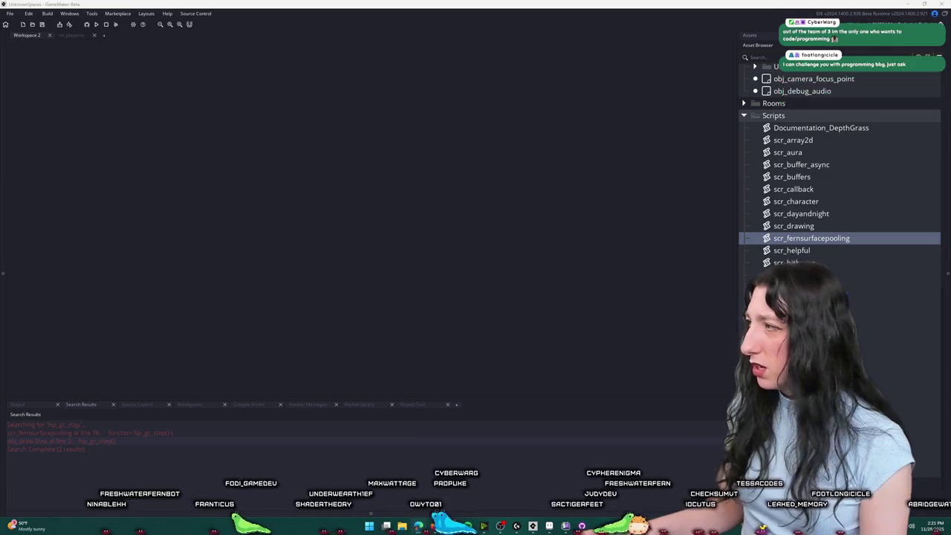
Step: In the browser, play the casino-themed game music video
key("alt+Tab")
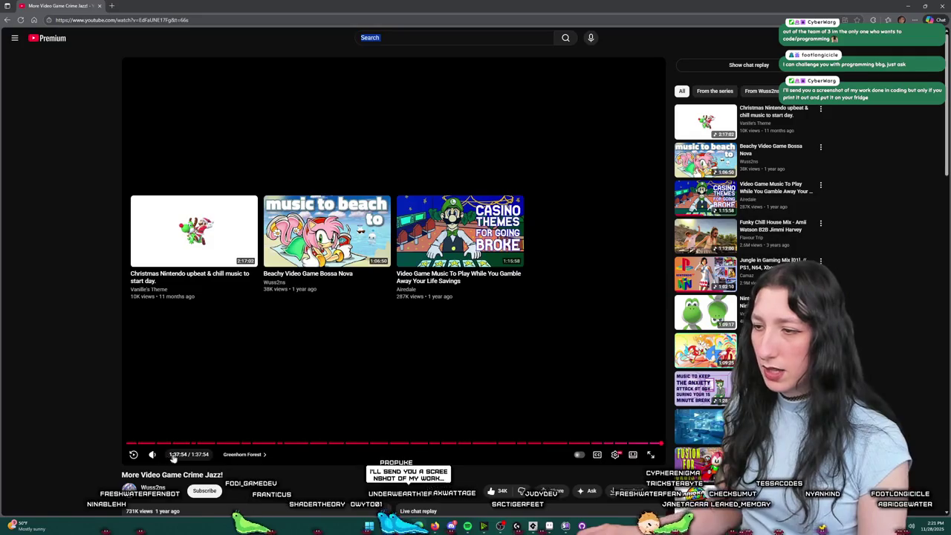
scroll(505, 454, "down", 3)
scroll(263, 378, "up", 3)
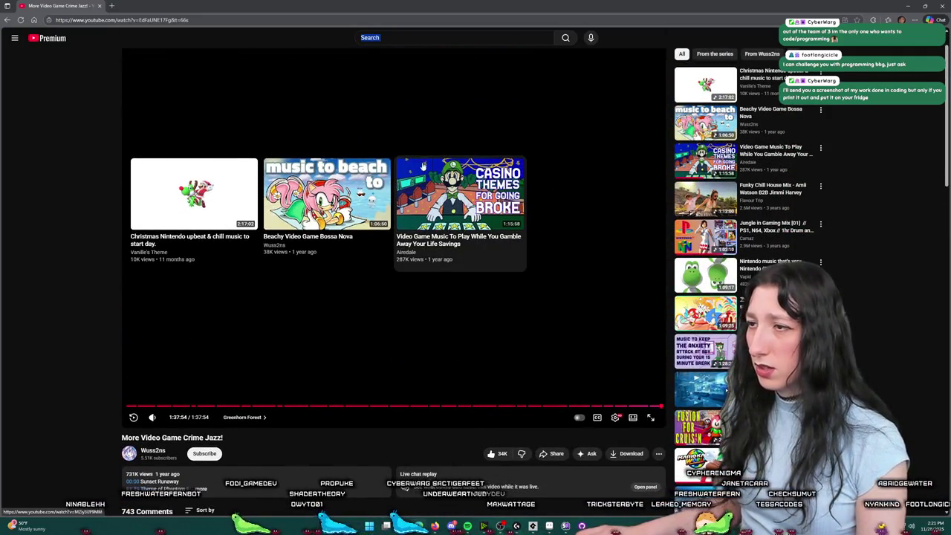
left_click(478, 184)
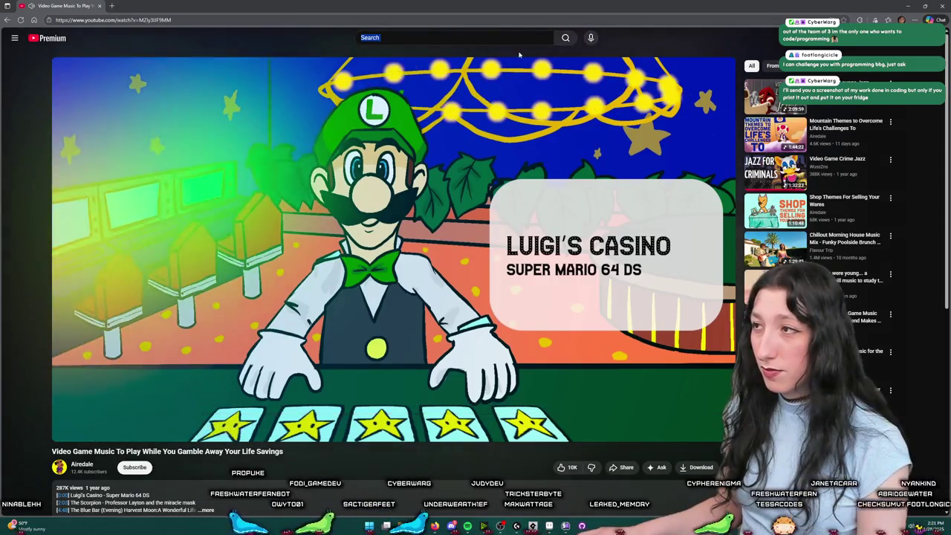
Step: Search YouTube for 'jazz to do crime to' and play Crime Jazz IV, docking the browser left behind GameMaker
left_click(478, 37)
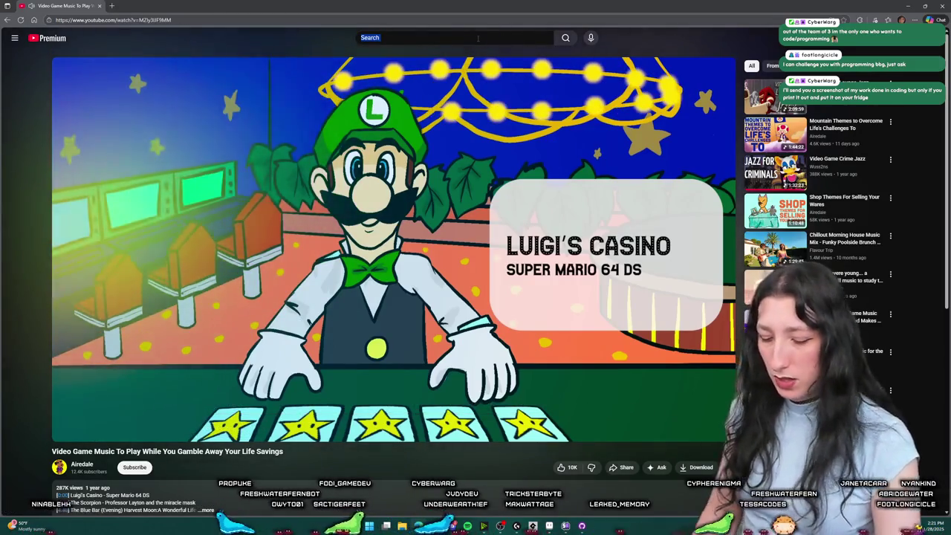
type("jazz to do crime to")
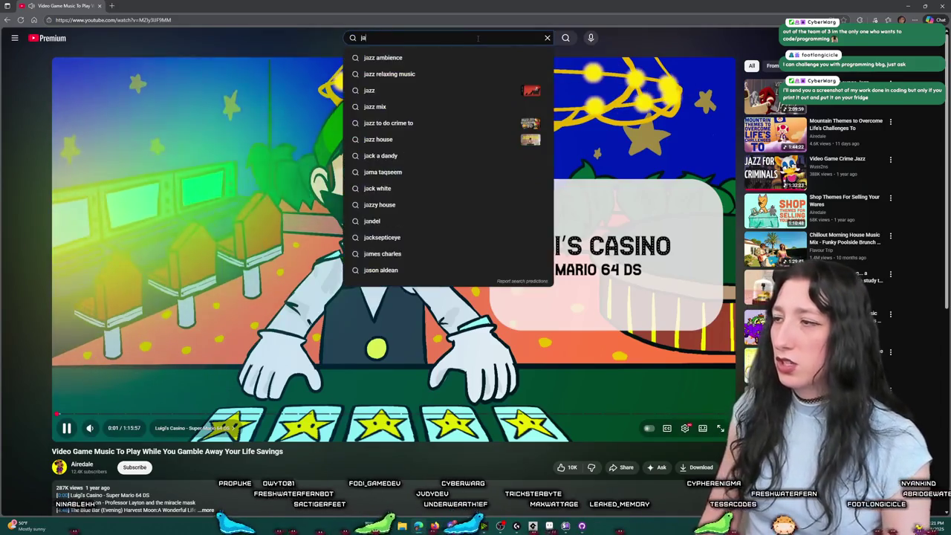
key("Return")
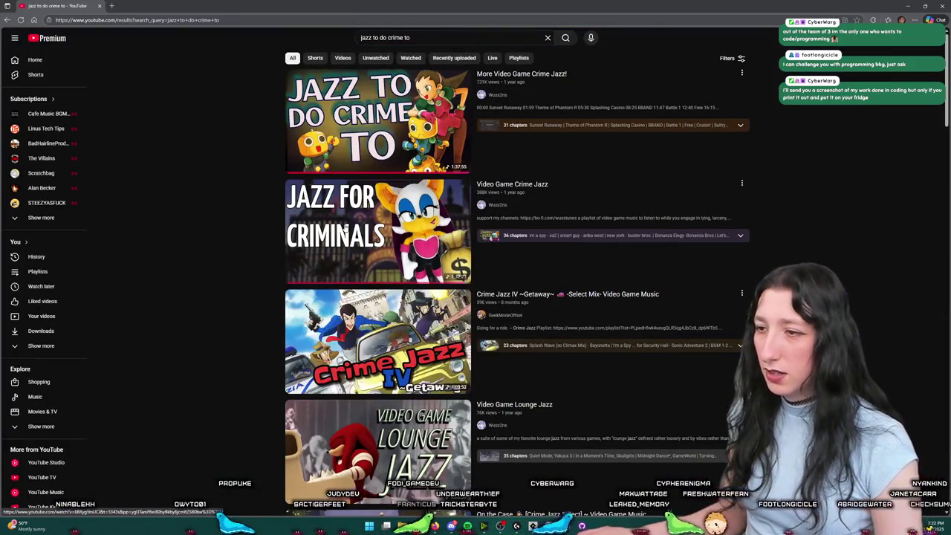
left_click(289, 388)
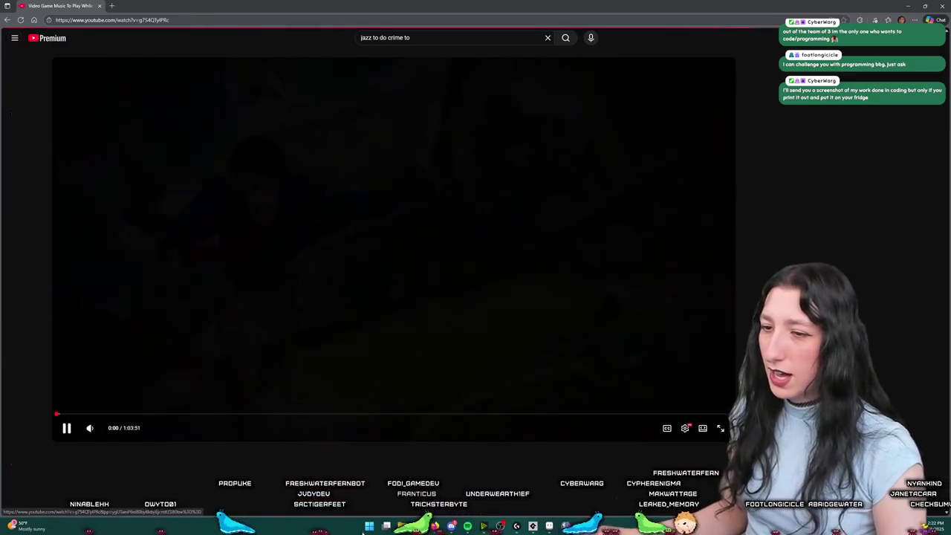
key("super+Left")
key("alt+Tab")
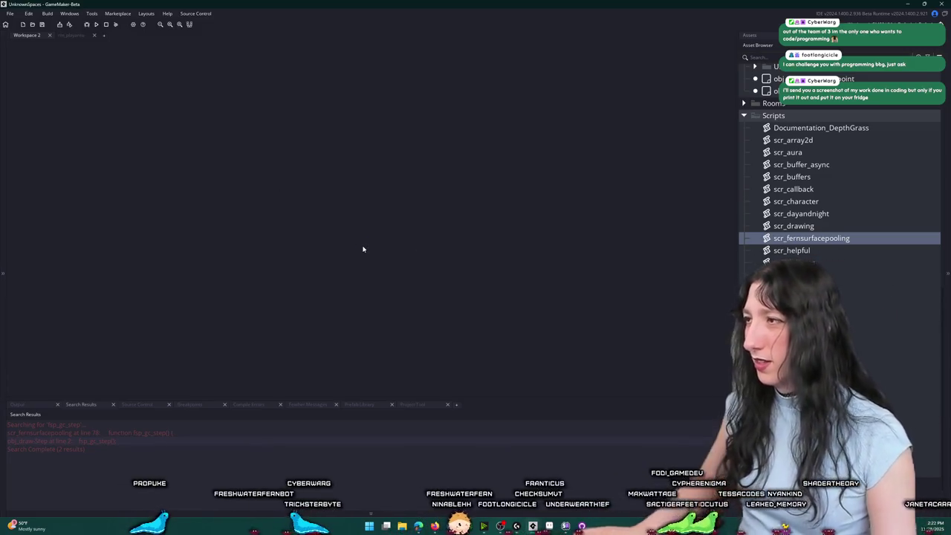
Step: Open the scr_world_chunks script and expand its editor to fill the workspace
key("ctrl+t")
type("ur")
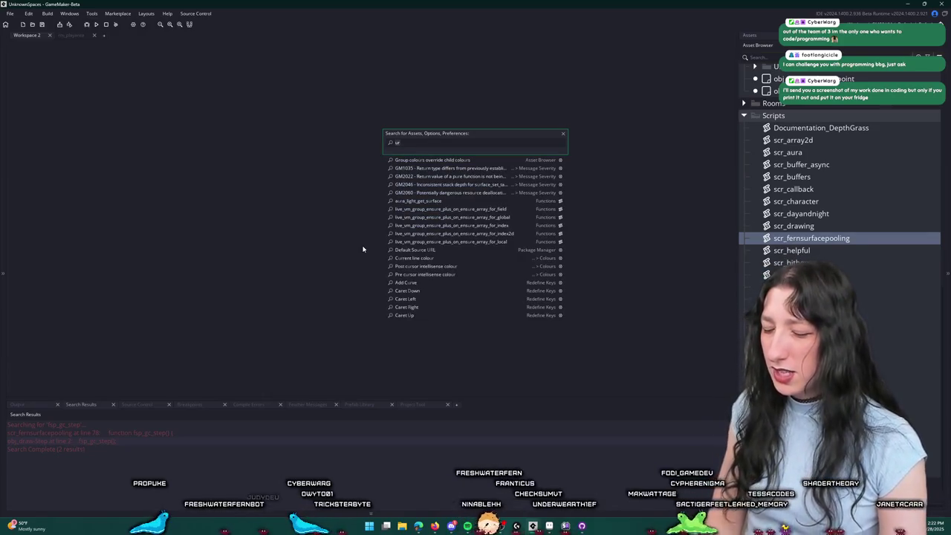
type("_ch")
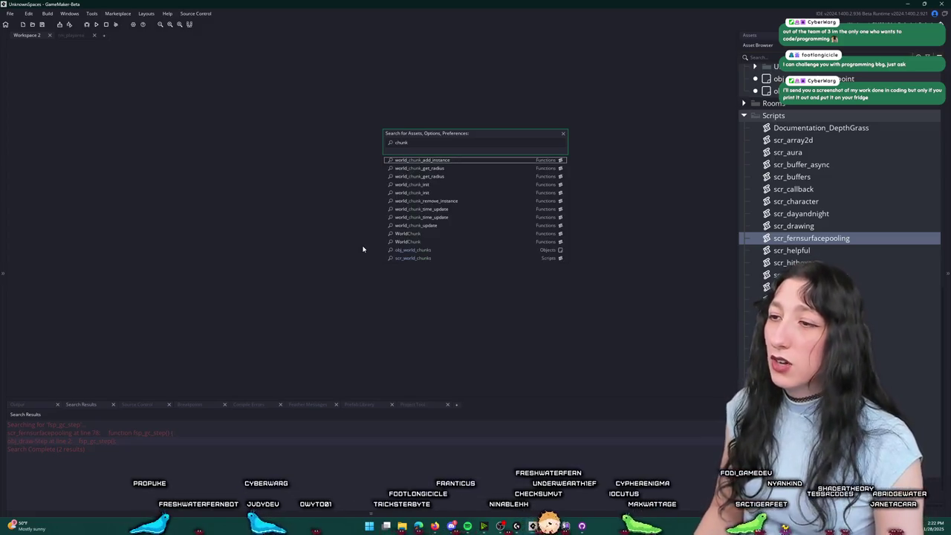
key("Return")
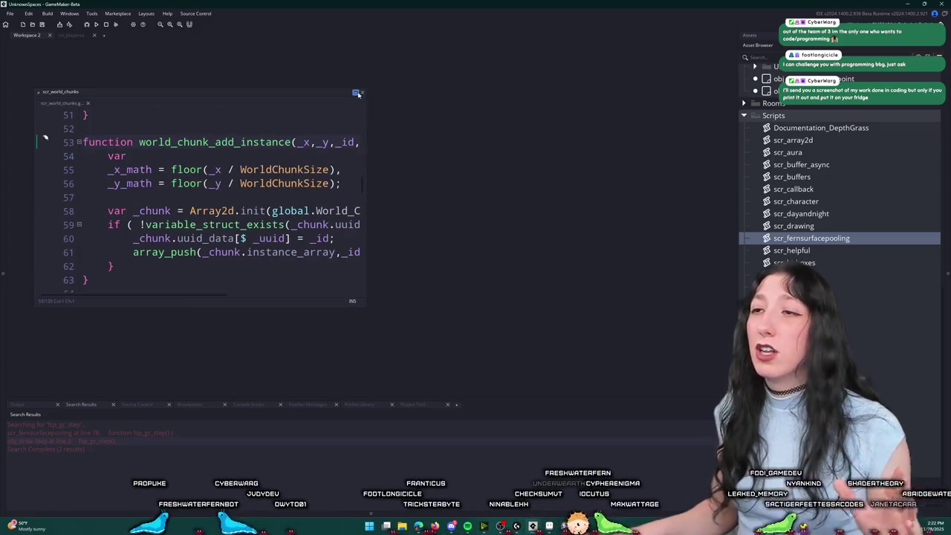
left_click(357, 94)
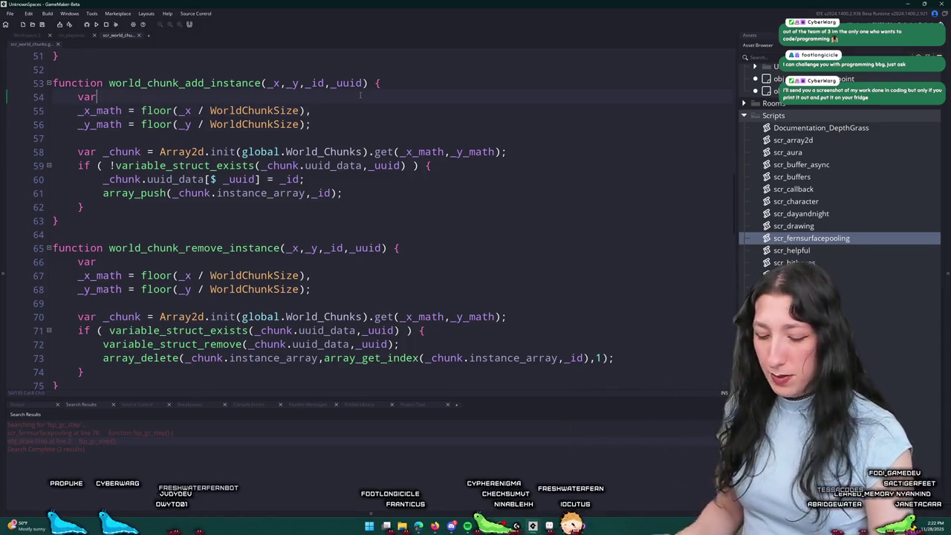
Step: Open the obj_networking object editor
key("ctrl+t")
type("obj_net")
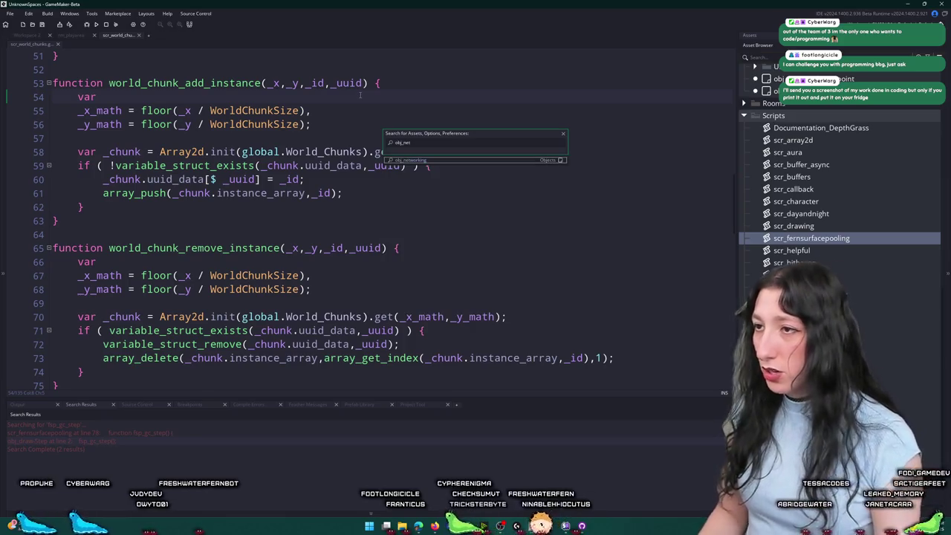
key("Return")
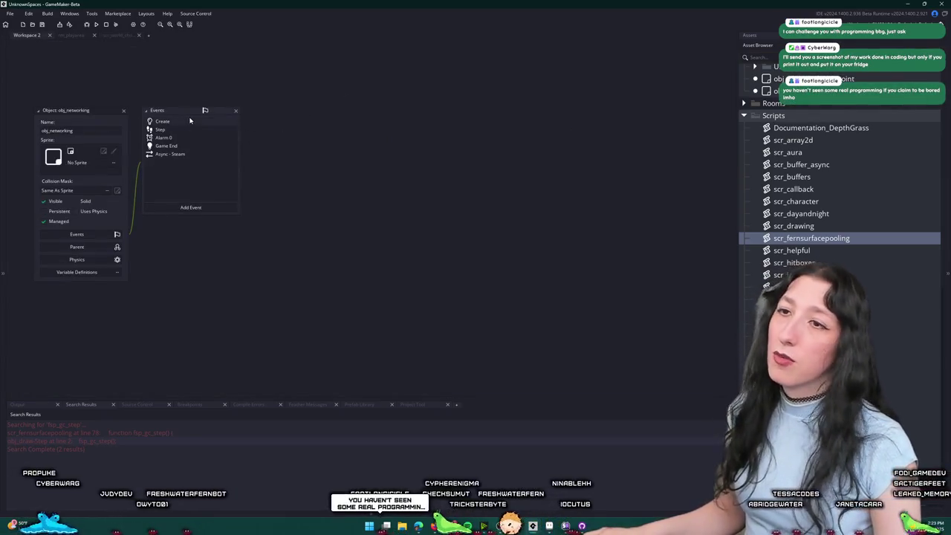
Step: Open obj_networking's Create event code at full size, with the caret at the end of line 4
left_click(190, 120)
left_click(574, 111)
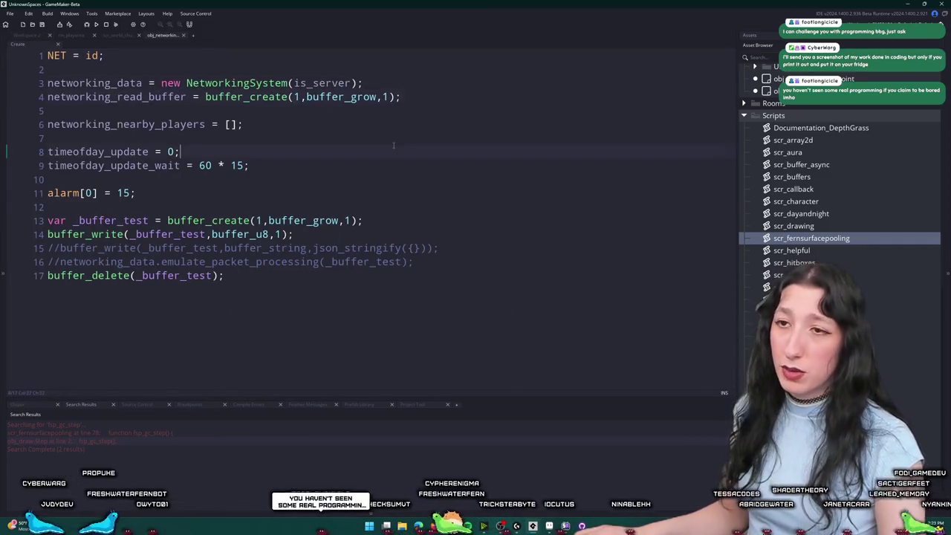
left_click(448, 101)
Step: Add world_name = "default"; after WorldChunks = id; in obj_world_chunks' Create event, then return to obj_networking
key("ctrl+t")
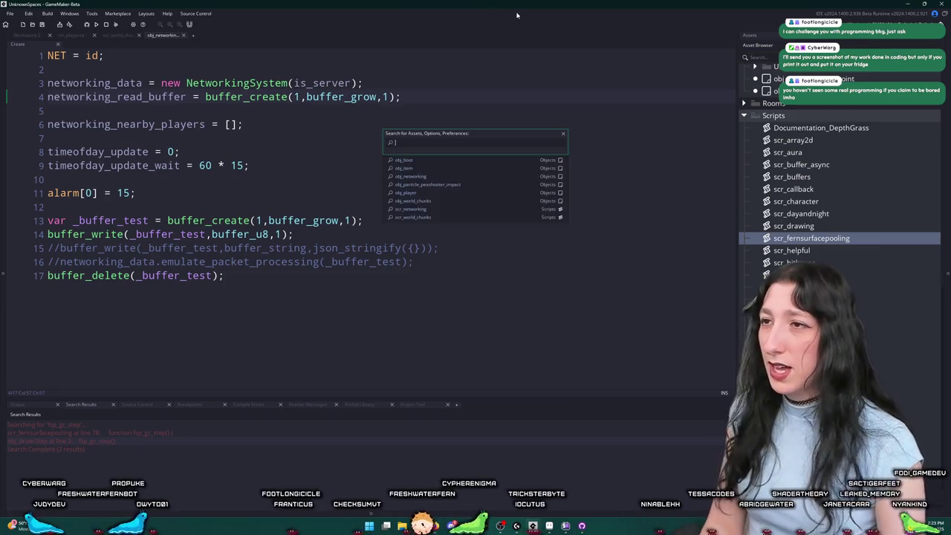
type("obj_w")
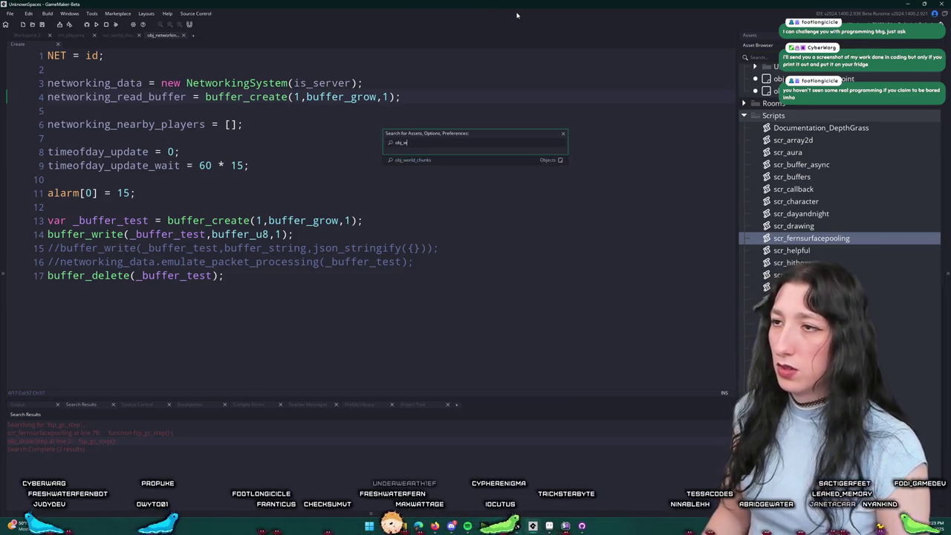
key("Return")
left_click(443, 145)
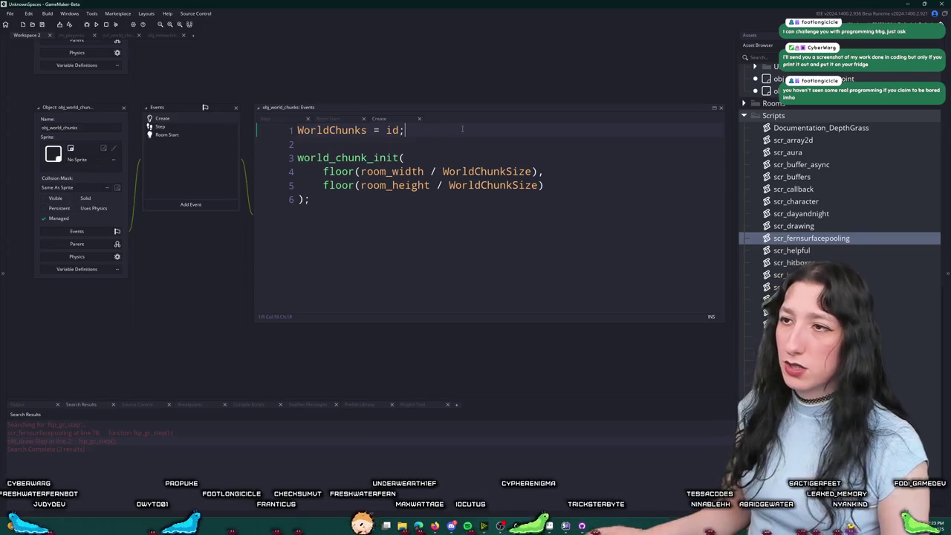
key("Return")
type("world")
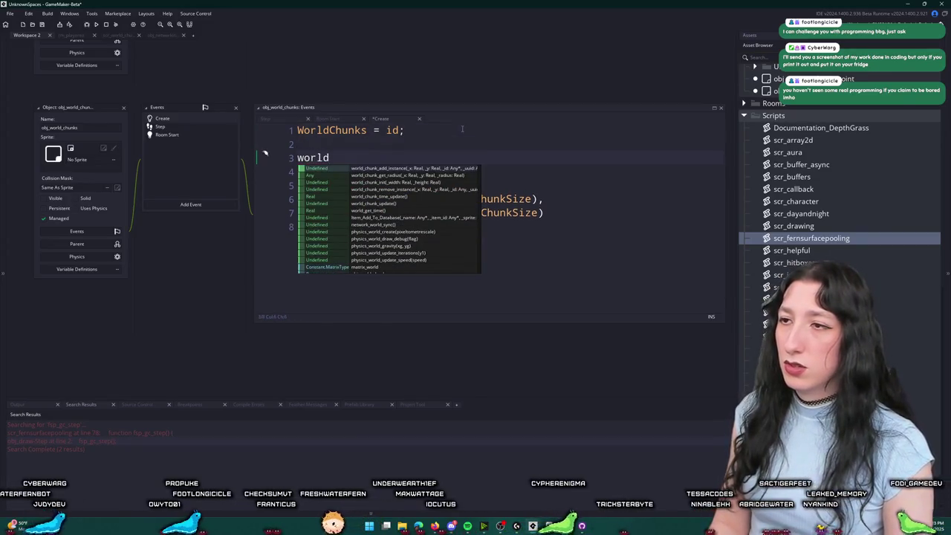
type("_name = \"default\";")
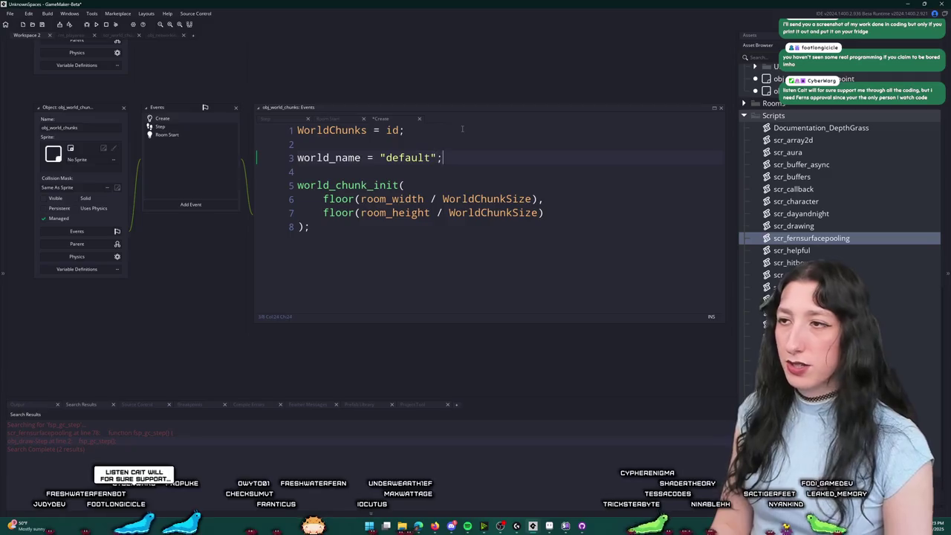
double_click(341, 158)
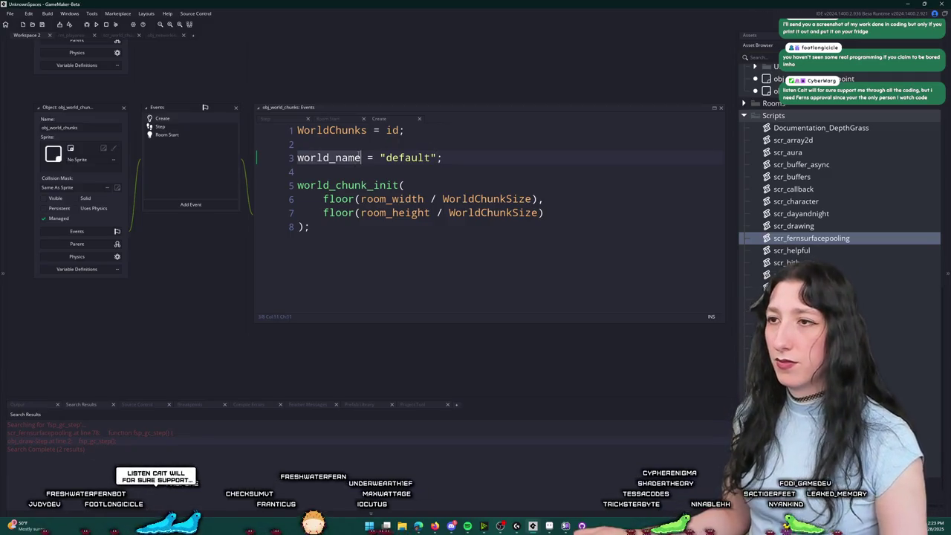
left_click(125, 108)
left_click(162, 35)
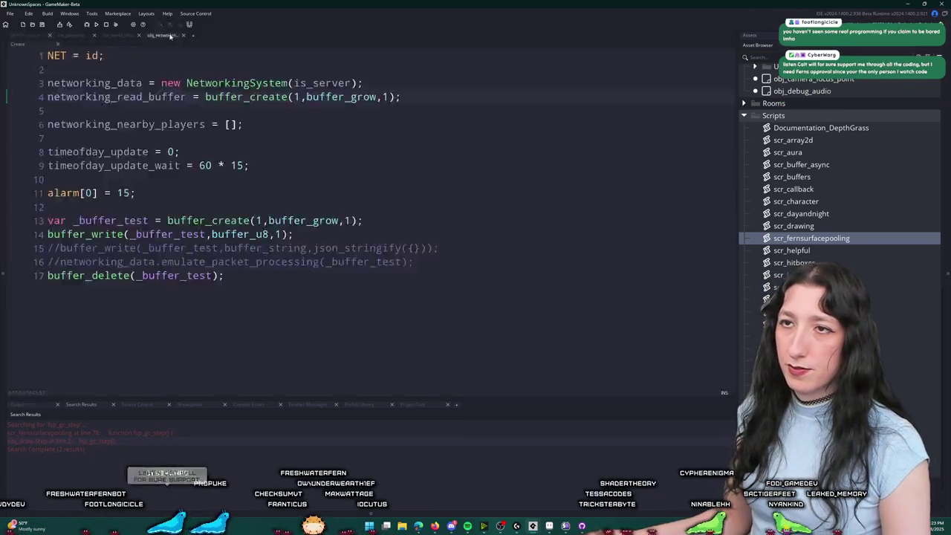
Step: Append a new world_chunk_save() function with braces at the end of scr_world_chunks
left_click(116, 35)
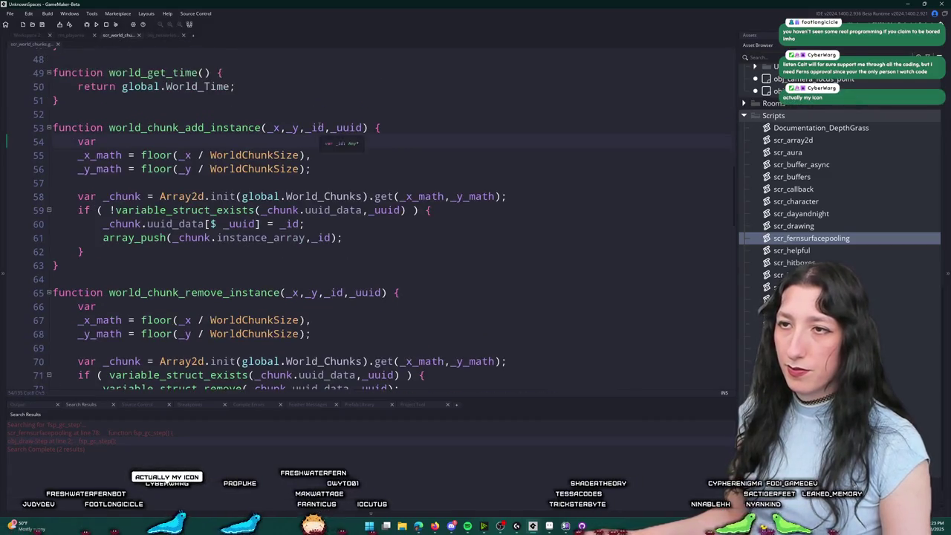
key("ctrl+a")
left_click(269, 342)
scroll(270, 344, "down", 1)
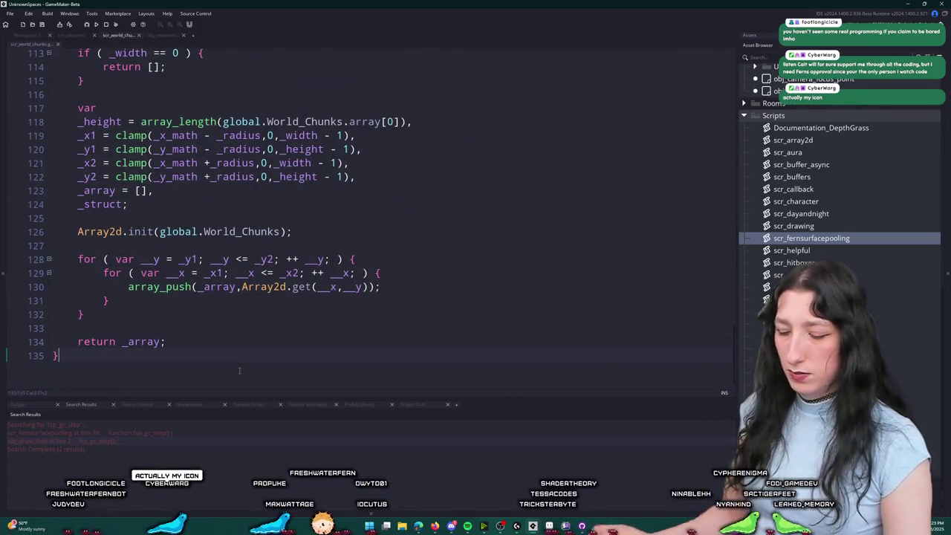
type("function world_Cu")
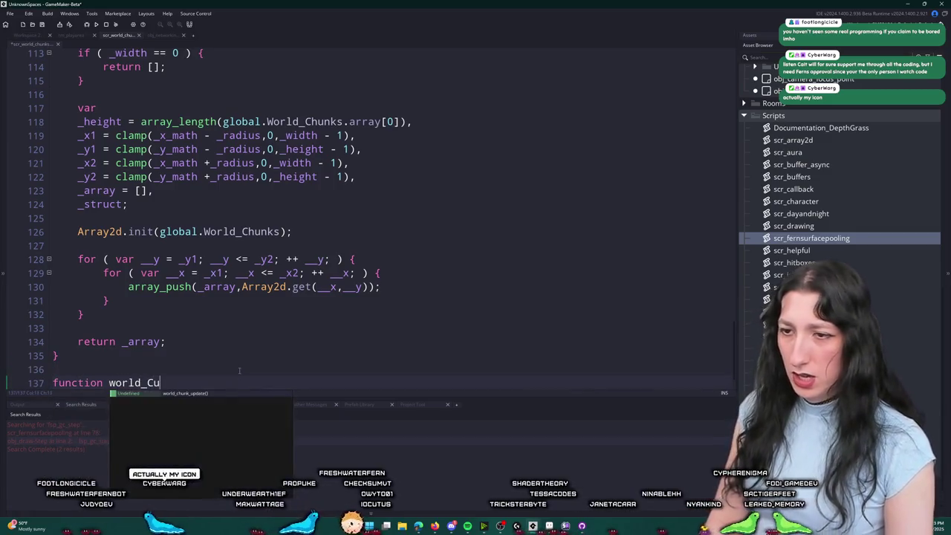
type("hun")
key("BackSpace")
key("BackSpace")
key("BackSpace")
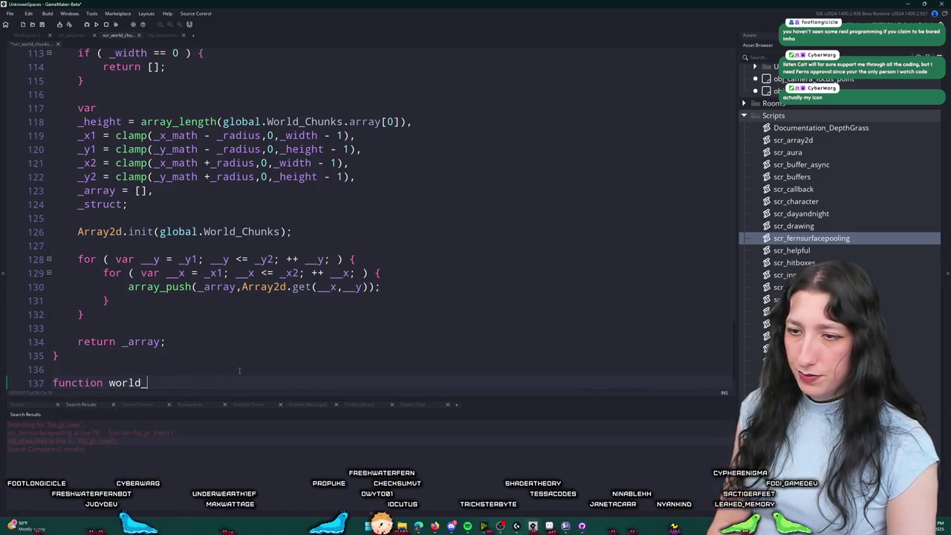
type("chunk_save() {")
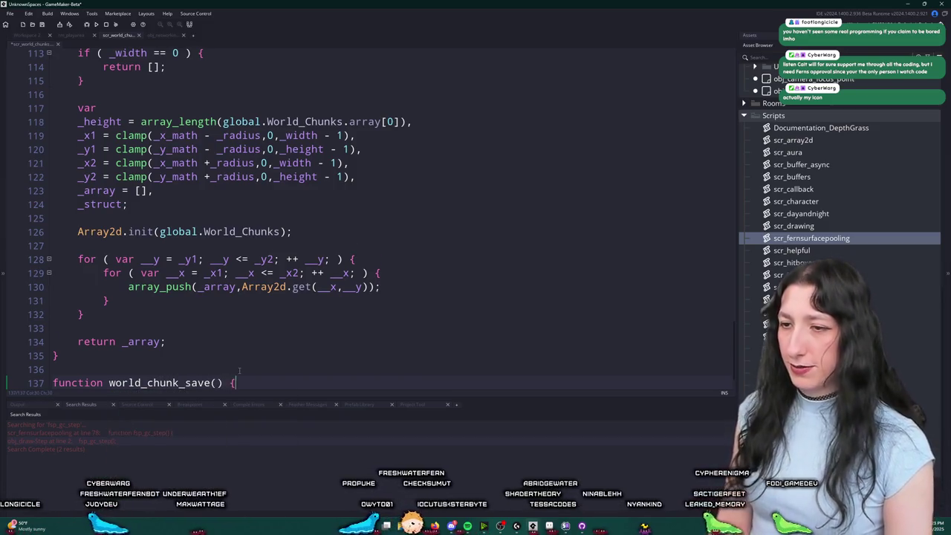
key("Return")
type("world_name")
scroll(227, 346, "down", 1)
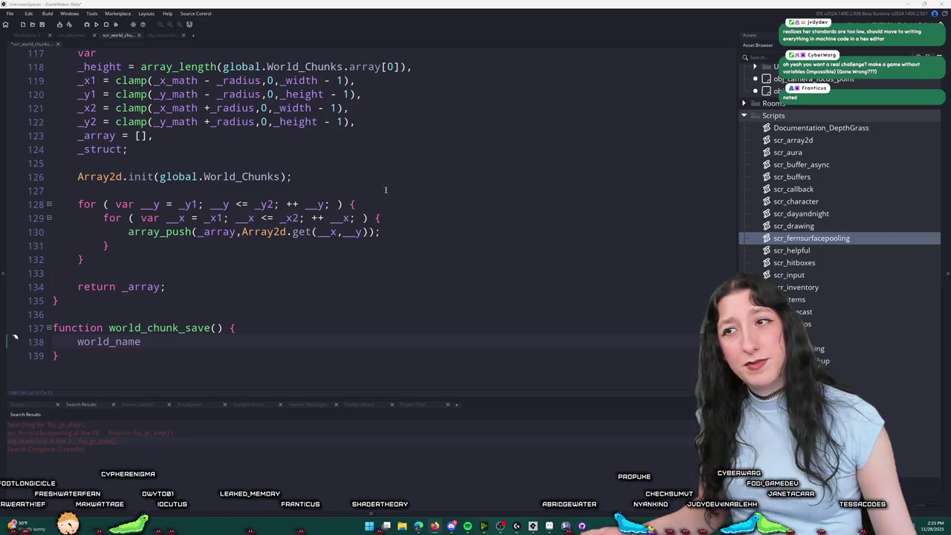
Step: Store world_name in a _file_name variable and add a buffer_save_async() call below it
left_click(410, 199)
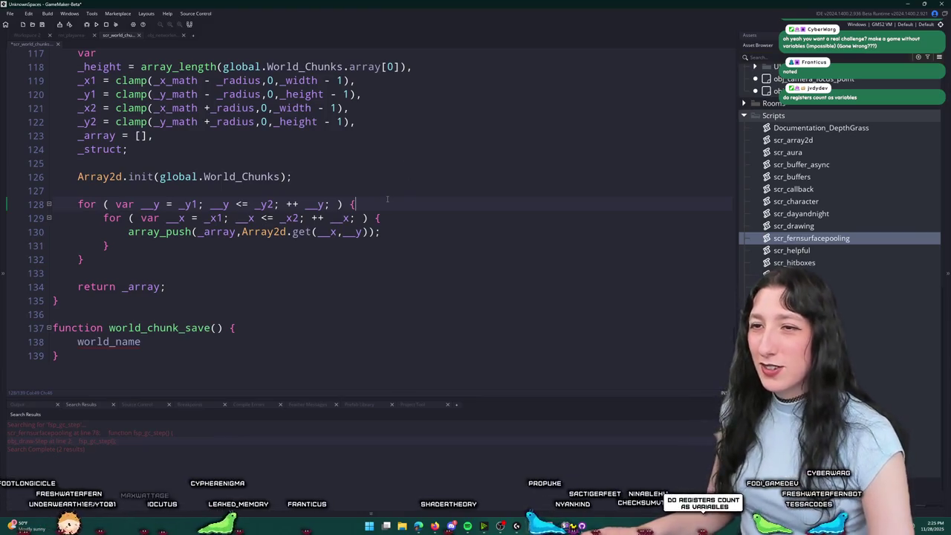
left_click(392, 217)
left_click(14, 341)
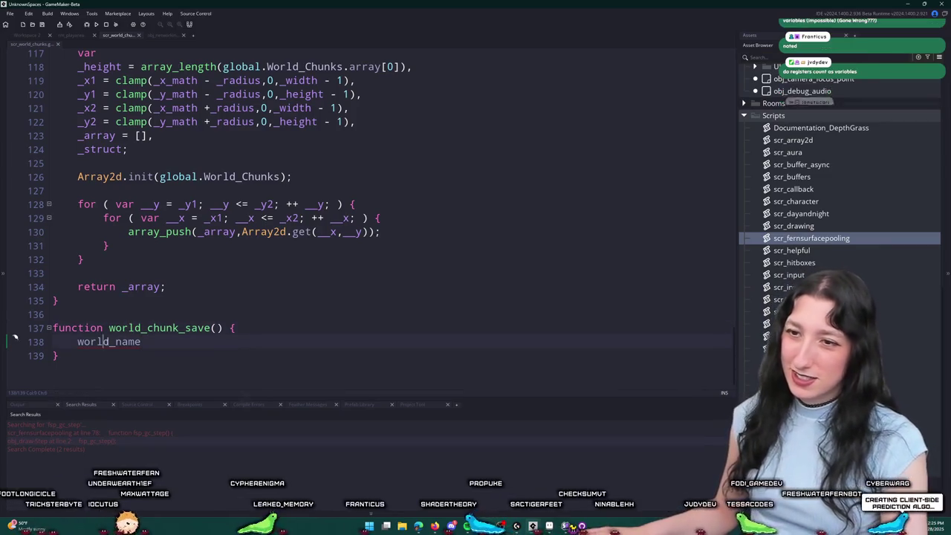
key("shift+Home")
type("var _")
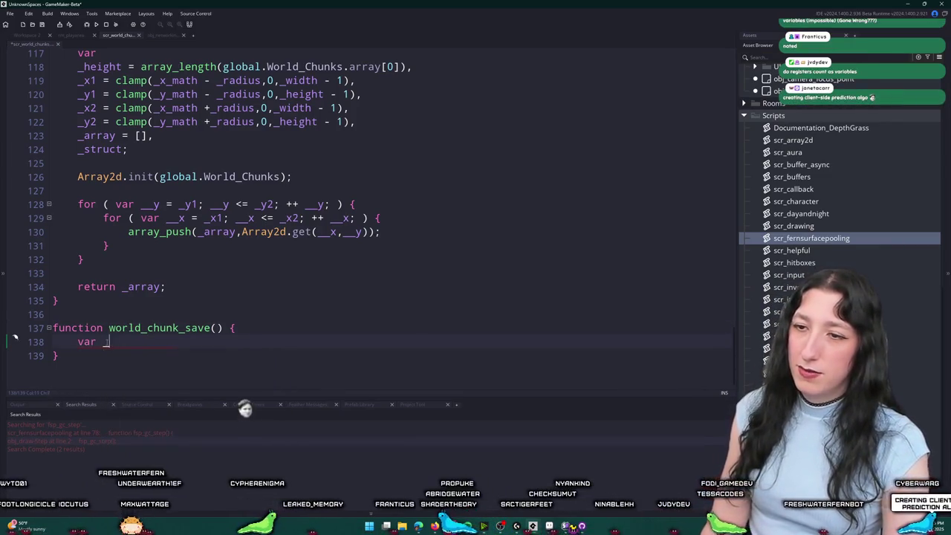
type("file_name - orld_name")
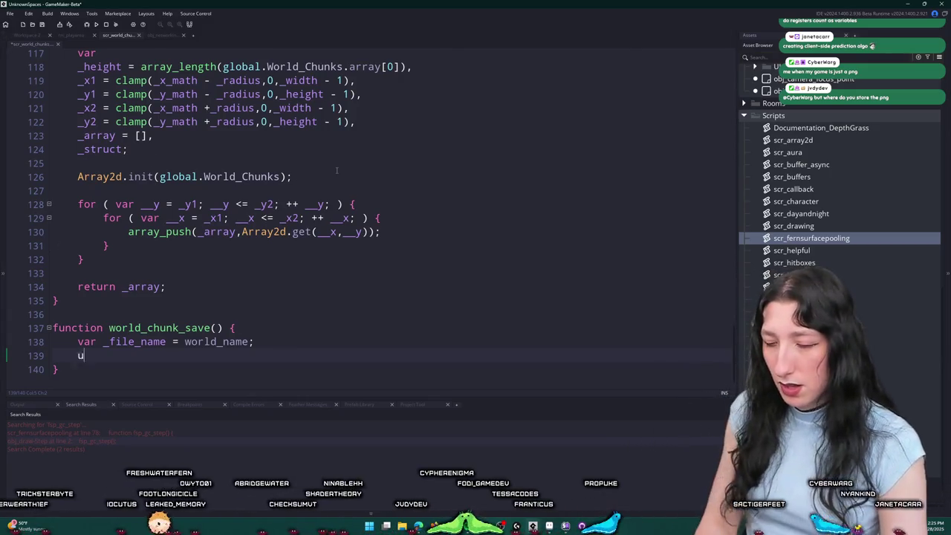
type("buffer_save")
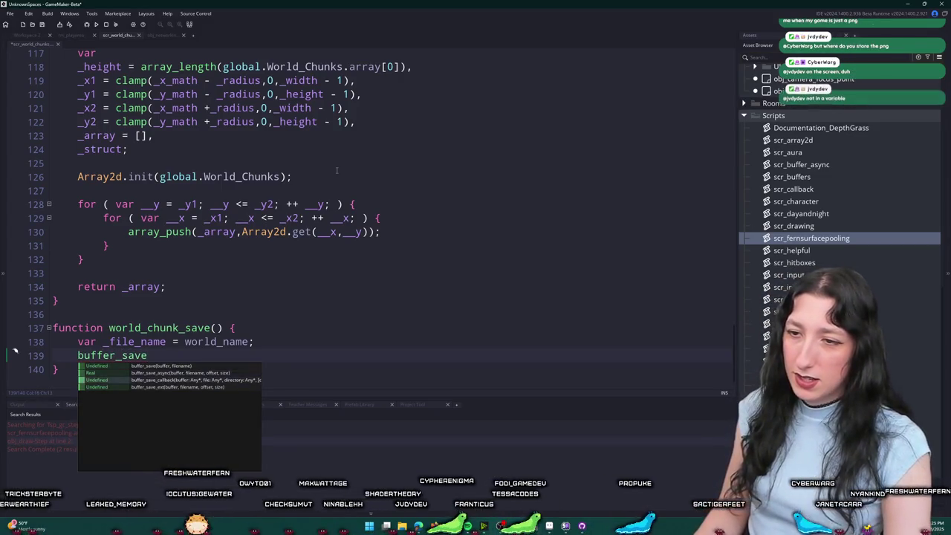
key("Down")
key("Return")
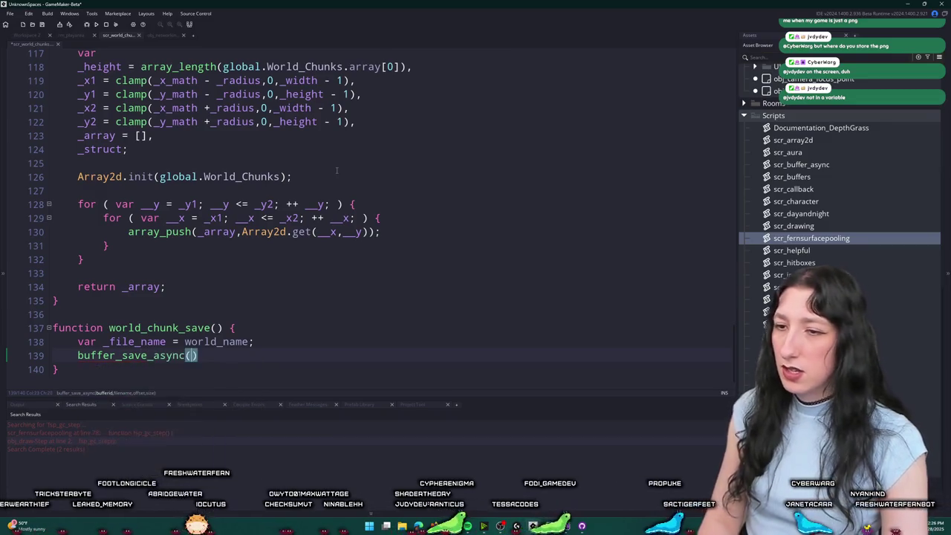
Step: Insert var _buffer = buffer_create(1,buffer_grow,1); above the save call
left_click(334, 343)
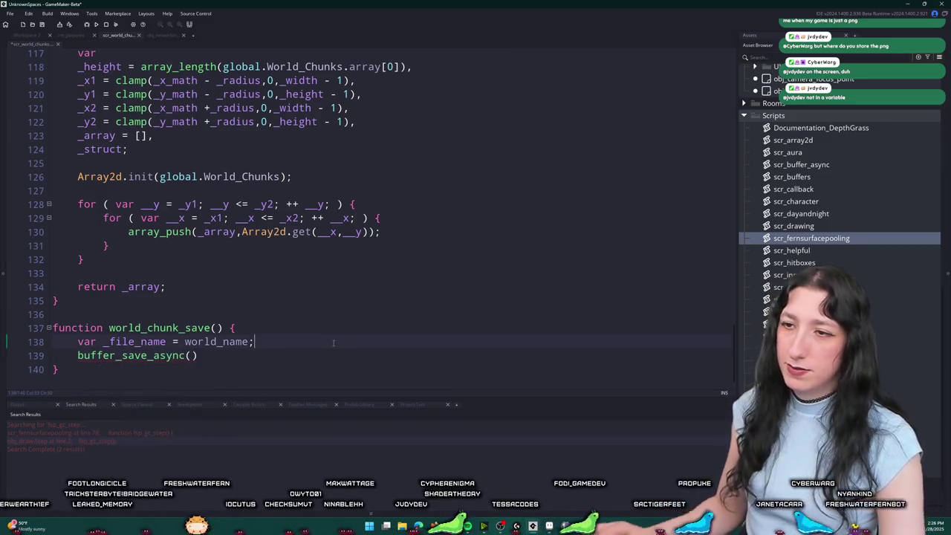
key("Return")
type("bar _b")
key("BackSpace")
key("BackSpace")
key("BackSpace")
type("var _buffer_")
key("BackSpace")
type("= biu")
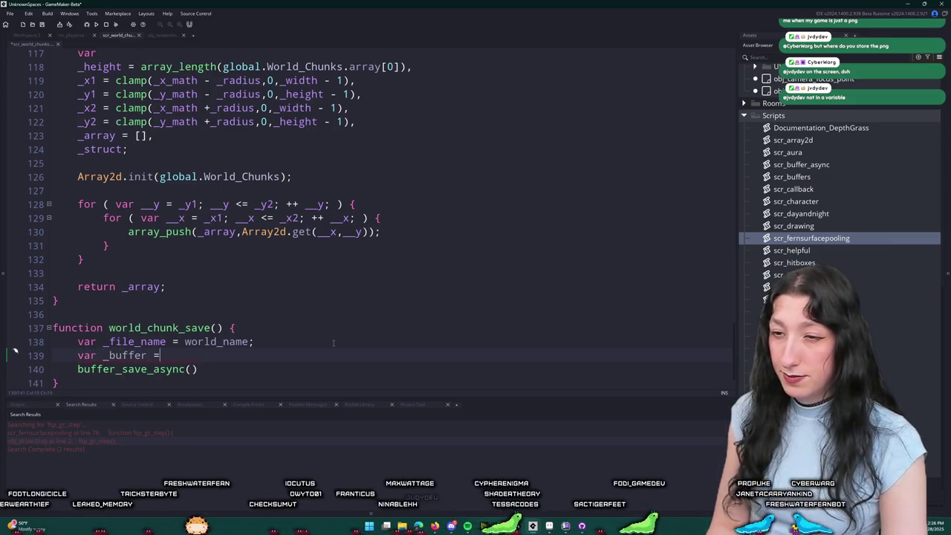
key("BackSpace")
key("BackSpace")
type("uffer_create(1,buffer_grow,1);")
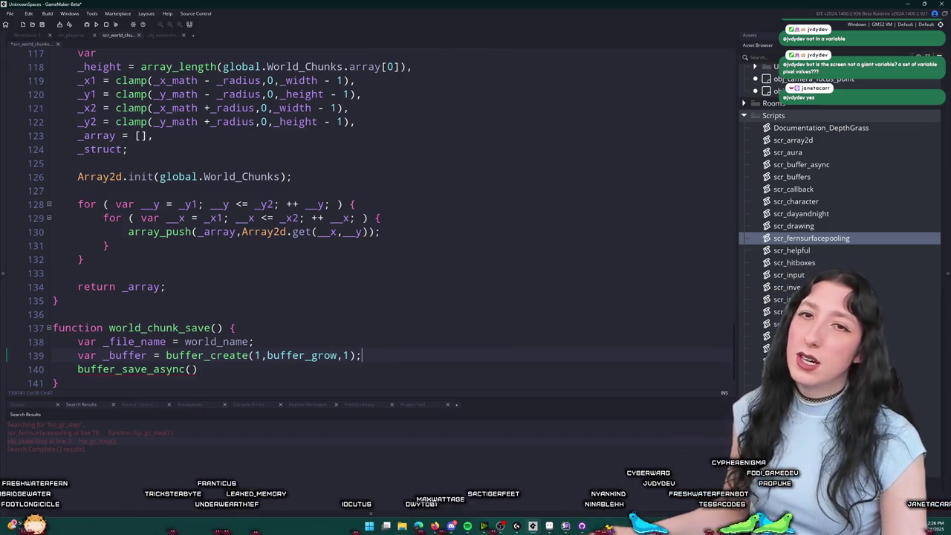
scroll(287, 284, "up", 9)
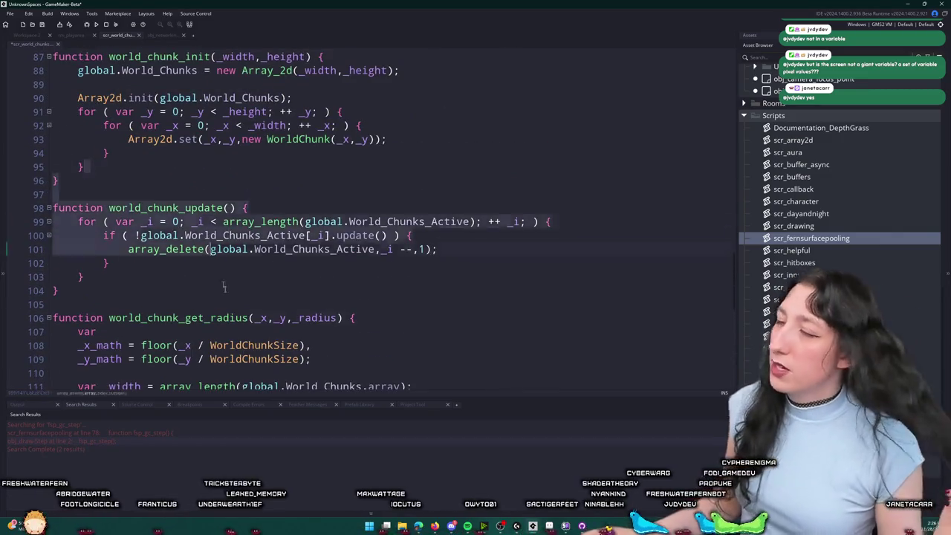
scroll(350, 345, "down", 10)
scroll(350, 346, "down", 1)
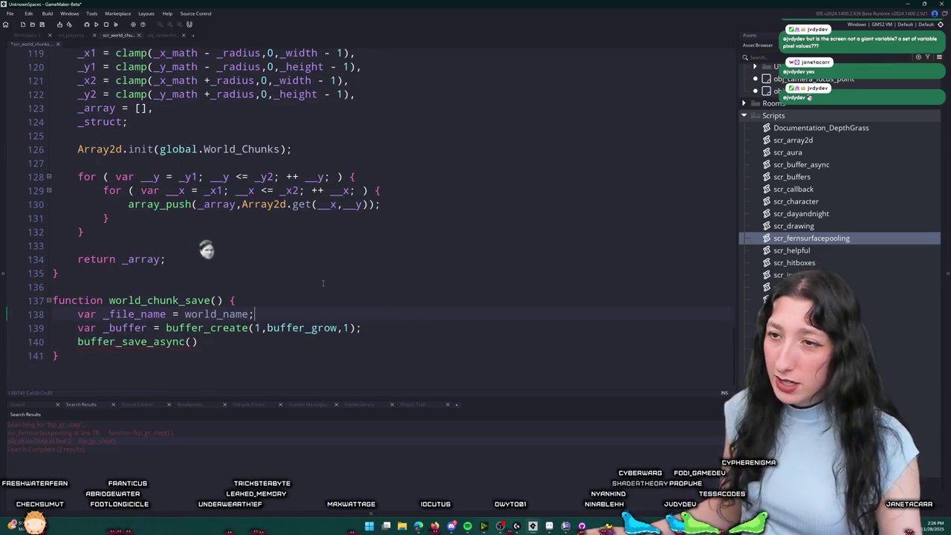
left_click(396, 327)
key("Up")
key("Up")
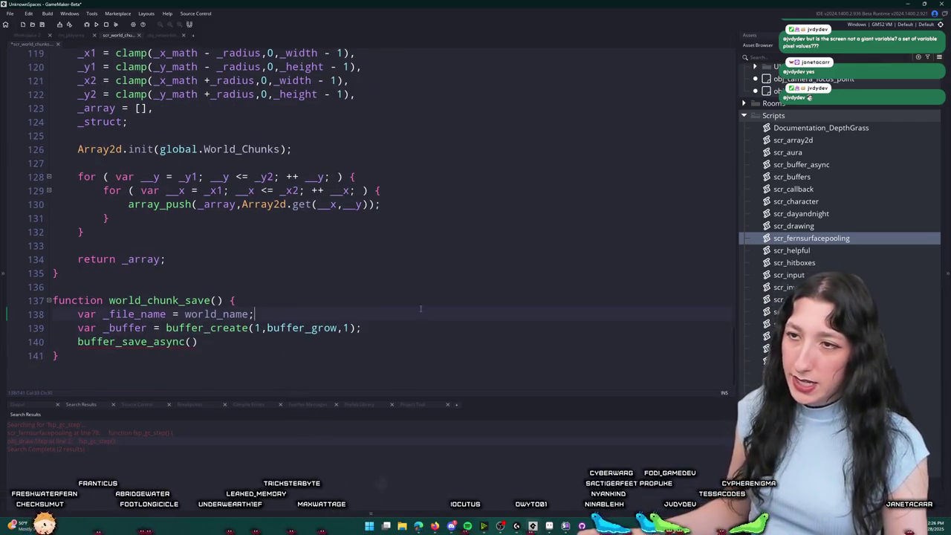
key("Down")
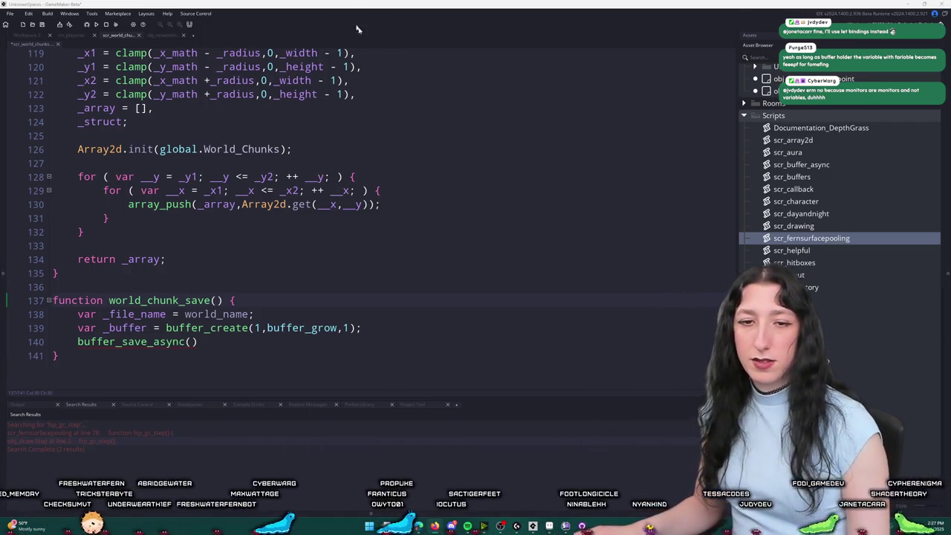
left_click(409, 303)
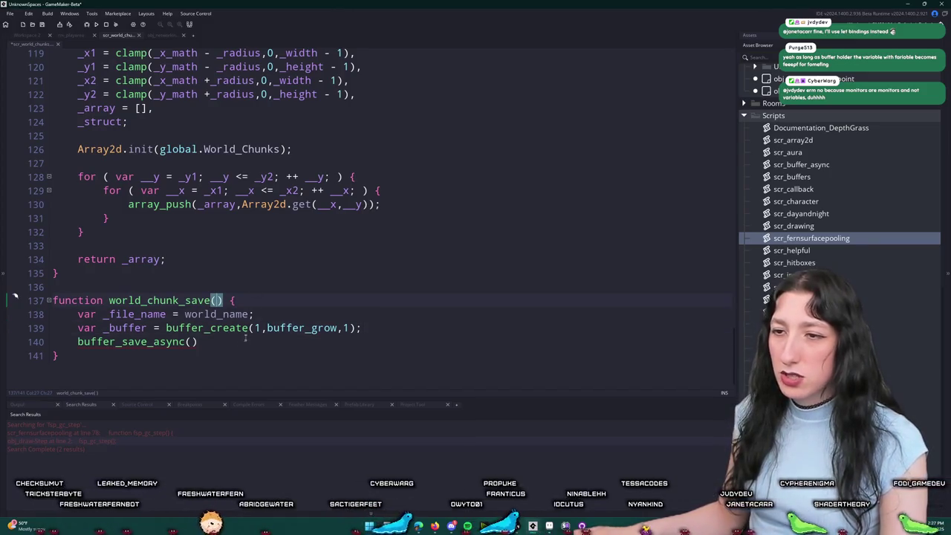
key("Left")
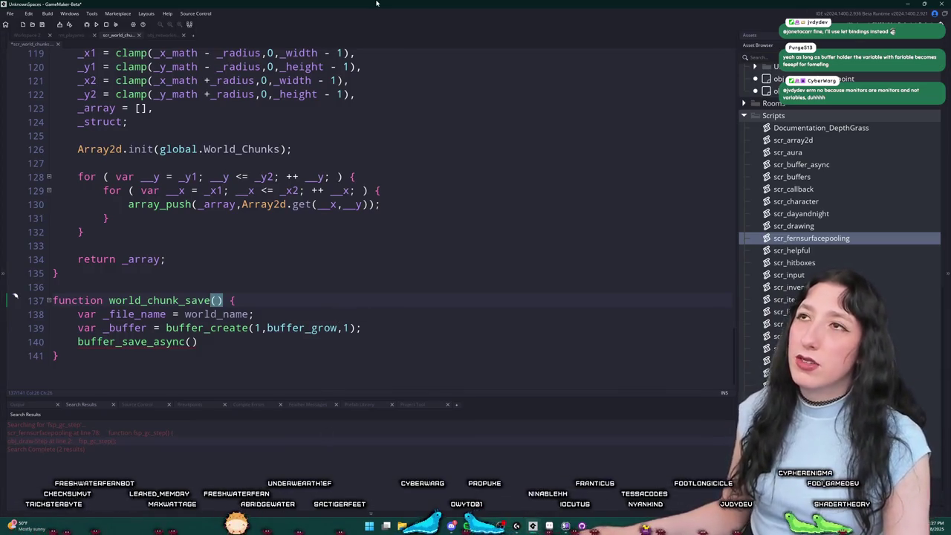
right_click(251, 299)
left_click(223, 300)
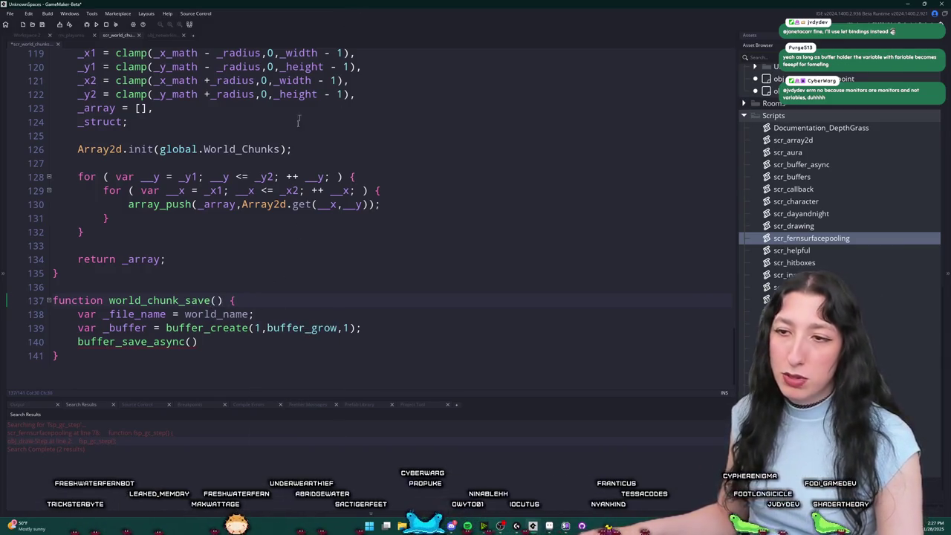
left_click(217, 342)
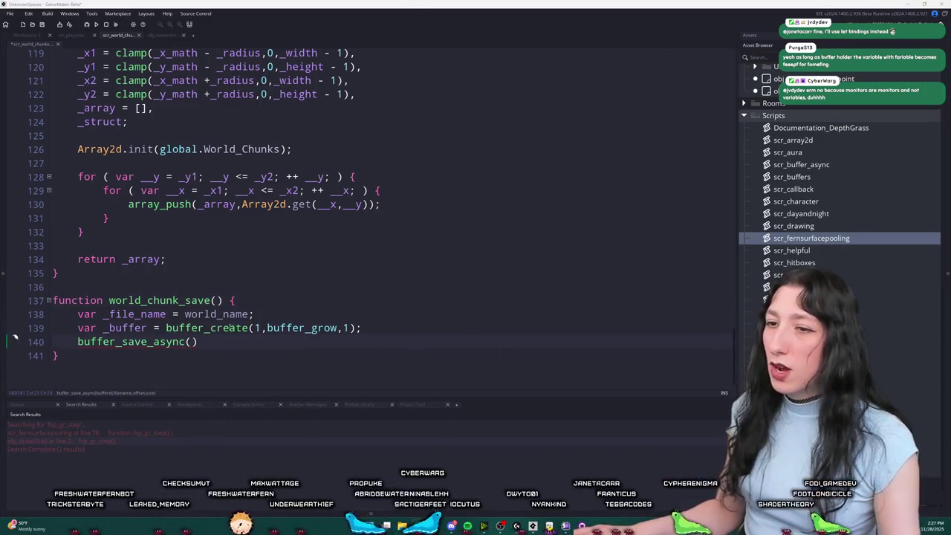
key("ctrl+shift+Left")
key("ctrl+shift+Left")
Step: Change line 140's call to buffer_async_save() via autocomplete
key("BackSpace")
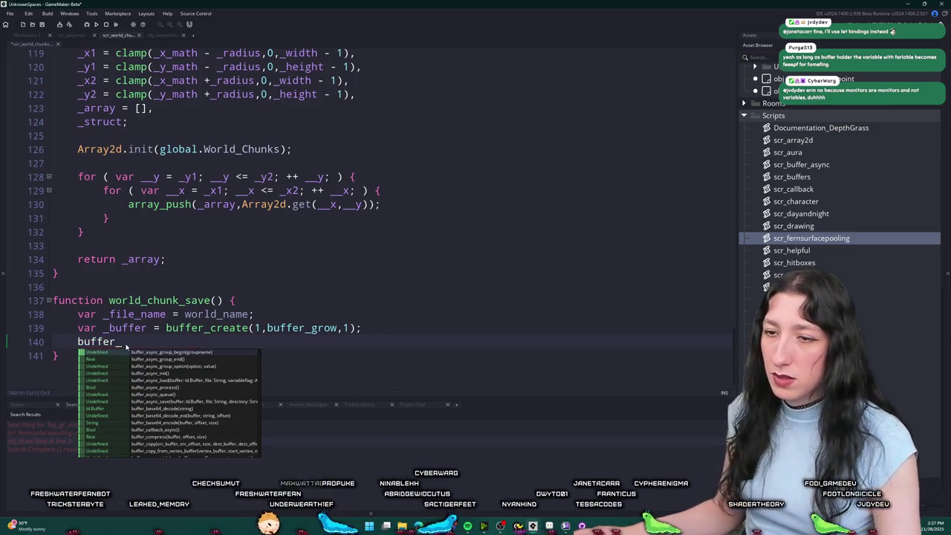
type("as")
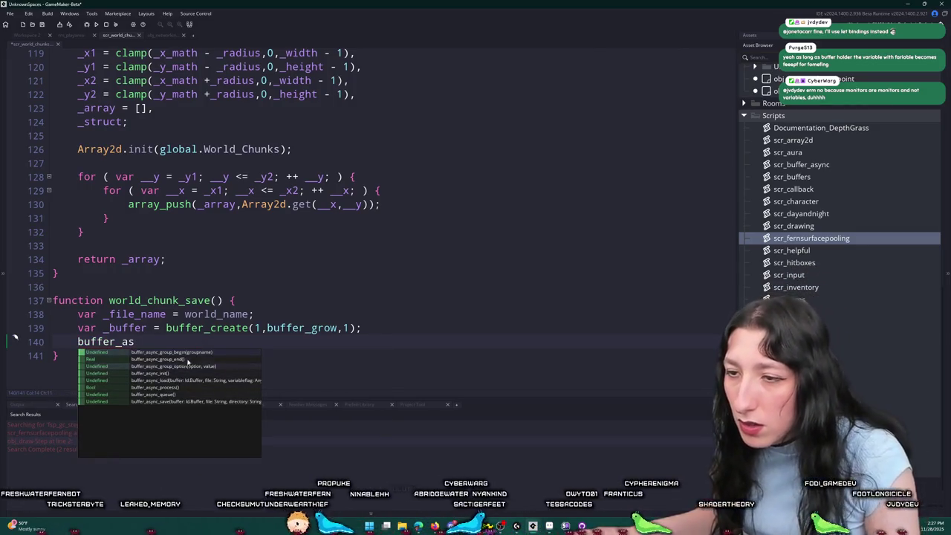
left_click(174, 402)
Step: Inspect the buffer_async_save definition in scr_buffer_async, then close that script
middle_click(189, 342)
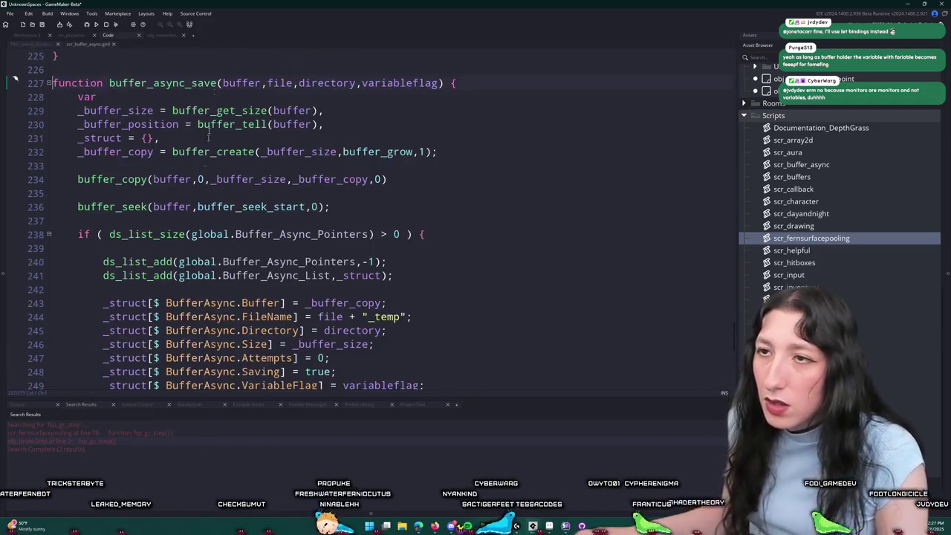
scroll(217, 79, "down", 8)
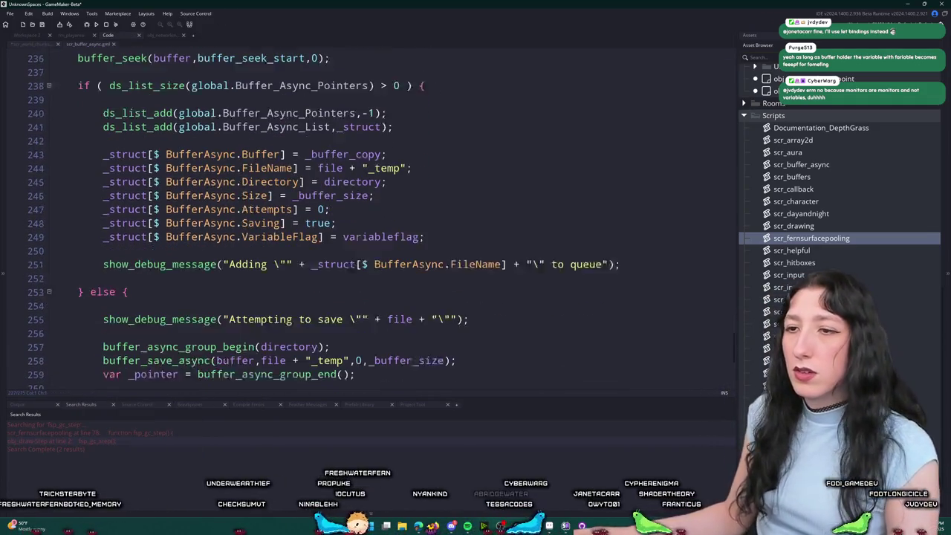
scroll(215, 114, "down", 2)
scroll(206, 238, "up", 7)
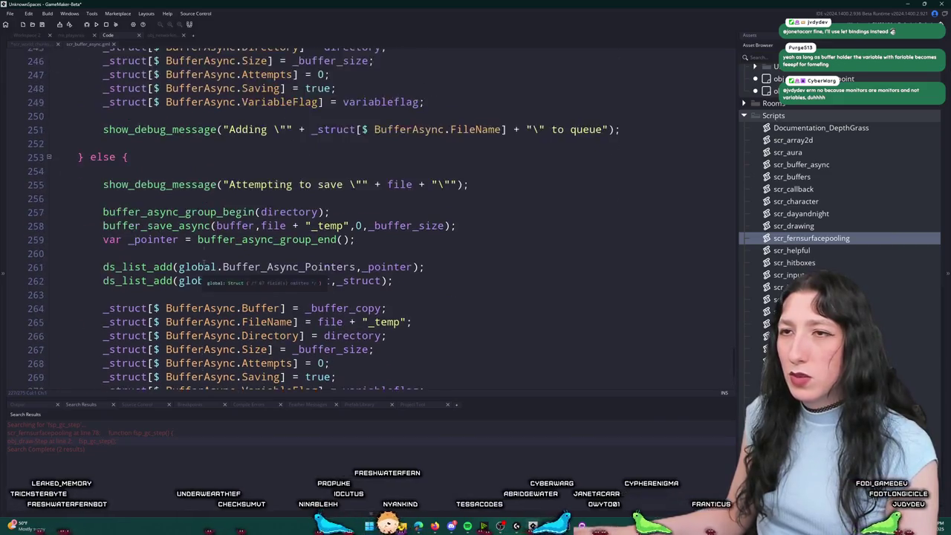
scroll(206, 237, "up", 3)
scroll(203, 257, "up", 2)
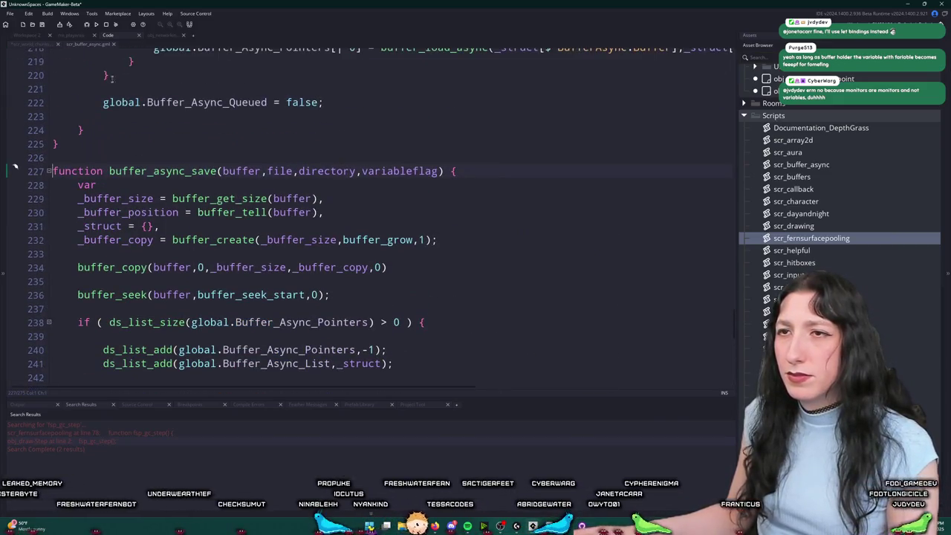
middle_click(94, 46)
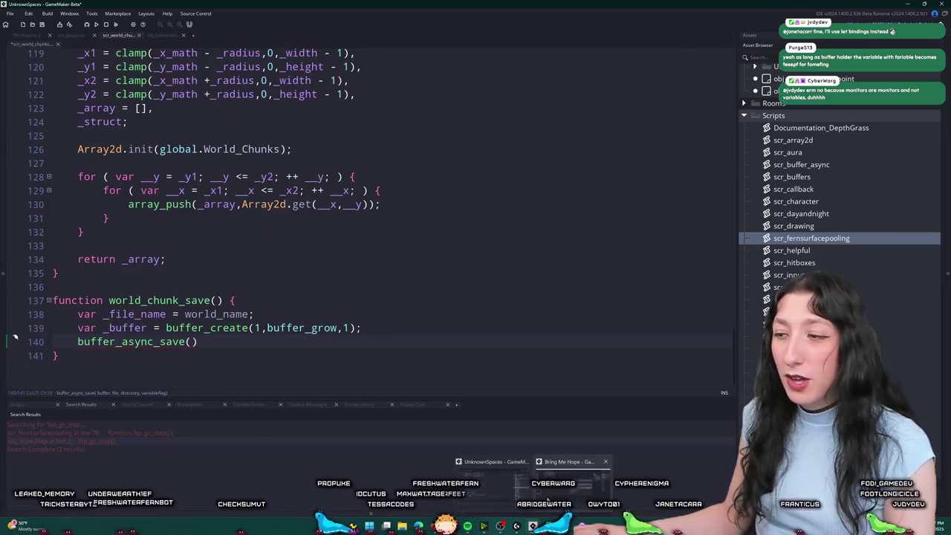
Step: Look up buffer_save_callback in the Bring Me Hope project's scr_buffers, then return to UnknownSpaces
left_click(551, 492)
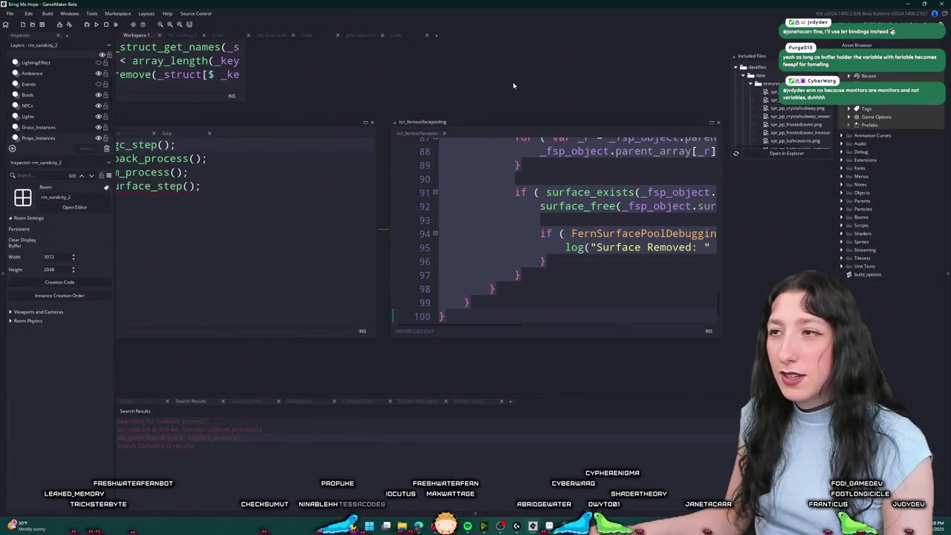
key("ctrl+t")
type("callback")
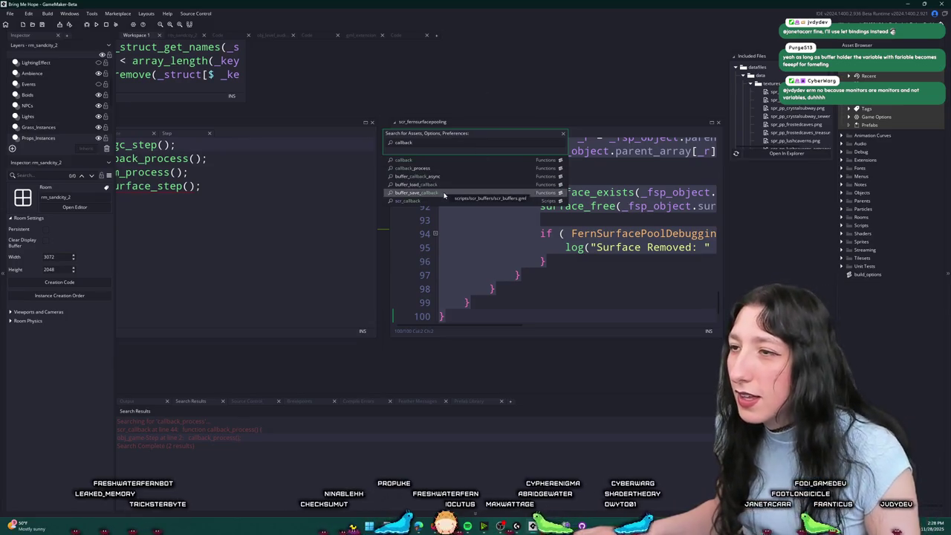
left_click(459, 192)
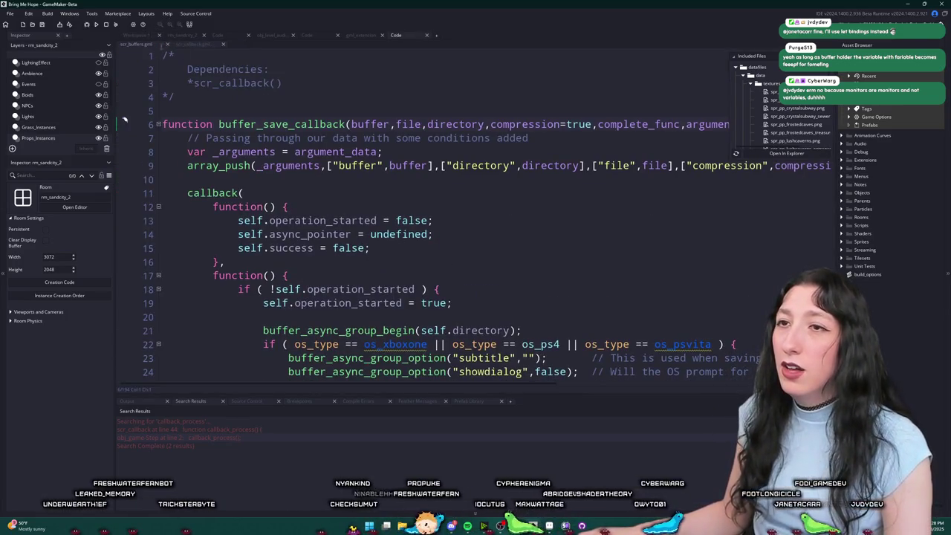
key("alt+Tab")
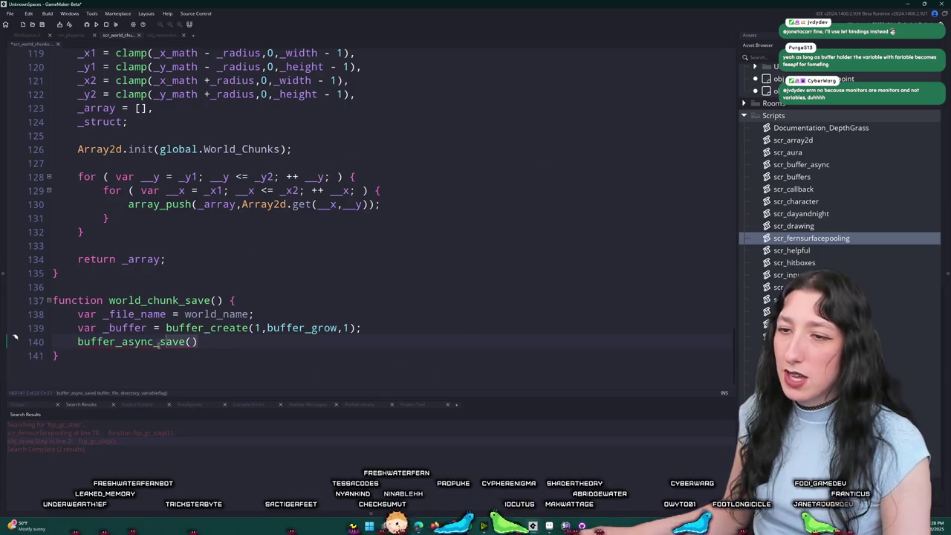
Step: Switch the call to buffer_save_callback and rename line 138's variable to _directory
key("BackSpace")
key("BackSpace")
key("BackSpace")
type("save_callbac")
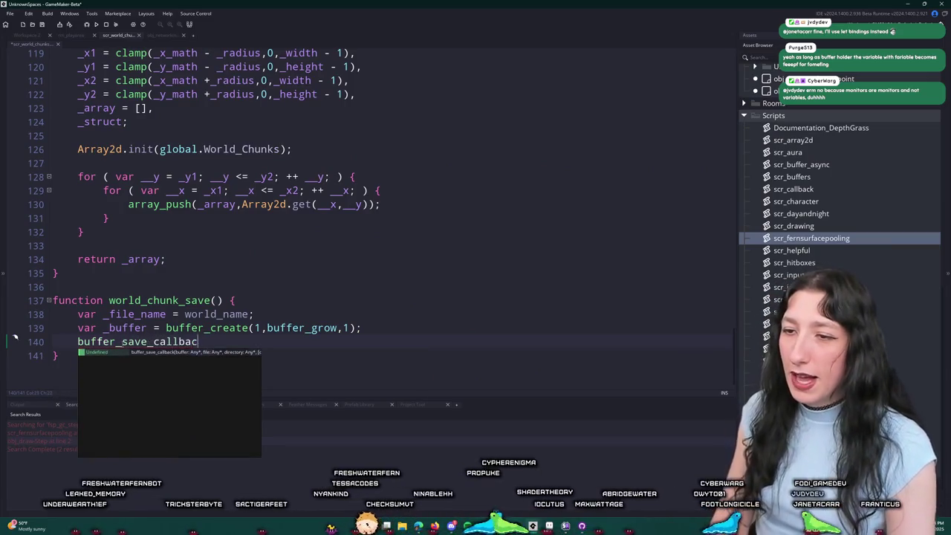
type("k(_buffer")
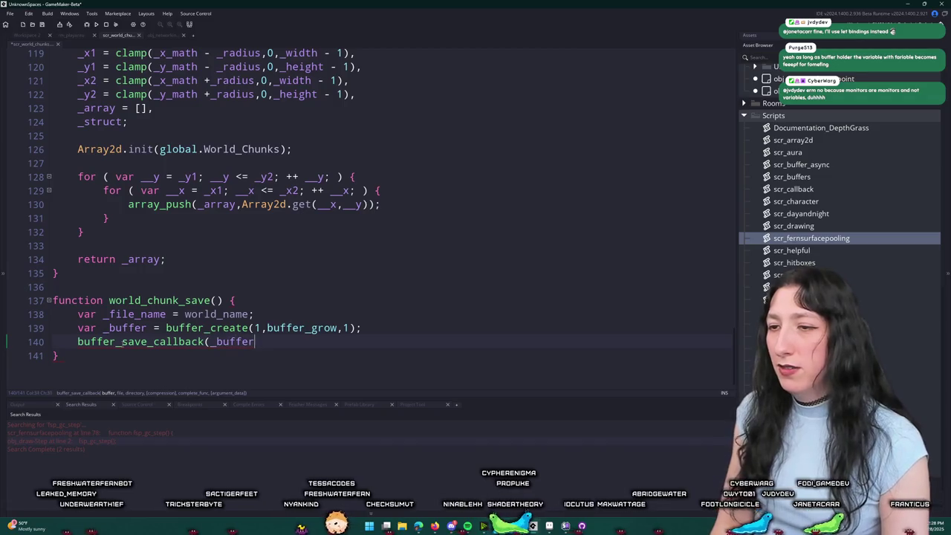
type("i")
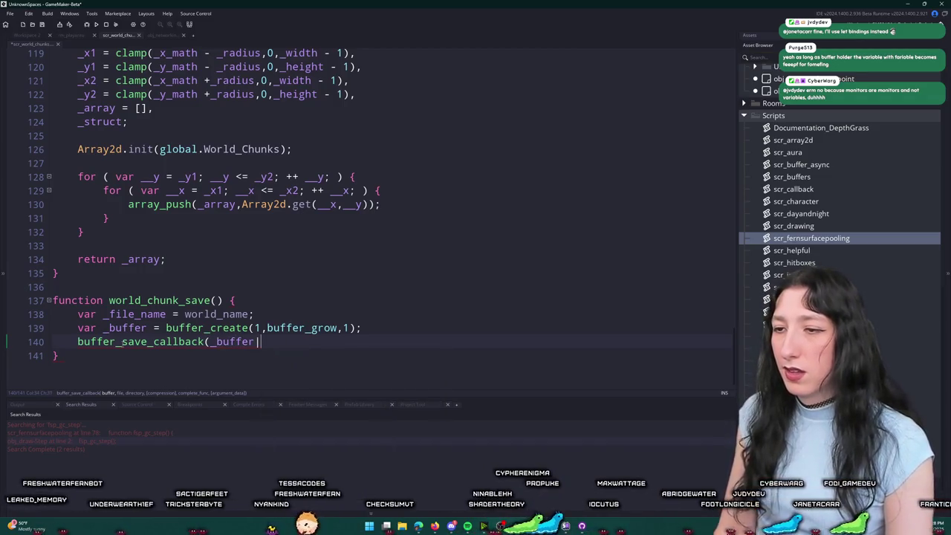
type("_file_name")
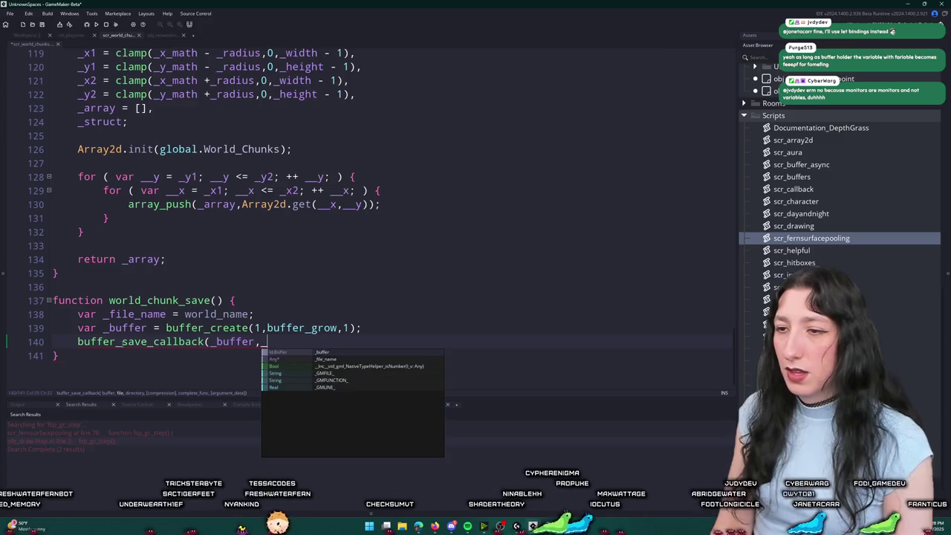
type(",")
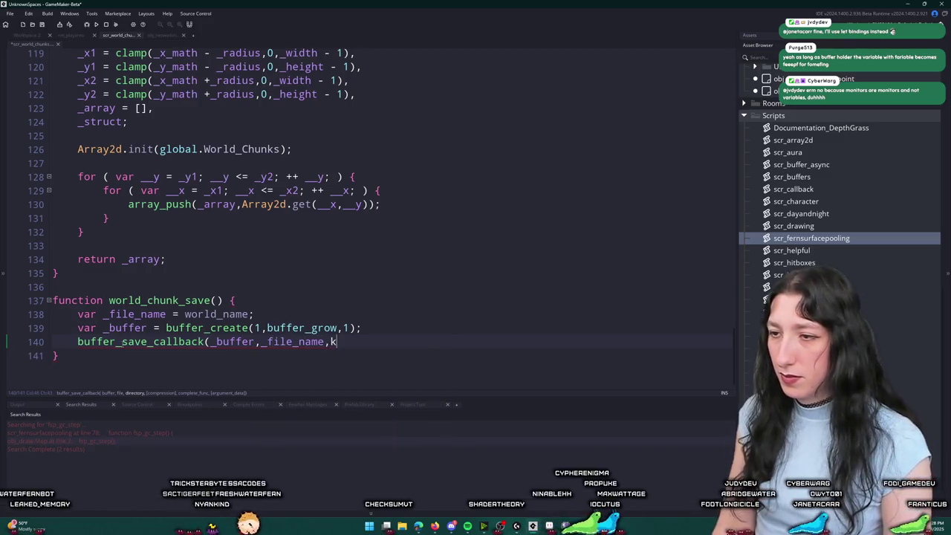
type("_file_name")
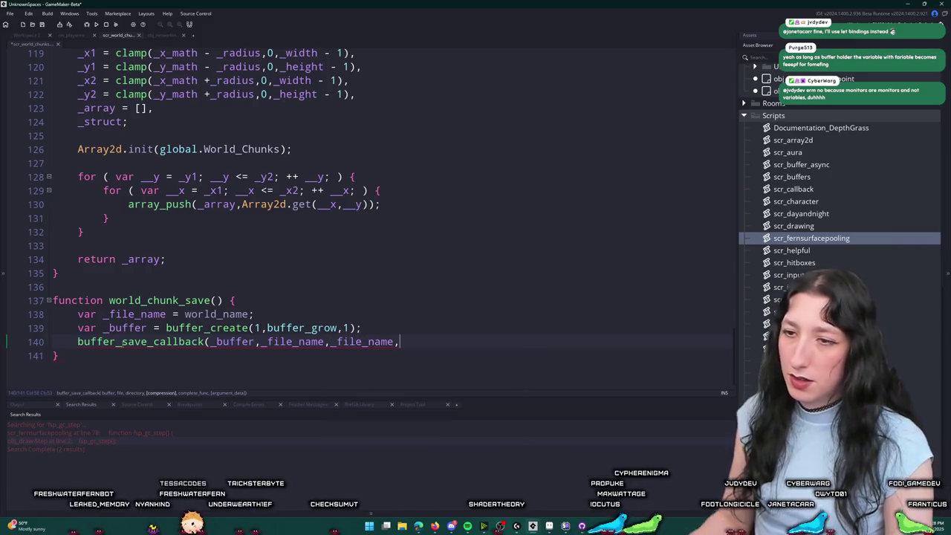
type(",")
double_click(115, 313)
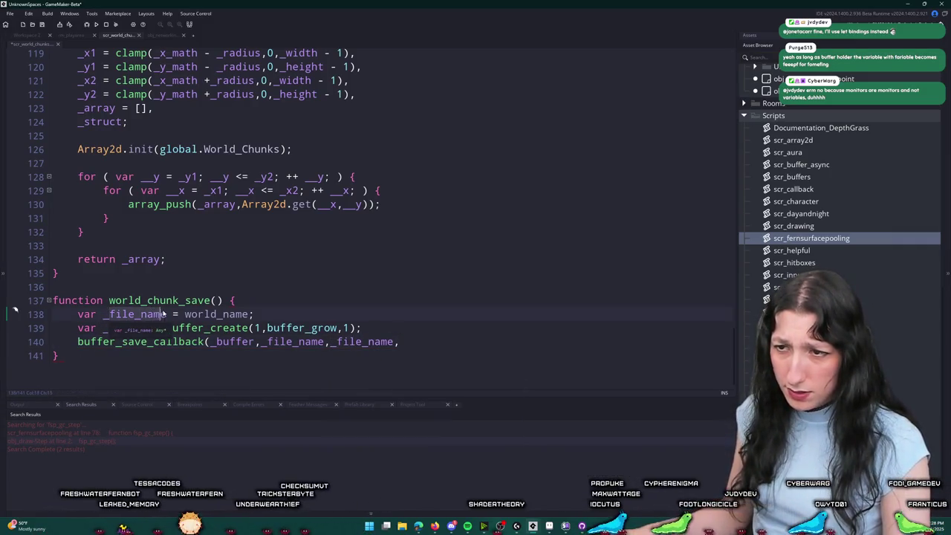
type("_directory")
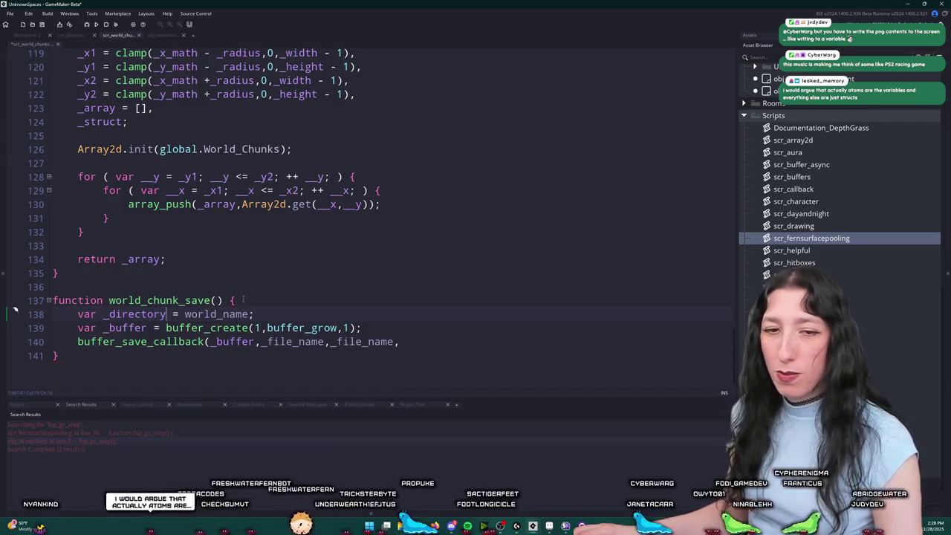
right_click(324, 307)
left_click(323, 307)
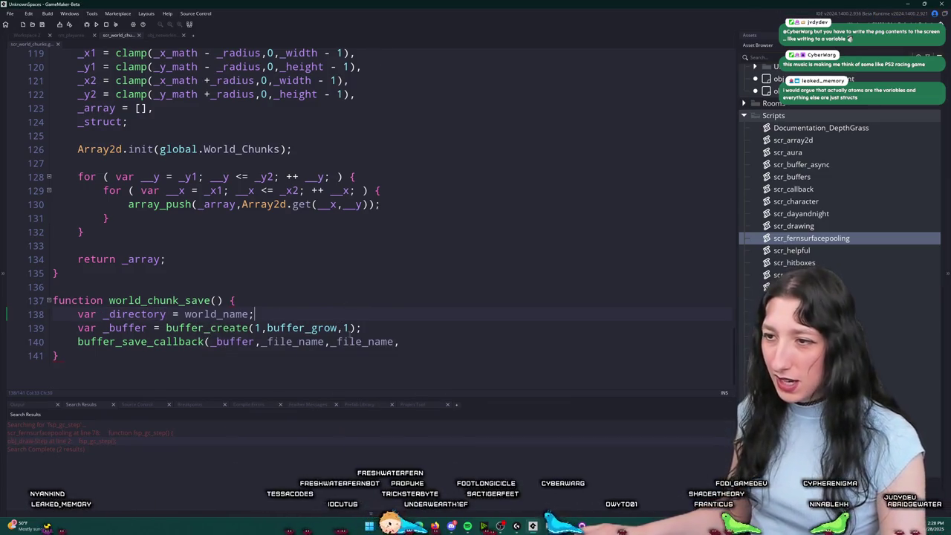
Step: Replace buffer_save_callback's third argument with _directory
double_click(364, 342)
type("_directory")
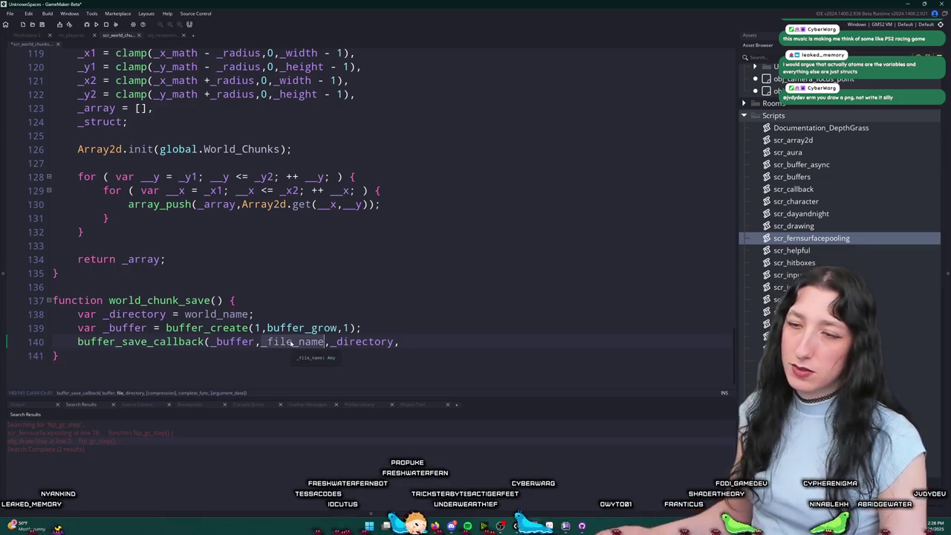
left_click(217, 300)
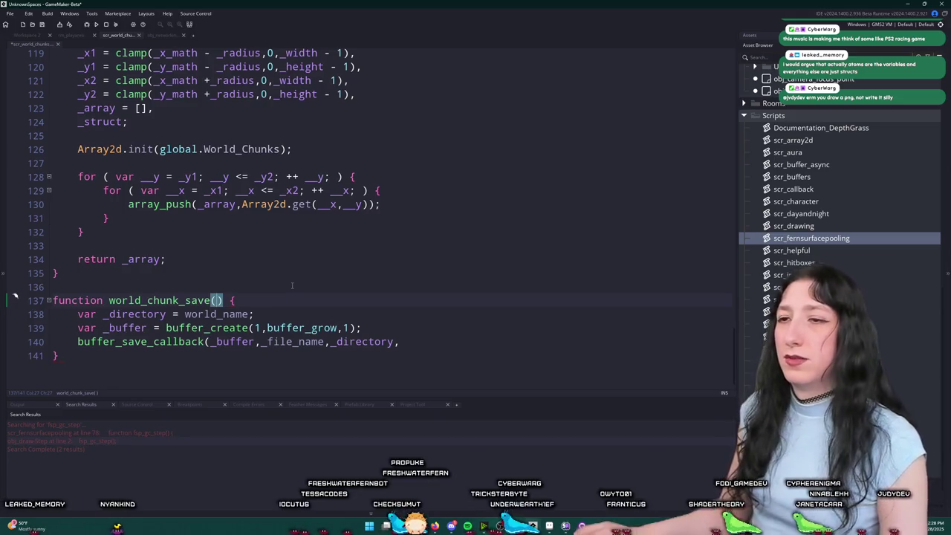
scroll(293, 285, "up", 1)
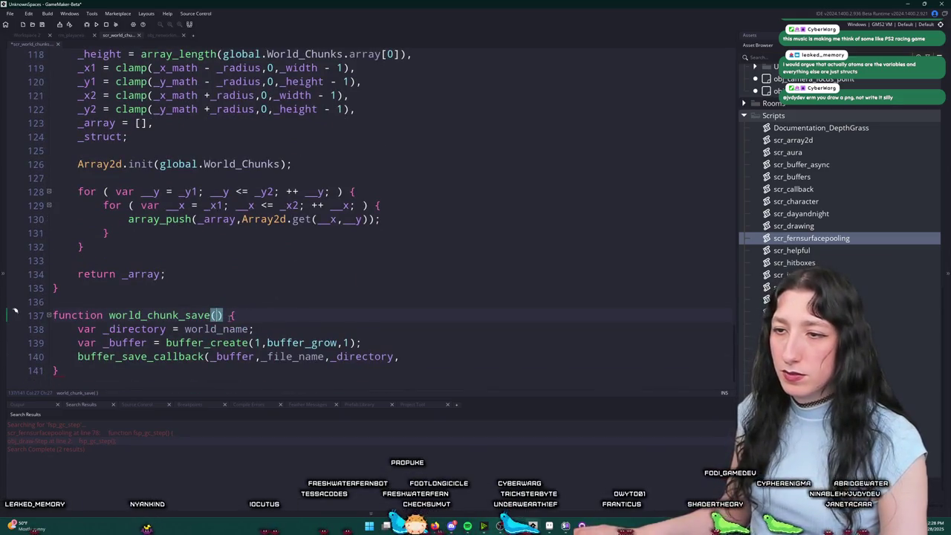
Step: Add a _chunk parameter, then cut the world_chunk_save function out of the script's end
type("_chunk")
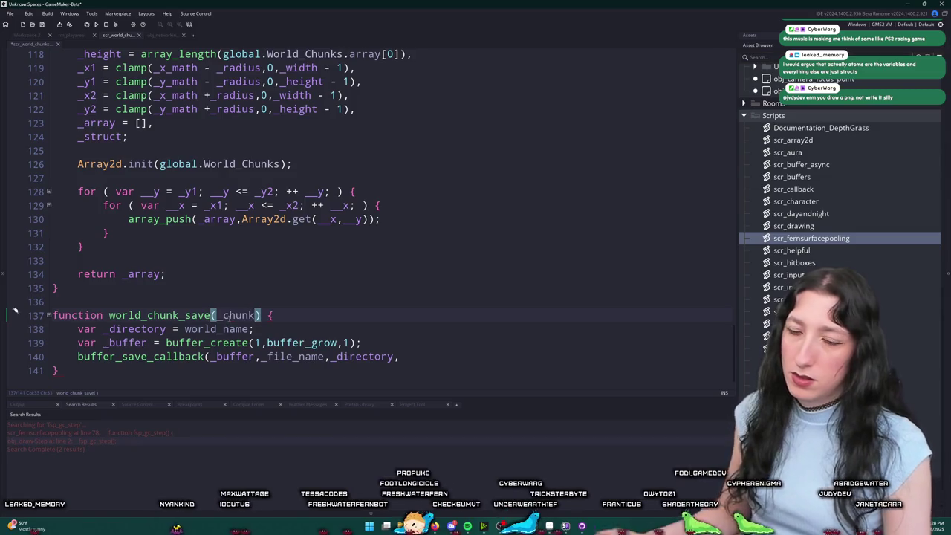
scroll(252, 308, "up", 10)
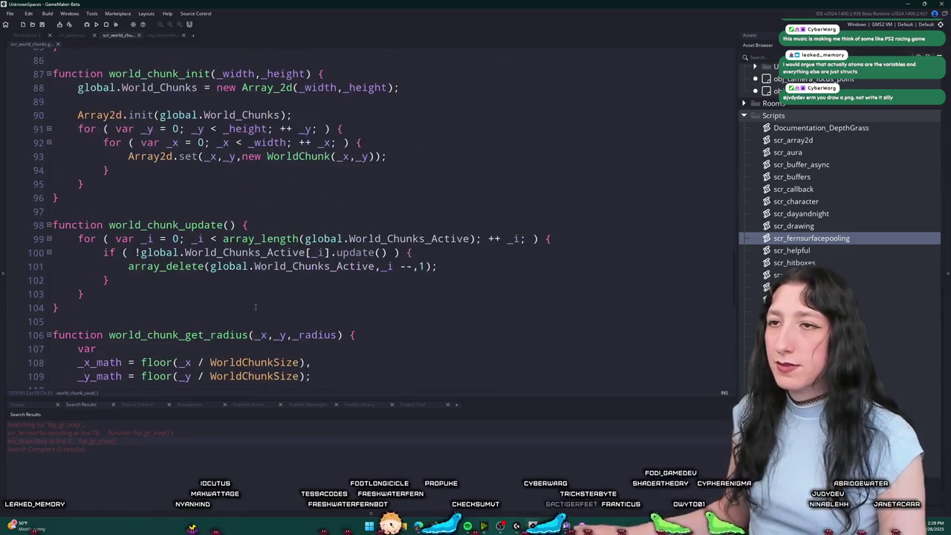
scroll(255, 307, "up", 2)
scroll(373, 215, "down", 12)
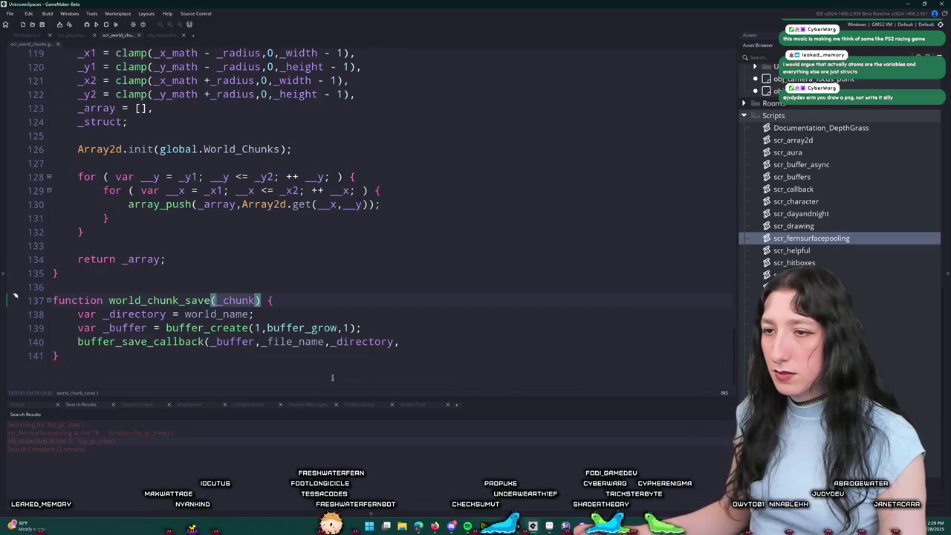
left_click_drag(736, 347, 742, 59)
key("End")
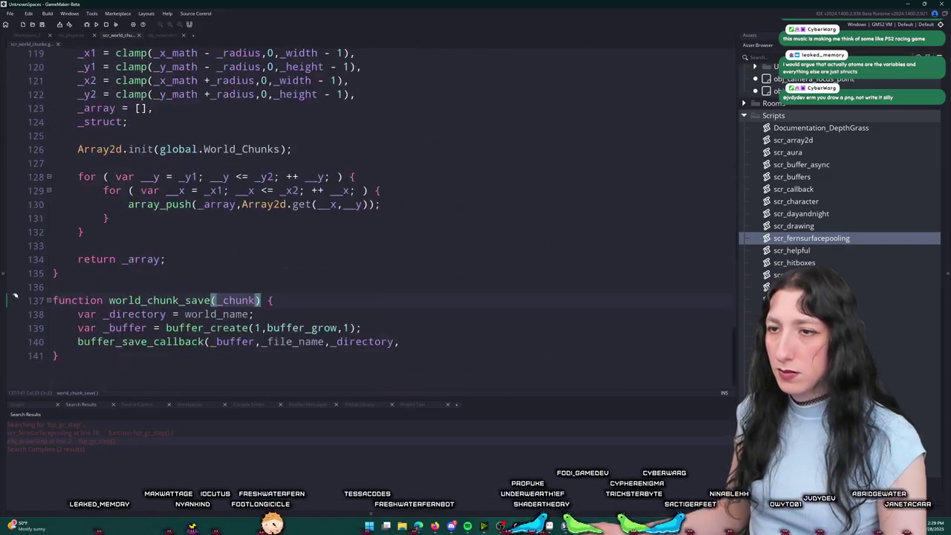
left_click_drag(60, 356, 53, 301)
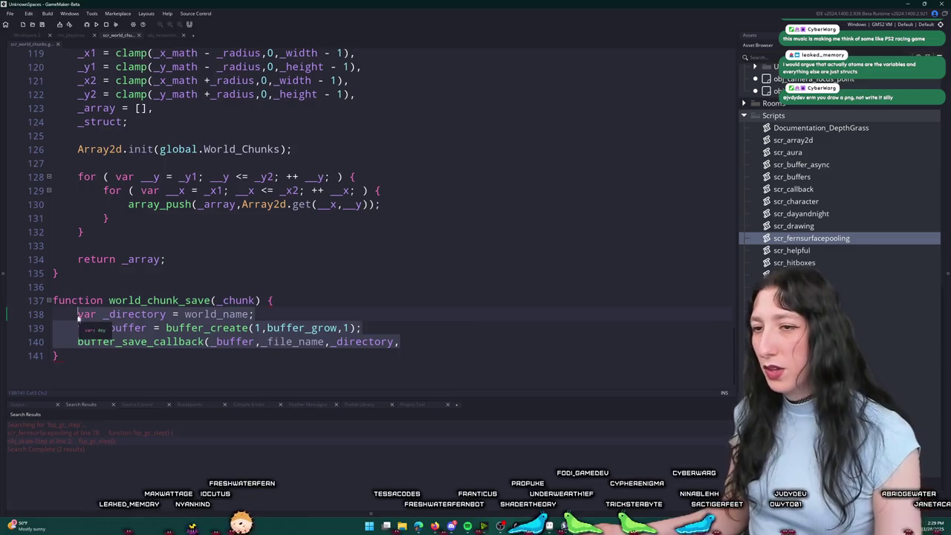
key("BackSpace")
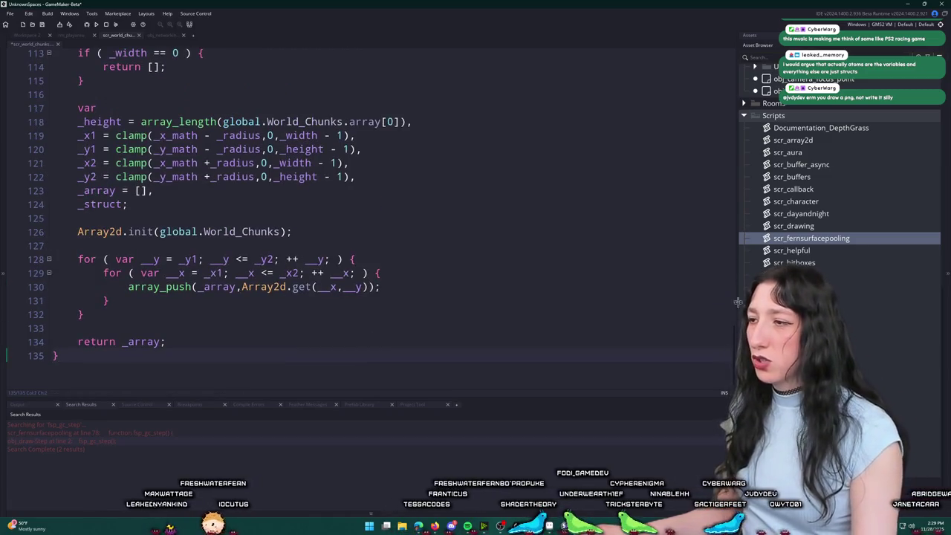
Step: Recreate it as static save = function() {} in the WorldChunk constructor, pasting and indenting the body
scroll(712, 196, "up", 20)
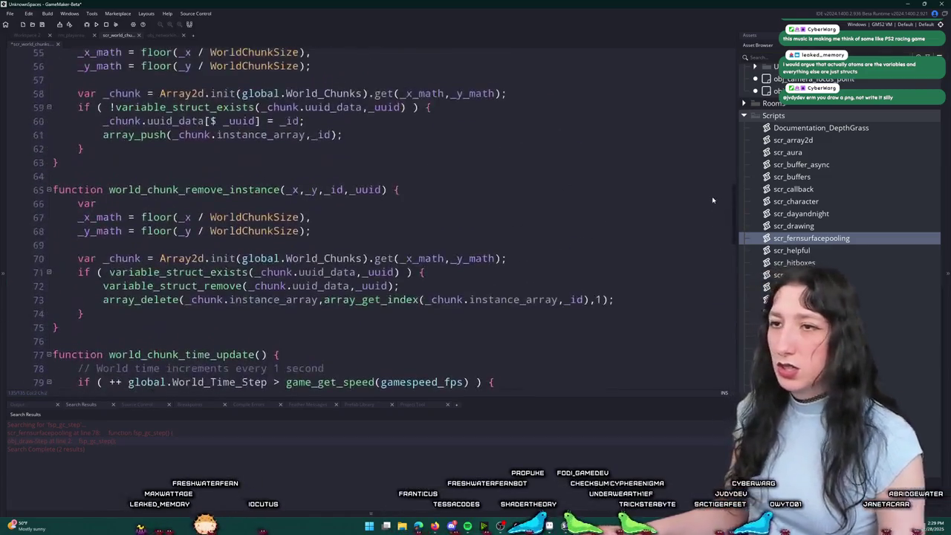
scroll(709, 134, "up", 7)
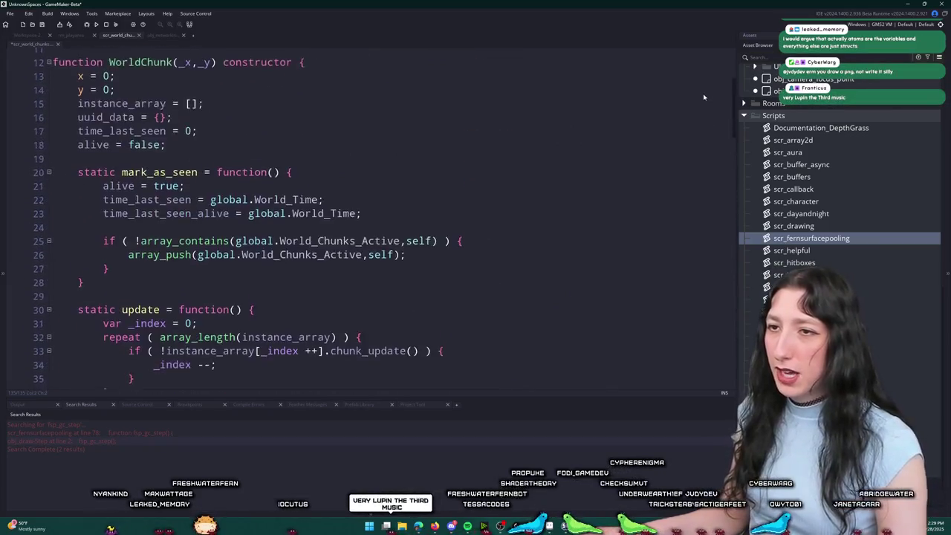
scroll(426, 253, "down", 4)
key("Return")
key("Return")
type("static var _directory = world_name; var _buffer = buffer_create(1,buffer_grow,1); buffer_save_callback(_buffer,_file_name,_directory,")
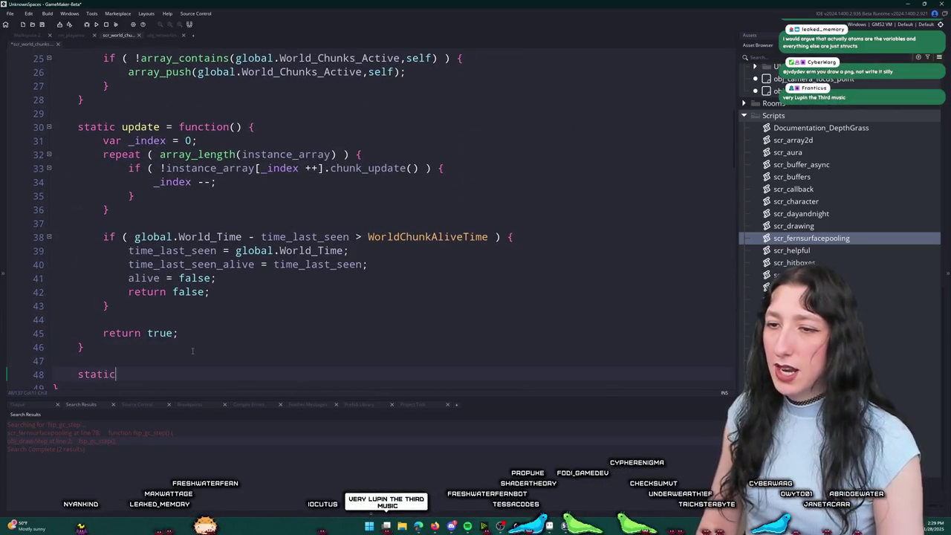
key("ctrl+z")
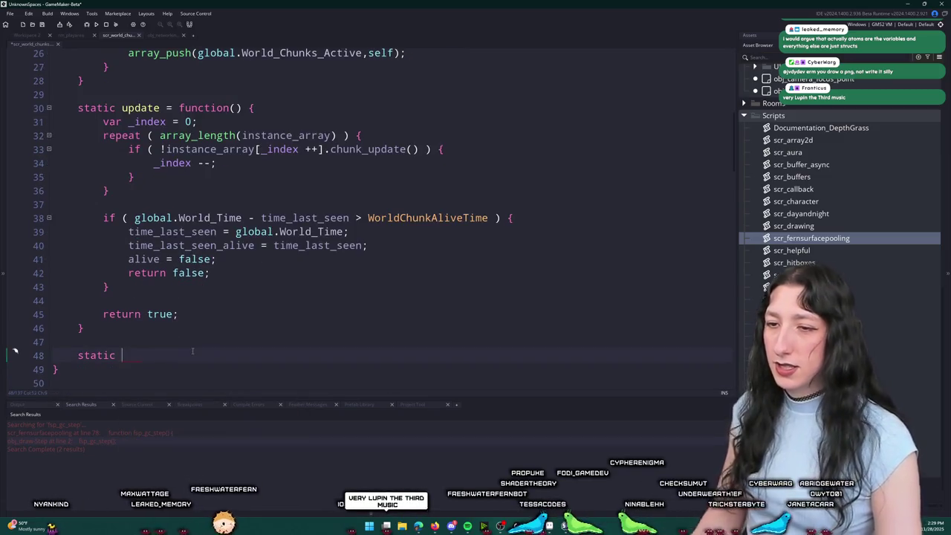
type("save = function() { }")
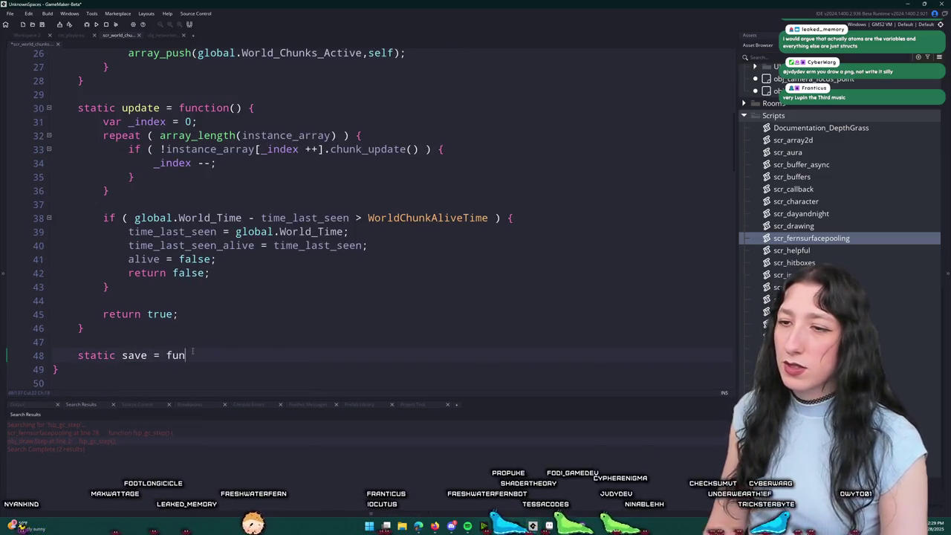
key("ctrl+v")
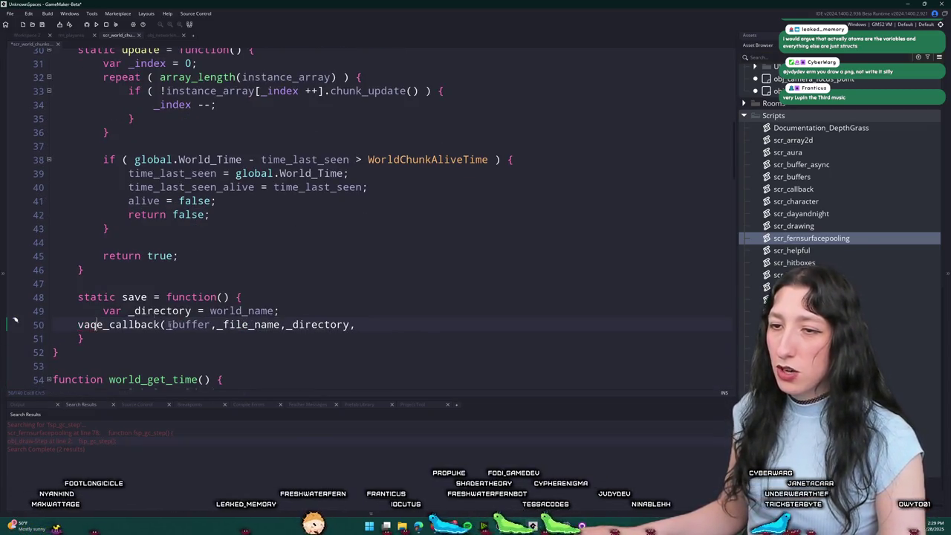
left_click_drag(126, 334, 15, 321)
key("Tab")
scroll(15, 321, "up", 6)
scroll(250, 271, "down", 8)
Step: Build the _file_name as string(x)_string(y).chunk and save the script
left_click(236, 222)
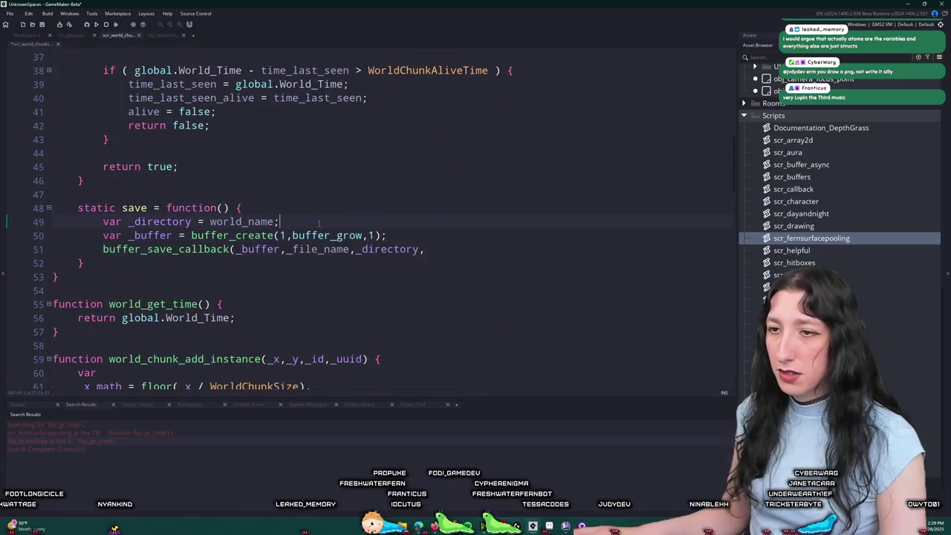
key("Return")
type("var _fio")
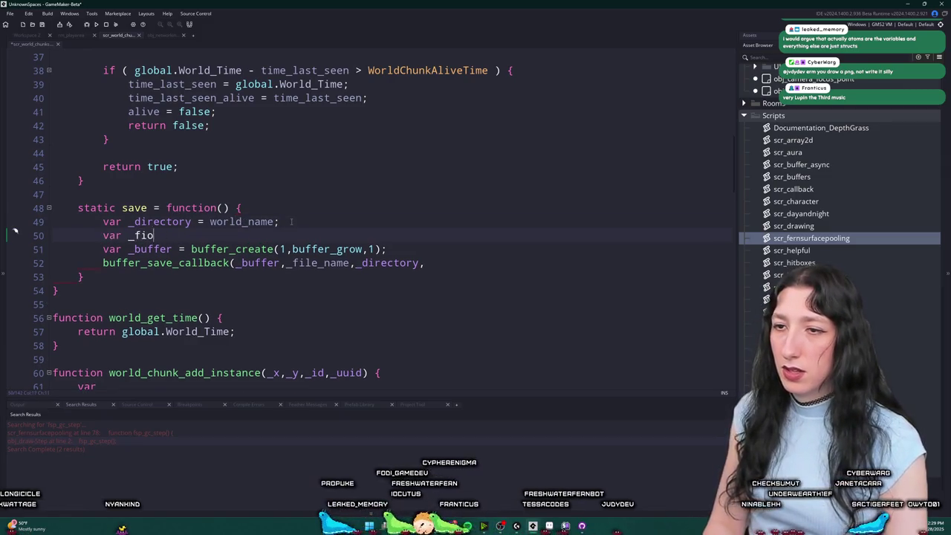
key("BackSpace")
type("le_name =")
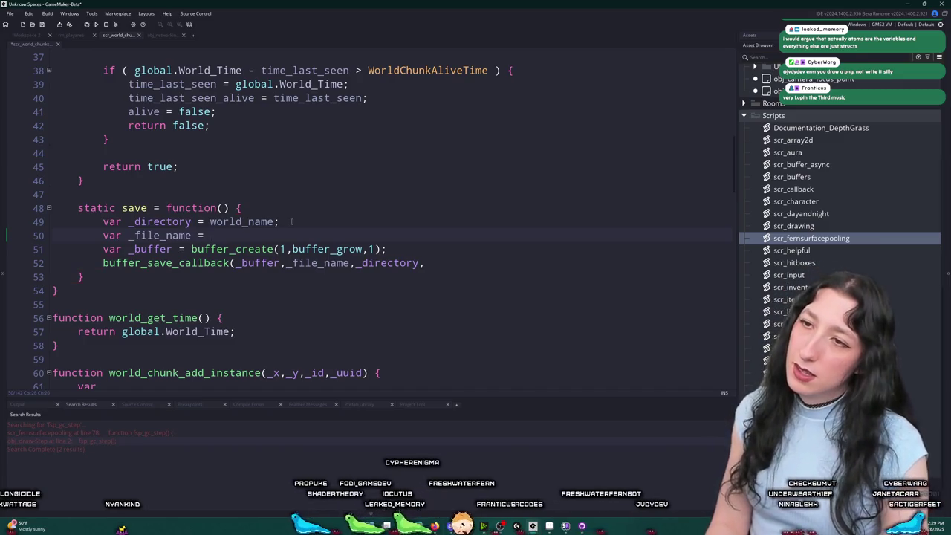
type(" string(x) +")
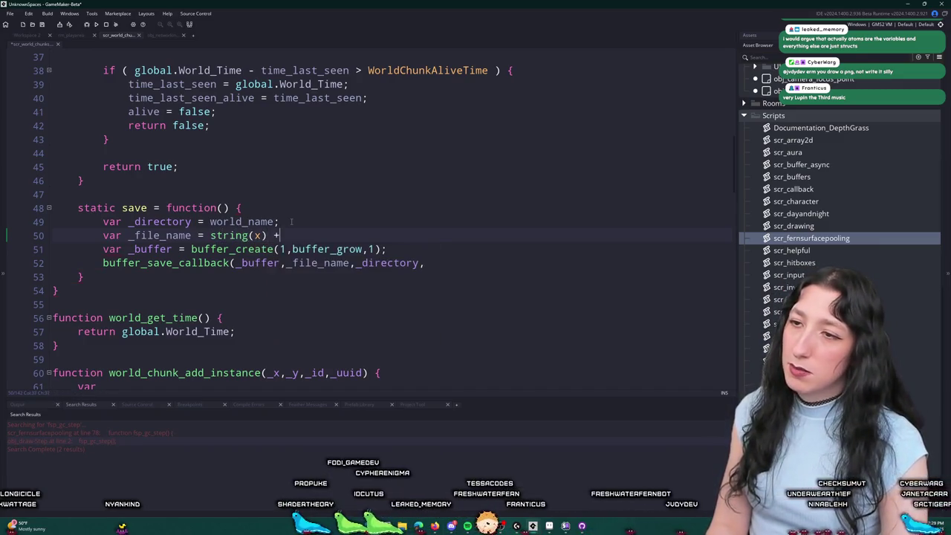
type("(y);")
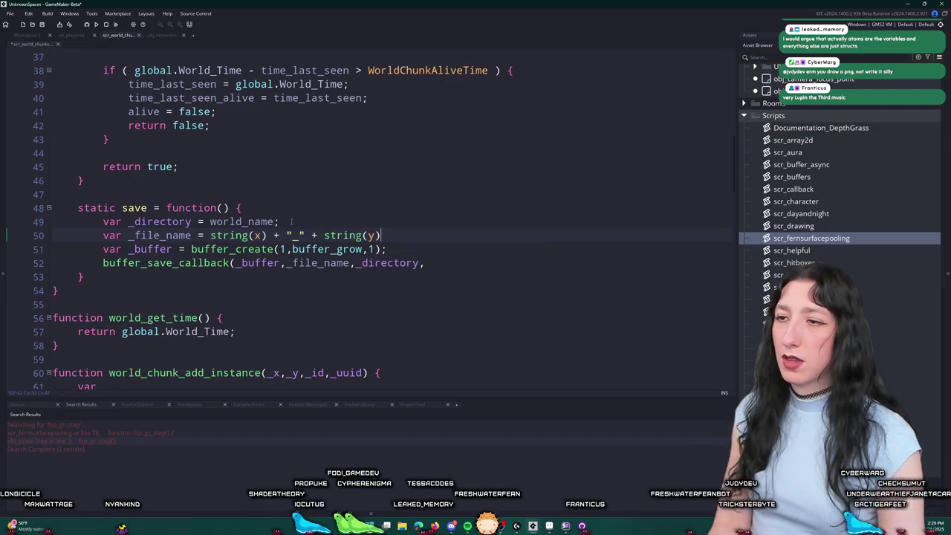
type("chunk\";")
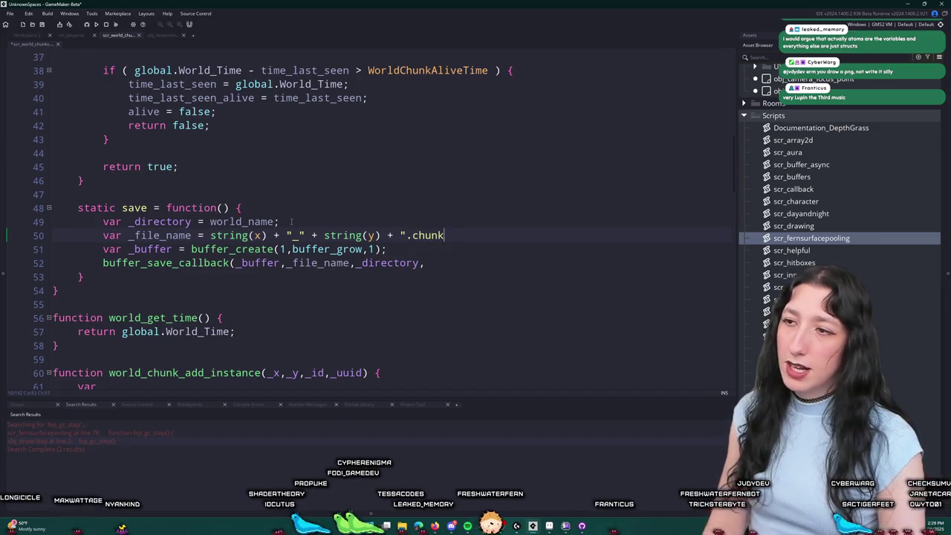
key("ctrl+s")
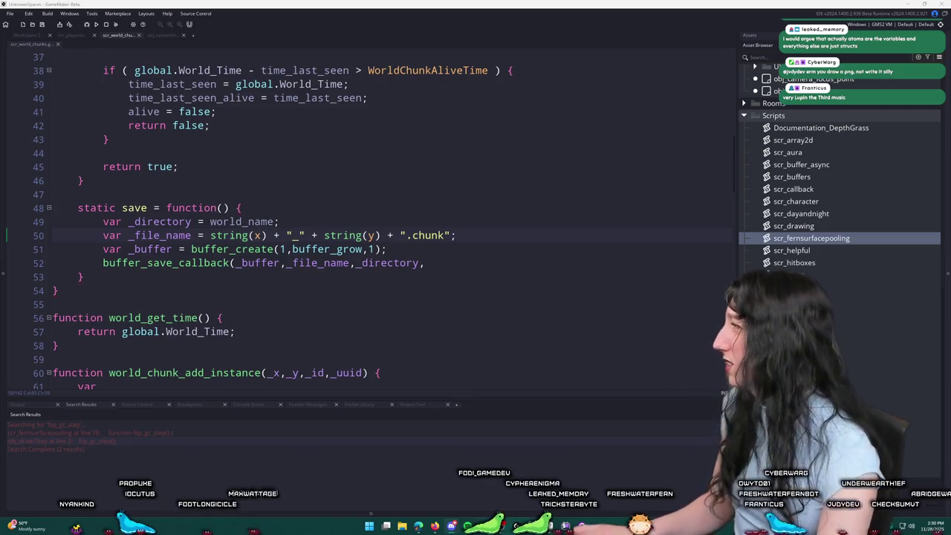
Step: Finish buffer_save_callback(_buffer,_file_name,_directory,true), save, and check its parameter hint
left_click(871, 396)
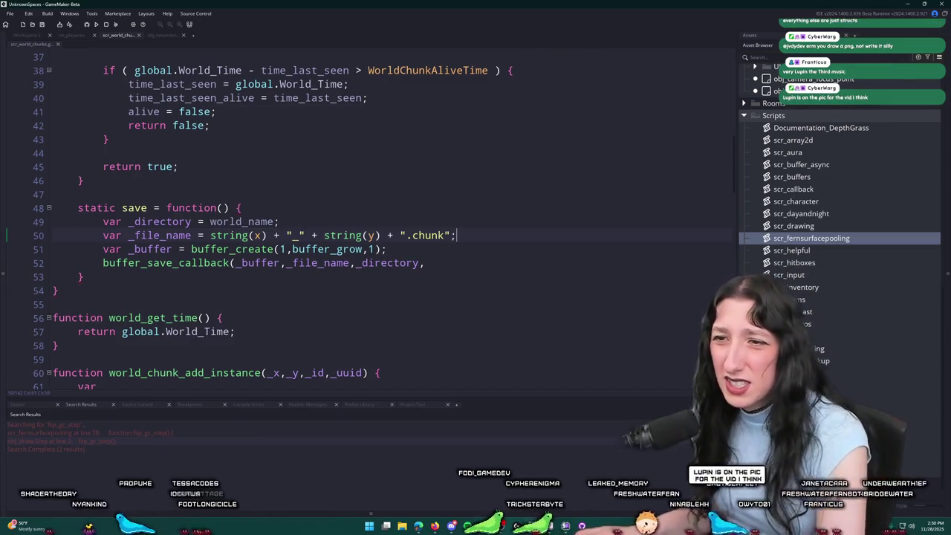
left_click(461, 263)
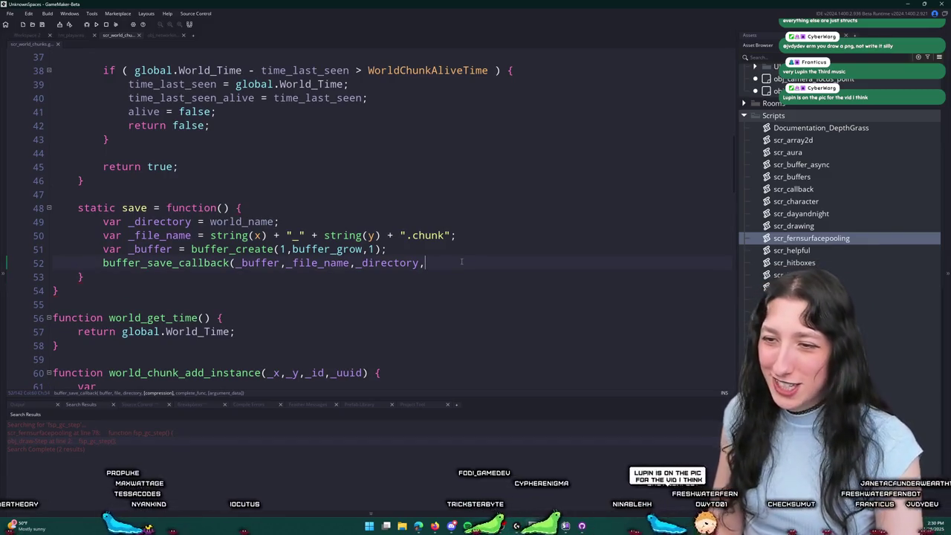
type("true")
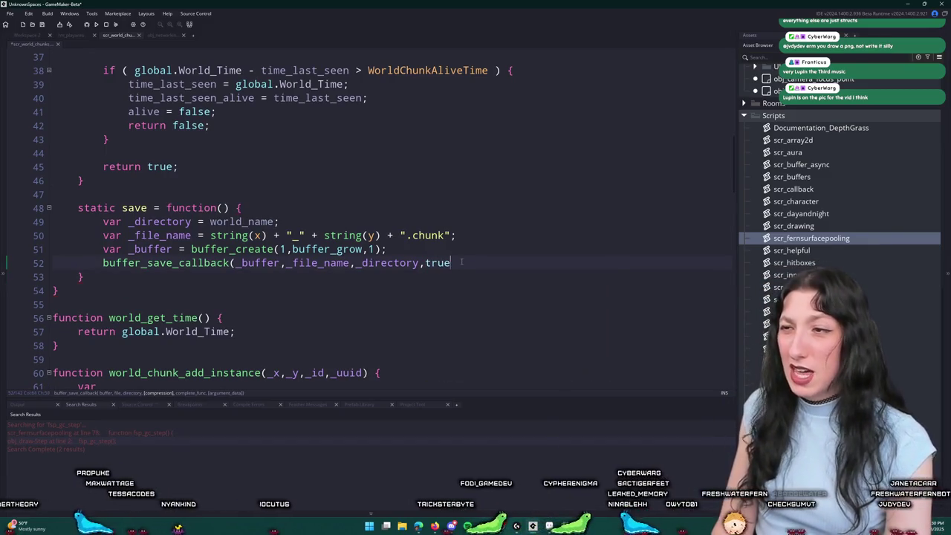
type(");")
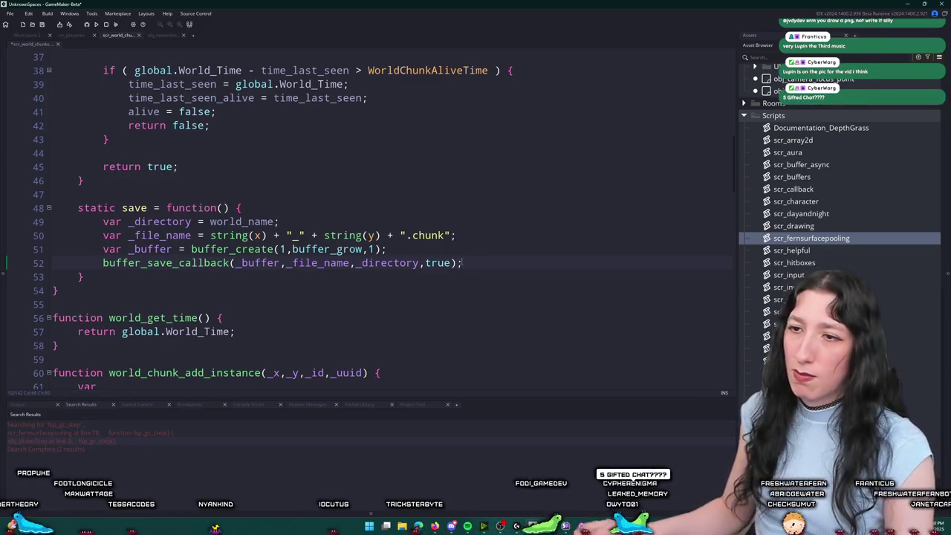
key("ctrl+s")
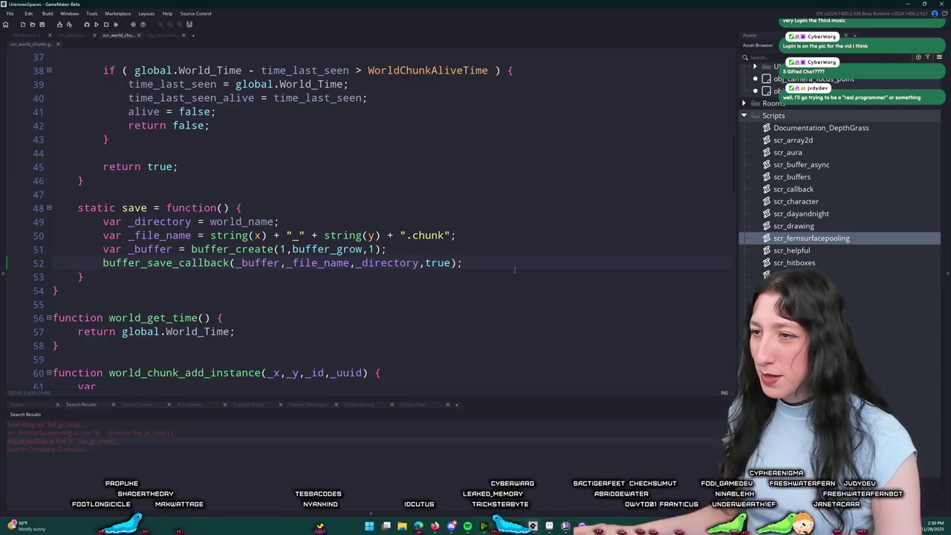
left_click(381, 263)
left_click(395, 263)
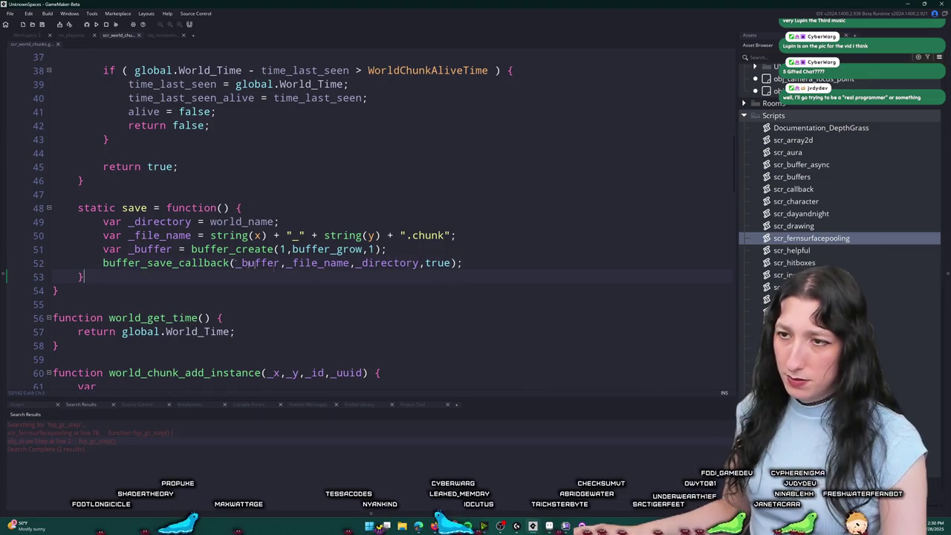
middle_click(208, 261)
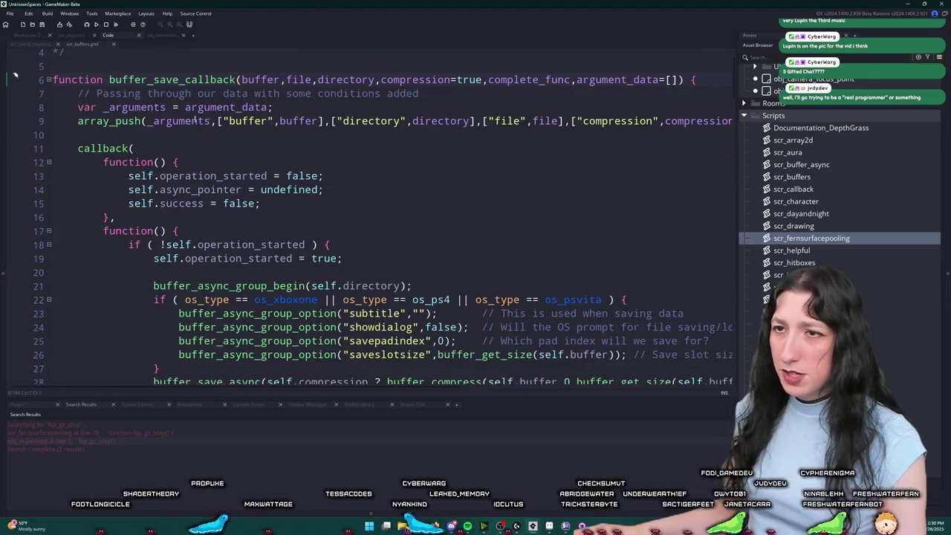
scroll(346, 50, "down", 6)
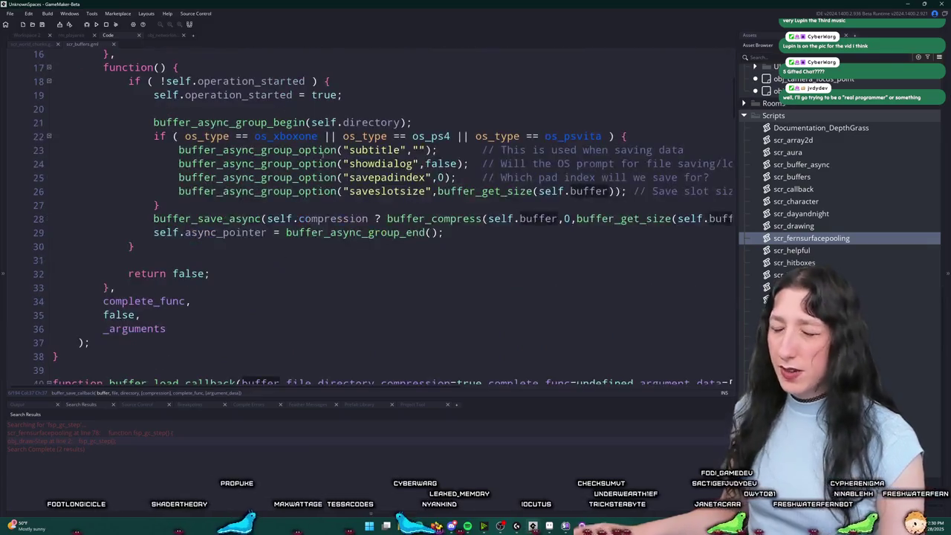
scroll(347, 51, "up", 2)
left_click(145, 271)
scroll(145, 270, "up", 2)
scroll(350, 315, "down", 19)
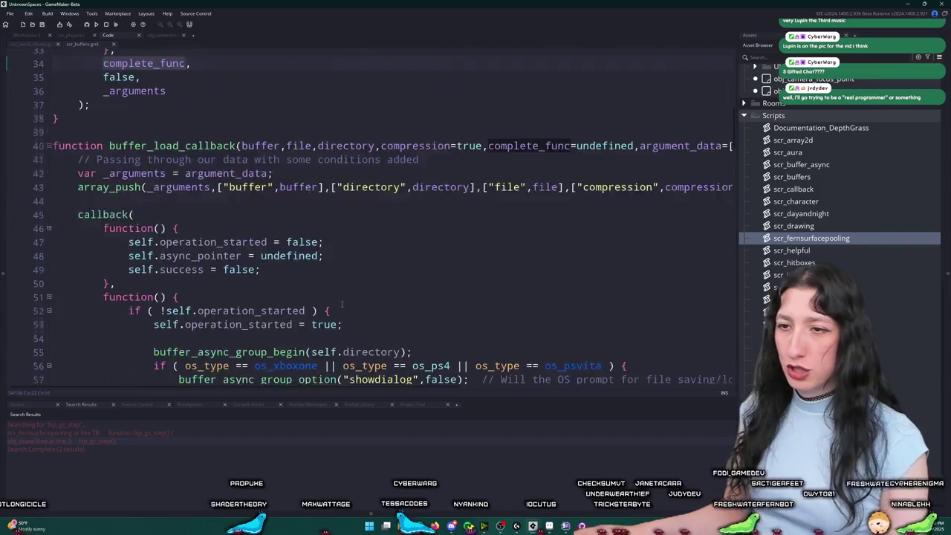
key("Return")
type("var")
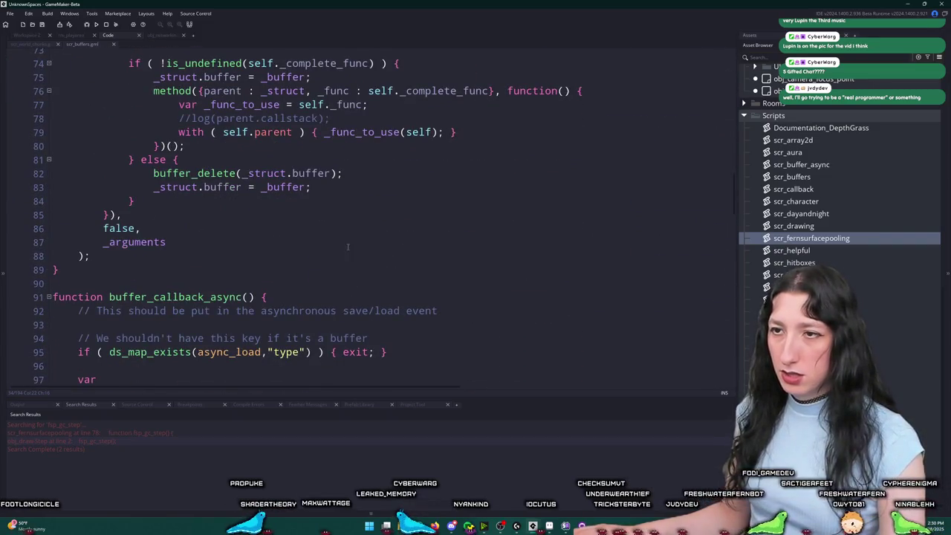
scroll(347, 246, "up", 8)
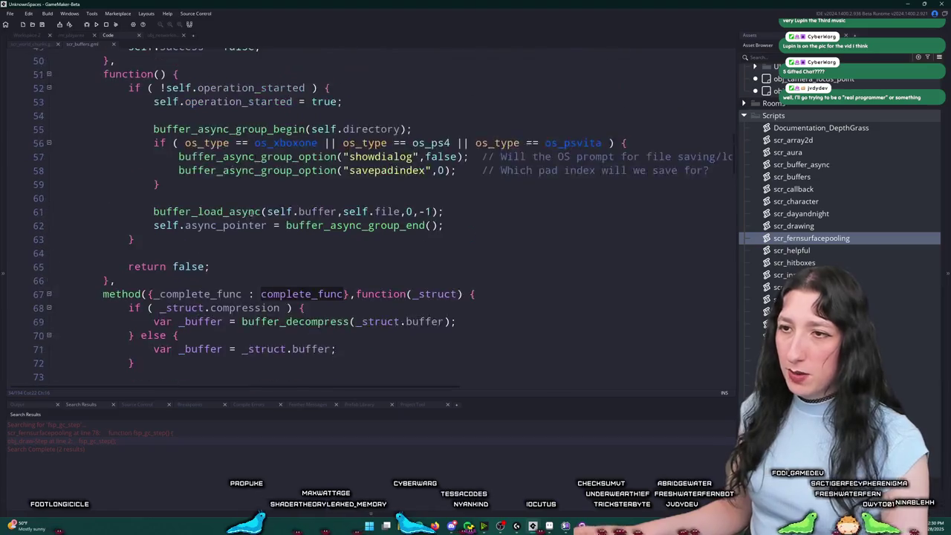
scroll(251, 212, "up", 4)
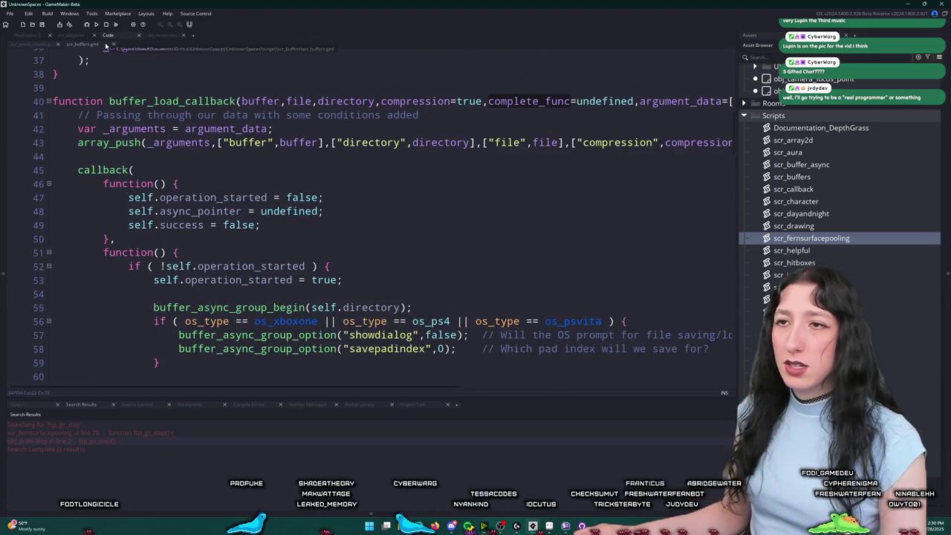
scroll(212, 260, "up", 4)
scroll(215, 275, "up", 5)
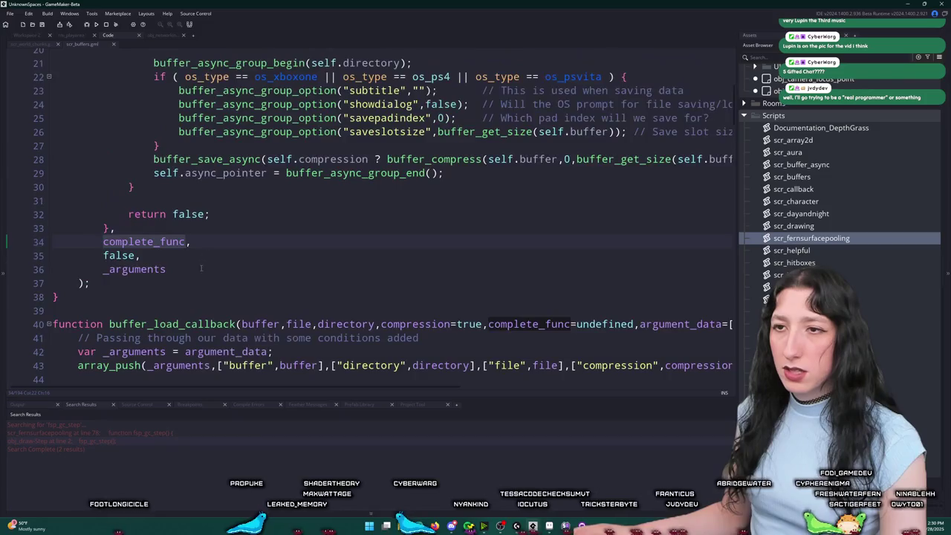
scroll(222, 287, "up", 3)
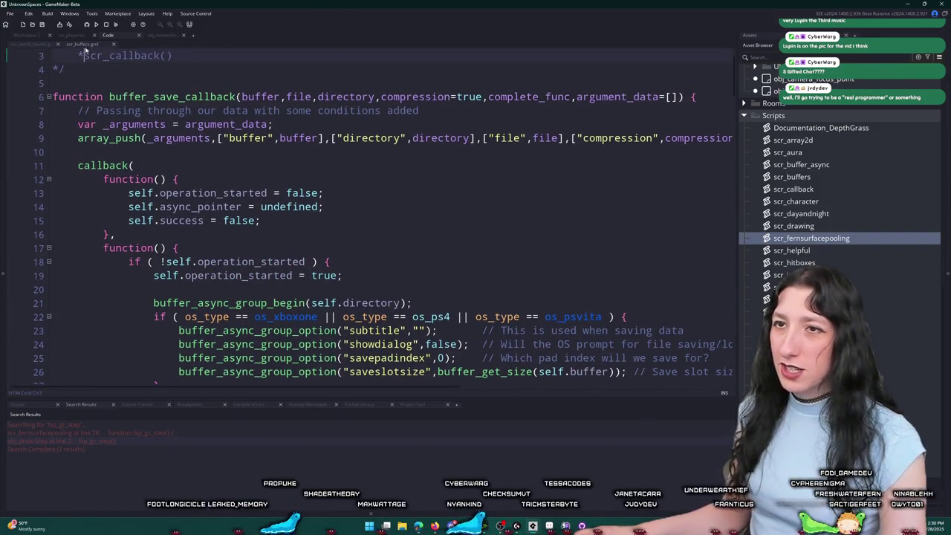
left_click(113, 44)
key("Down")
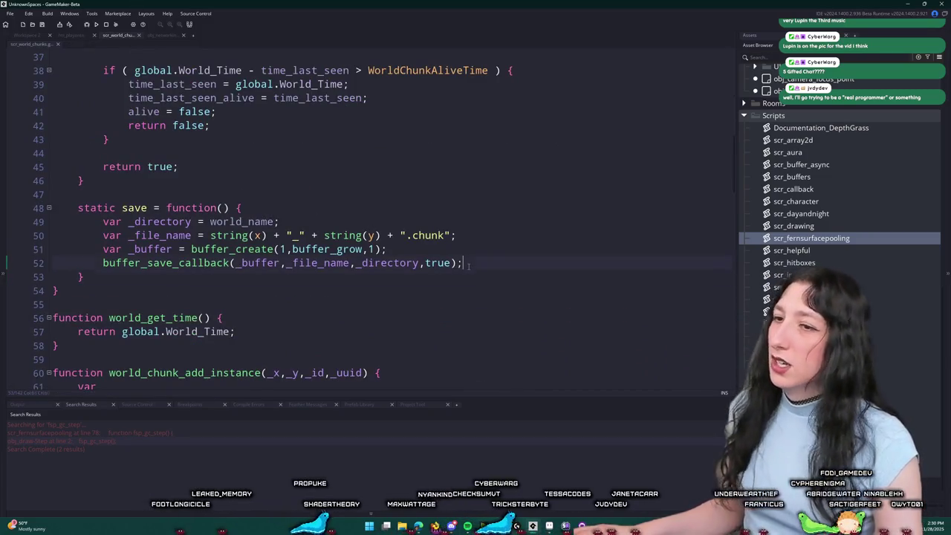
Step: Add 'buffer = buffer_create(1,buffer_grow,1);' after alive in the WorldChunk constructor
scroll(394, 276, "up", 10)
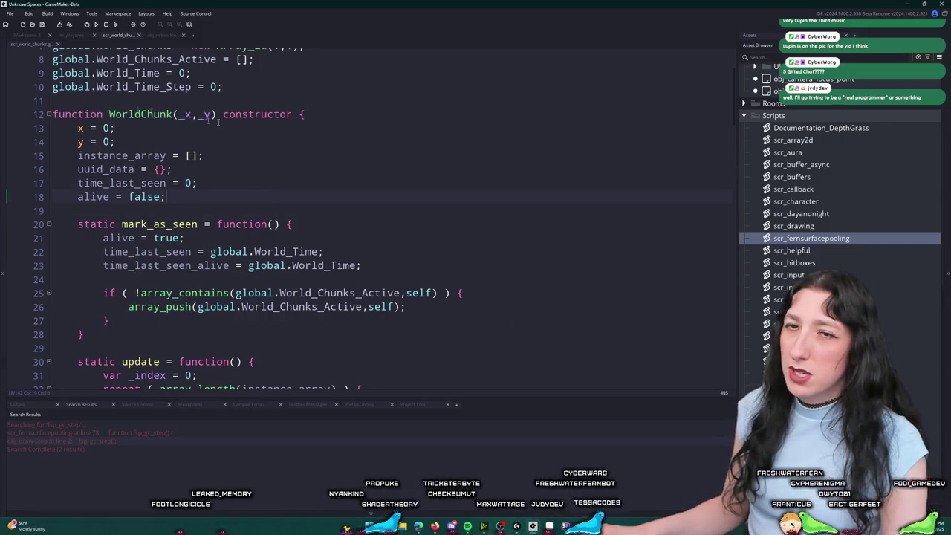
key("Return")
type("bufferk= b")
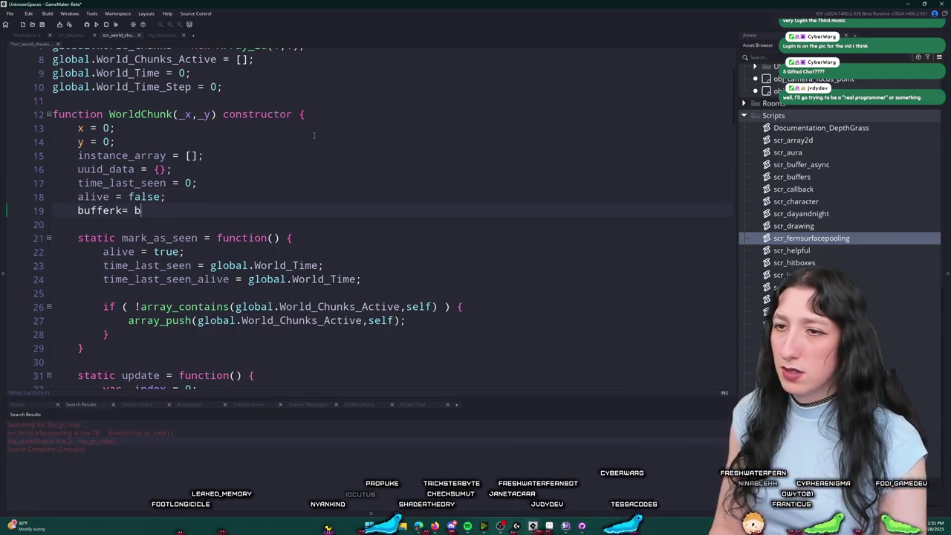
key("BackSpace")
key("BackSpace")
key("BackSpace")
type("= buffer_c")
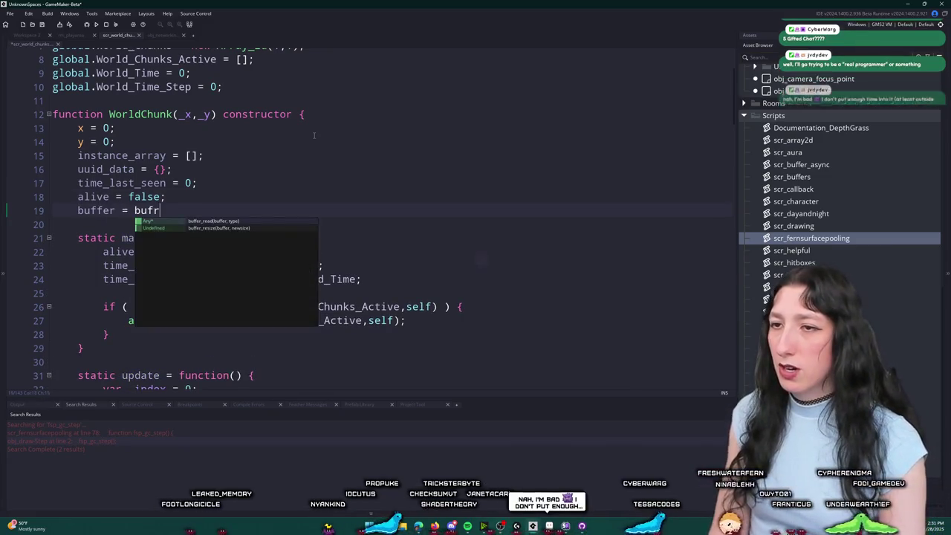
type("reate(buffer")
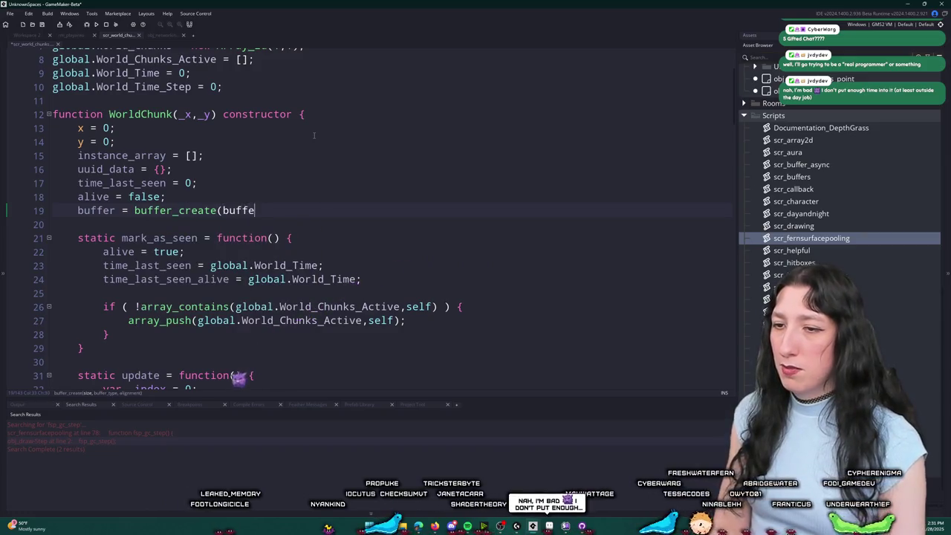
key("BackSpace")
key("BackSpace")
key("BackSpace")
type("1,")
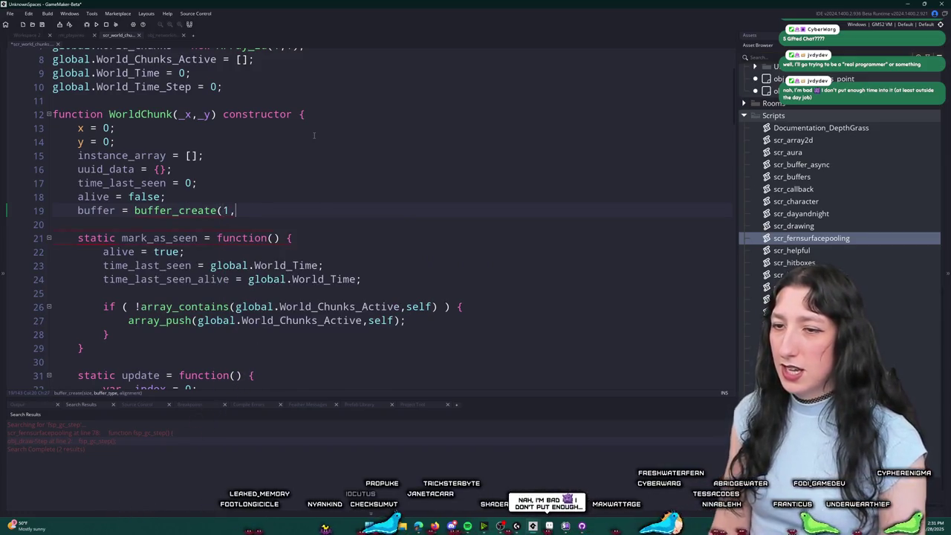
type("buffer_grow,1);")
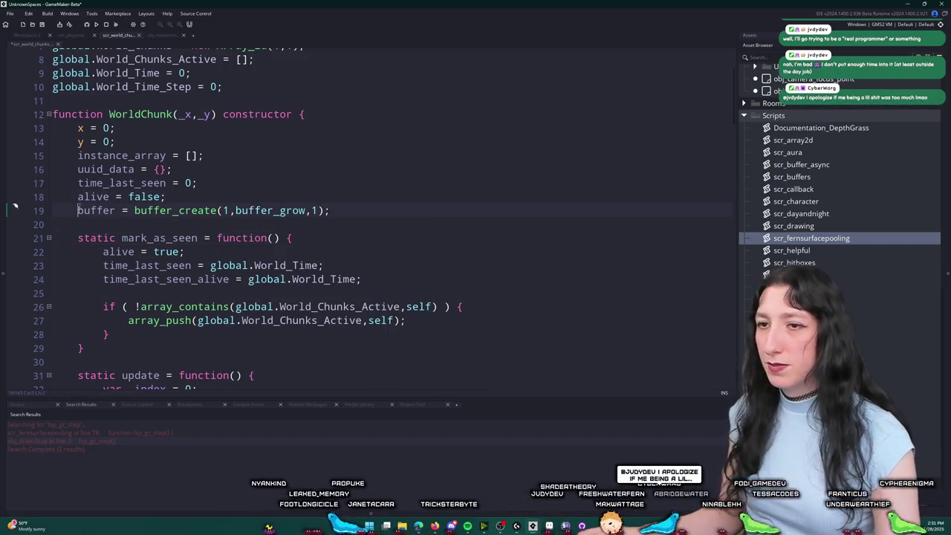
scroll(253, 251, "down", 9)
left_click(281, 291)
Step: Pass buffer instead of _buffer in the save call and delete the local _buffer declaration
type("buffer_save_callback(buffer,_file_name,_directory,true);")
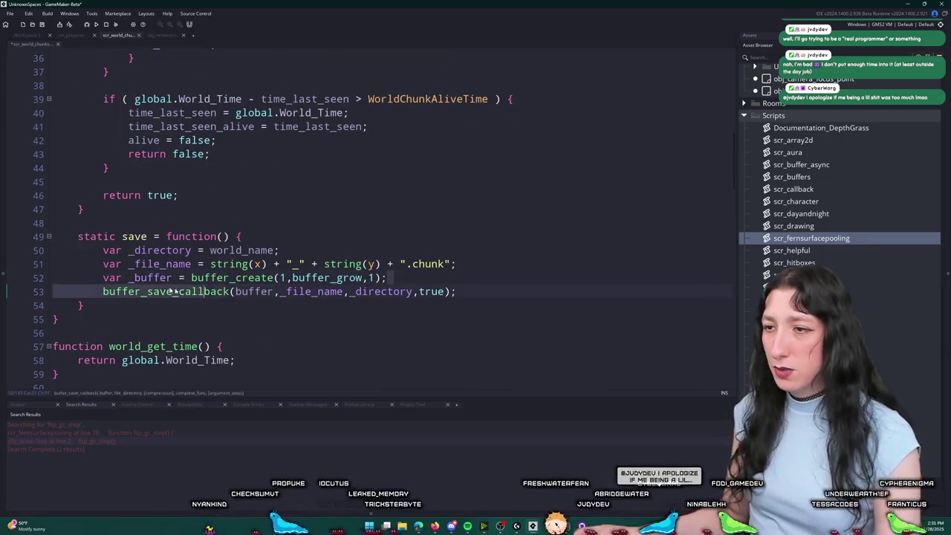
left_click(44, 280)
key("shift+End")
key("BackSpace")
key("BackSpace")
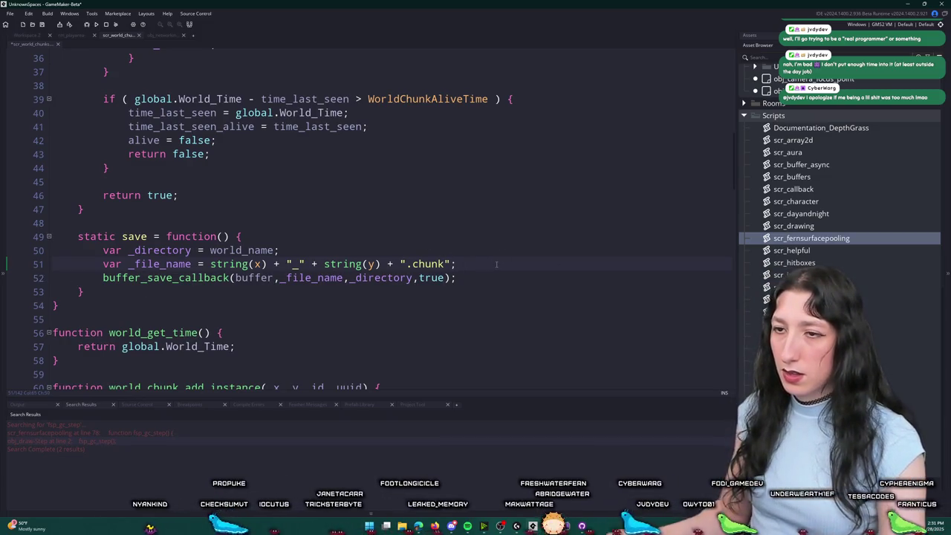
Step: Add '// Write our data to our buffer', buffer_resize(buffer,1); and start a buffer_write(buffer,buffer_string, call
key("Return")
key("Return")
key("Return")
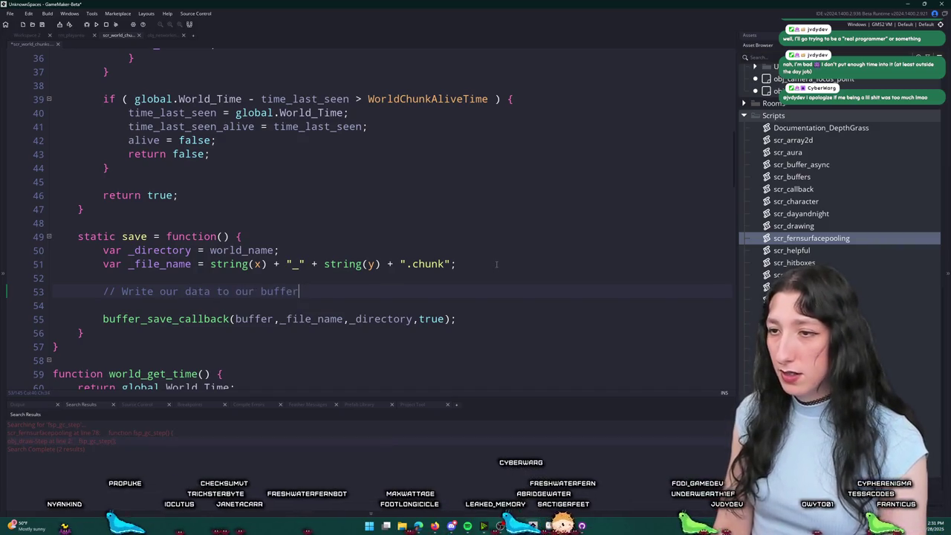
key("Return")
type("buffer_resi")
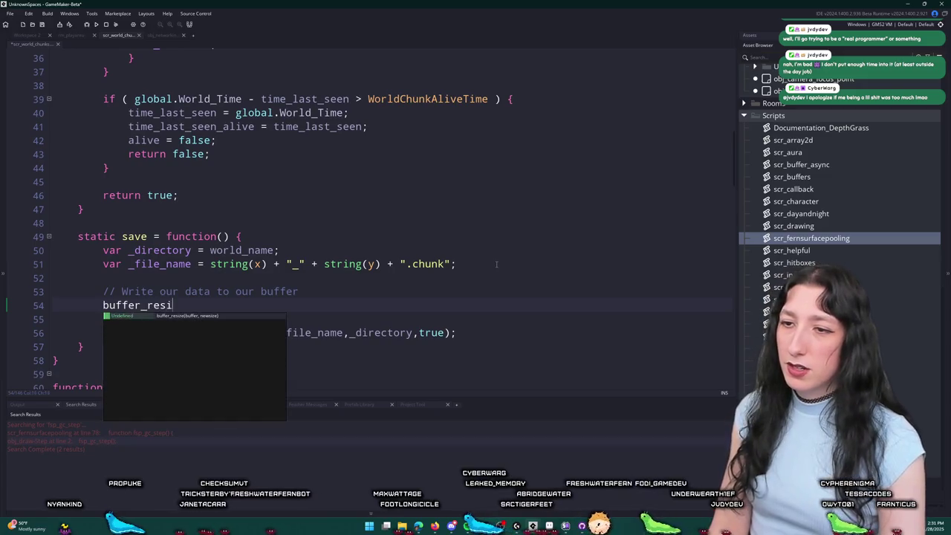
key("Return")
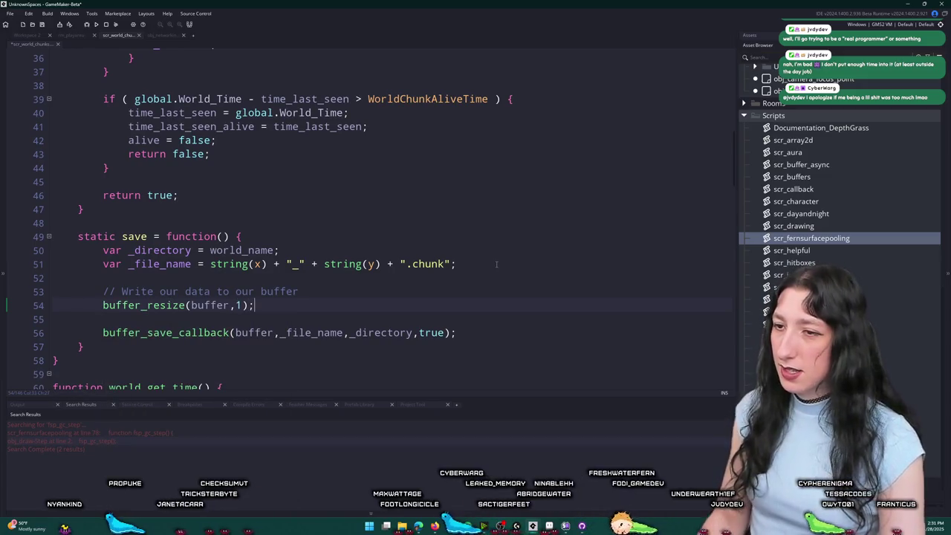
mouse_move(170, 310)
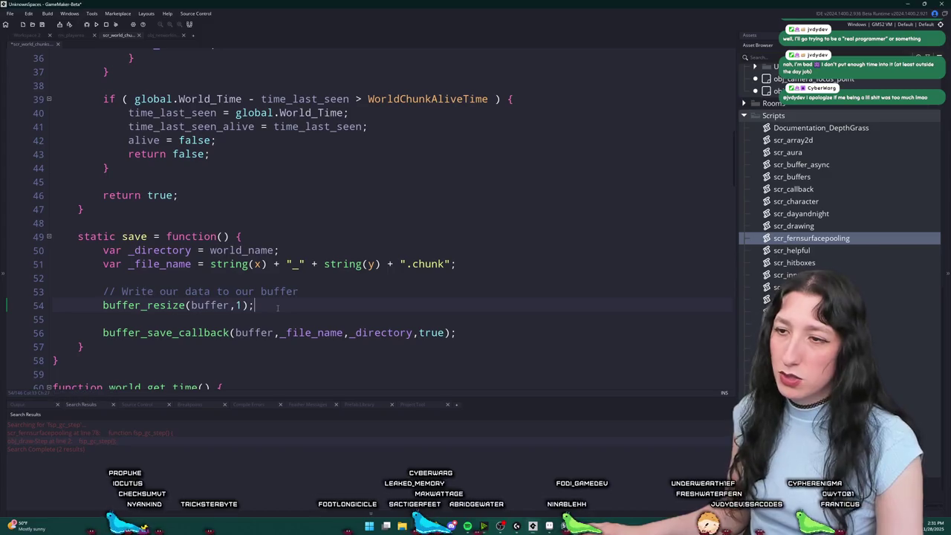
key("Return")
type("buffer")
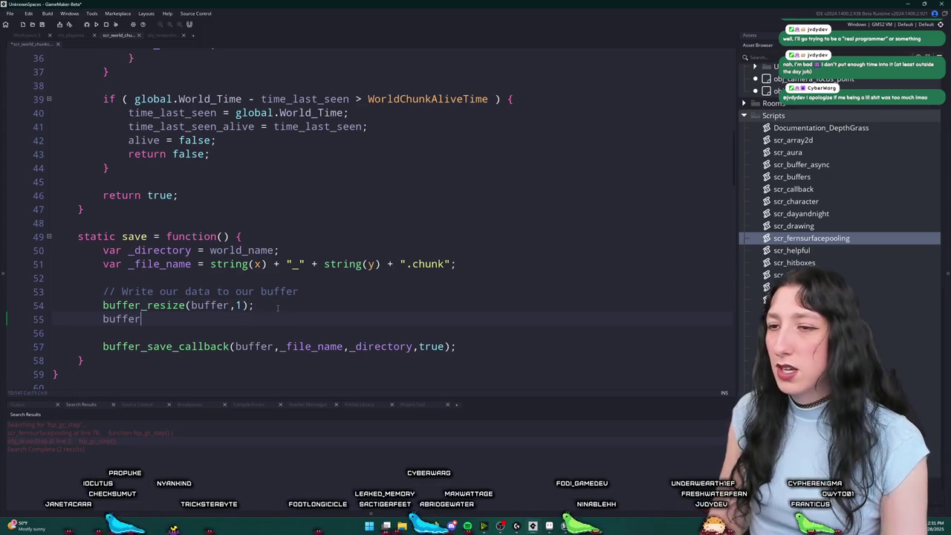
type("_writre(")
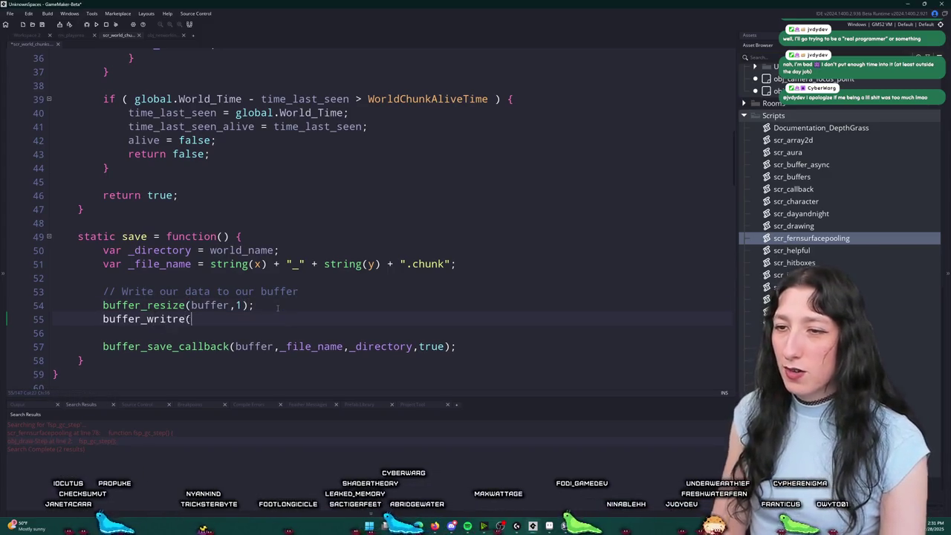
key("BackSpace")
key("BackSpace")
key("BackSpace")
type("e(buffer")
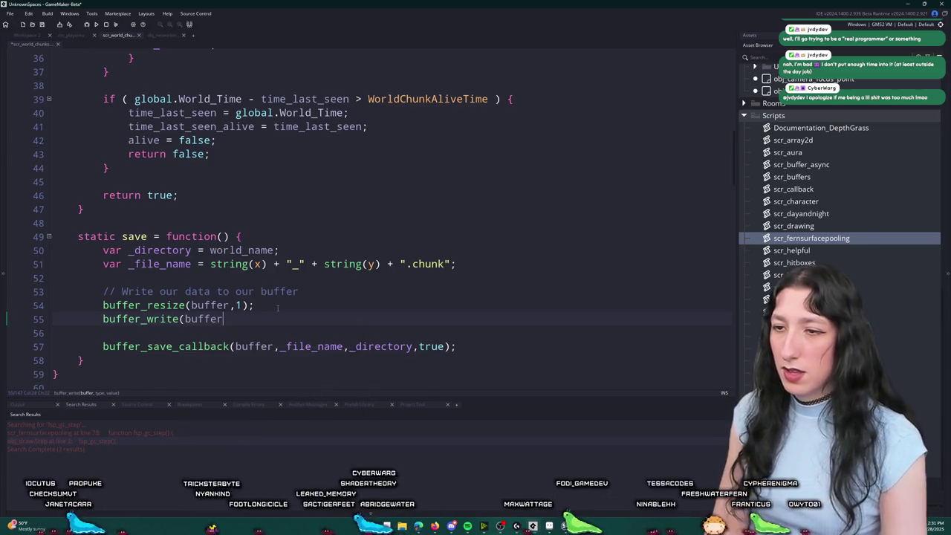
type(",buffr")
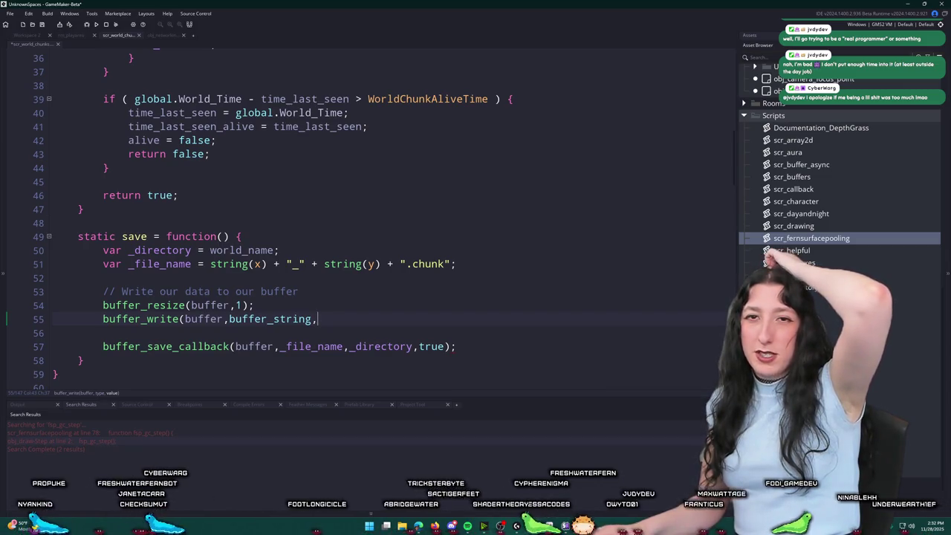
Step: Check the uuid_data field in the WorldChunk constructor
scroll(408, 303, "up", 5)
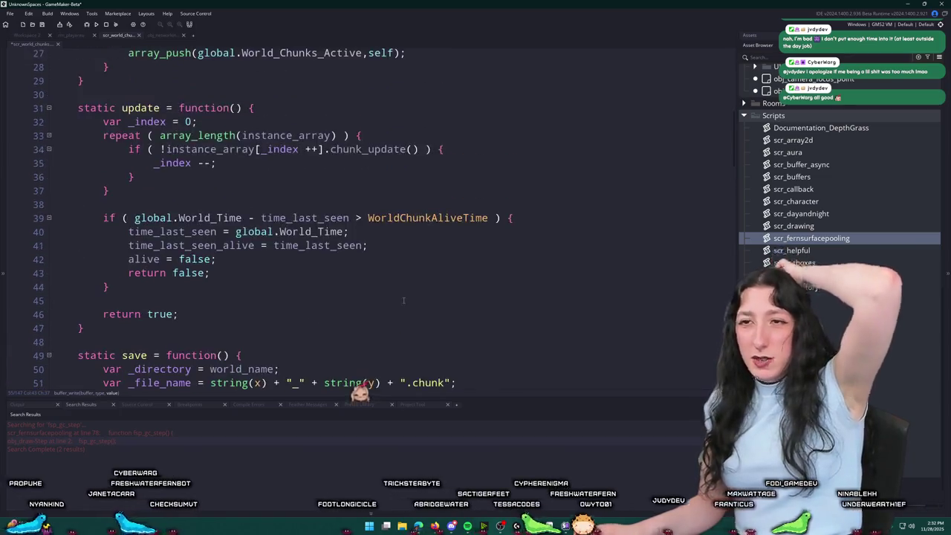
scroll(408, 302, "up", 4)
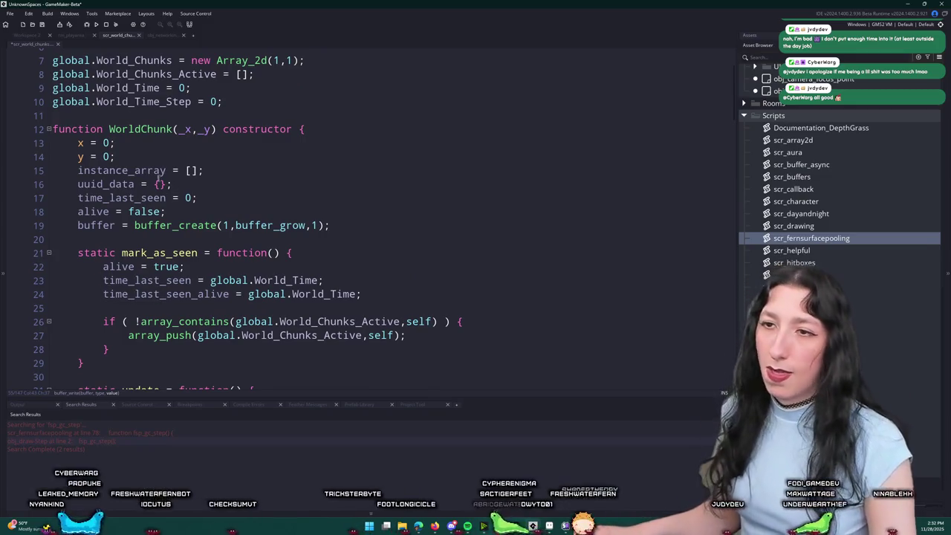
left_click(112, 185)
left_click(217, 183)
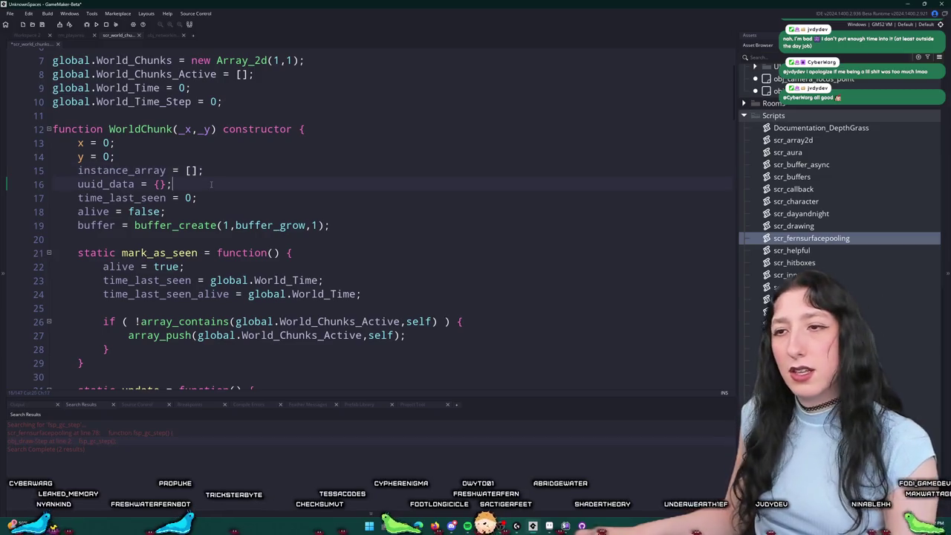
scroll(155, 179, "down", 8)
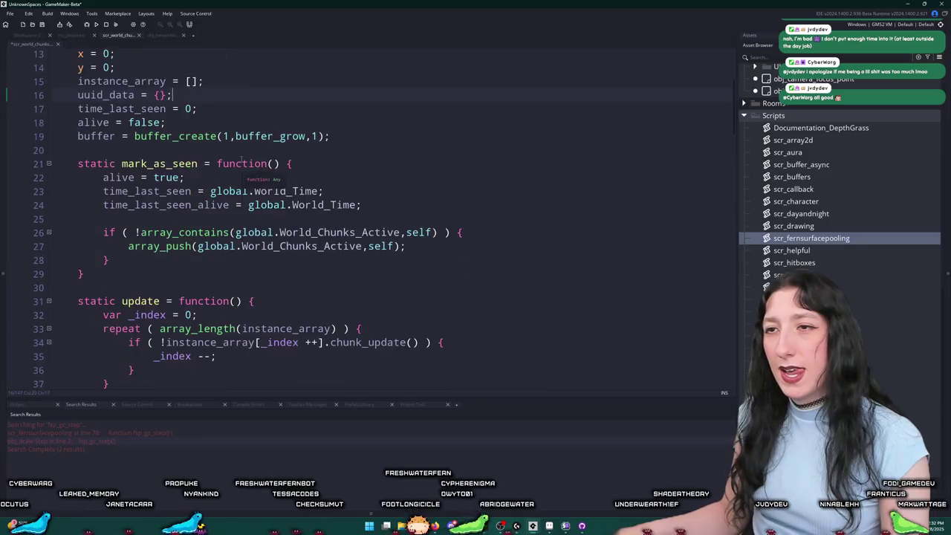
Step: Open obj_item's Create event code in the full editor
key("ctrl+t")
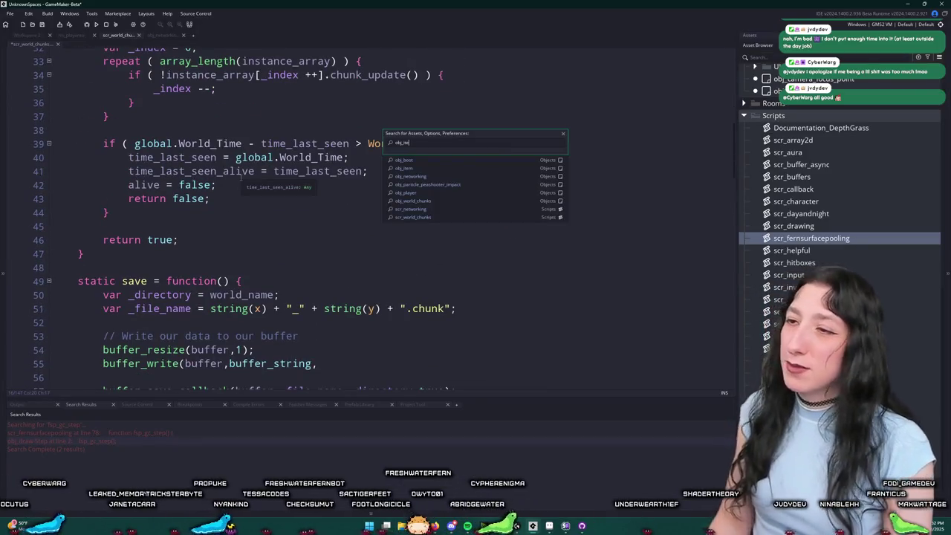
key("Return")
double_click(217, 195)
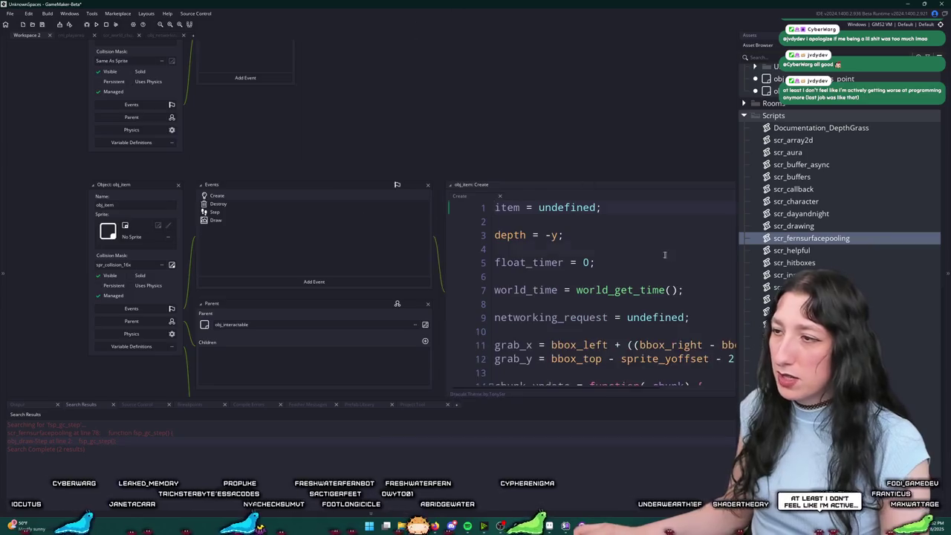
scroll(471, 126, "down", 4)
left_click(475, 114)
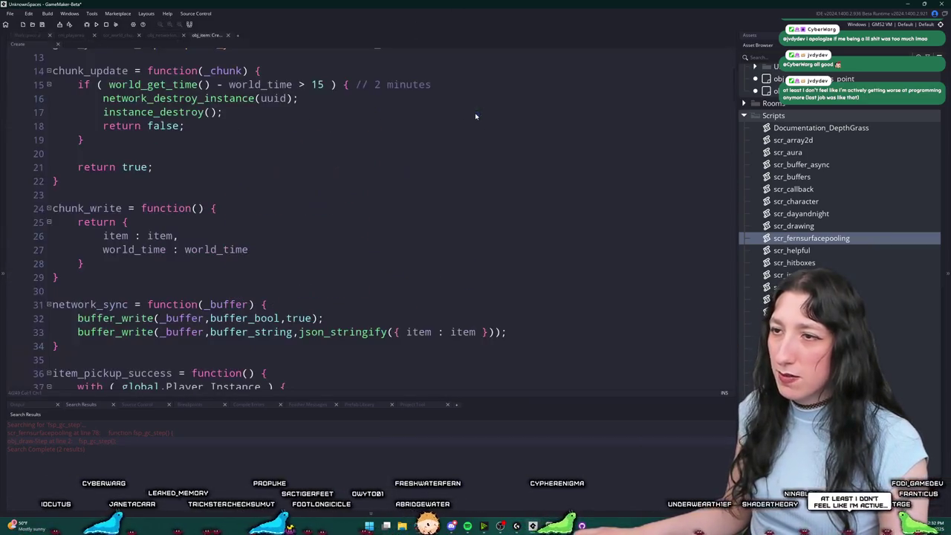
Step: Change the despawn time check on line 15 from 15 to 300, commented '5 minutes'
key("BackSpace")
type("202")
key("BackSpace")
scroll(320, 87, "up", 2)
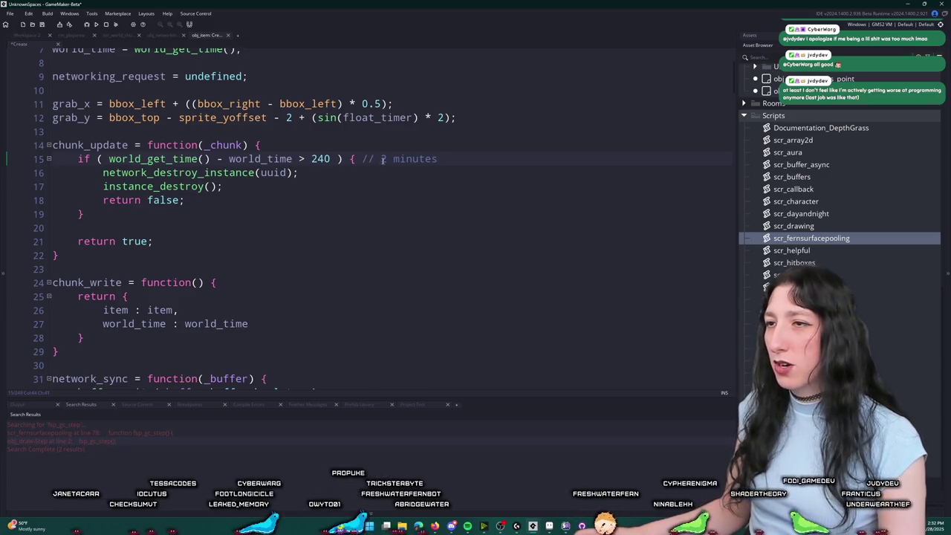
type("4")
double_click(318, 160)
type("300")
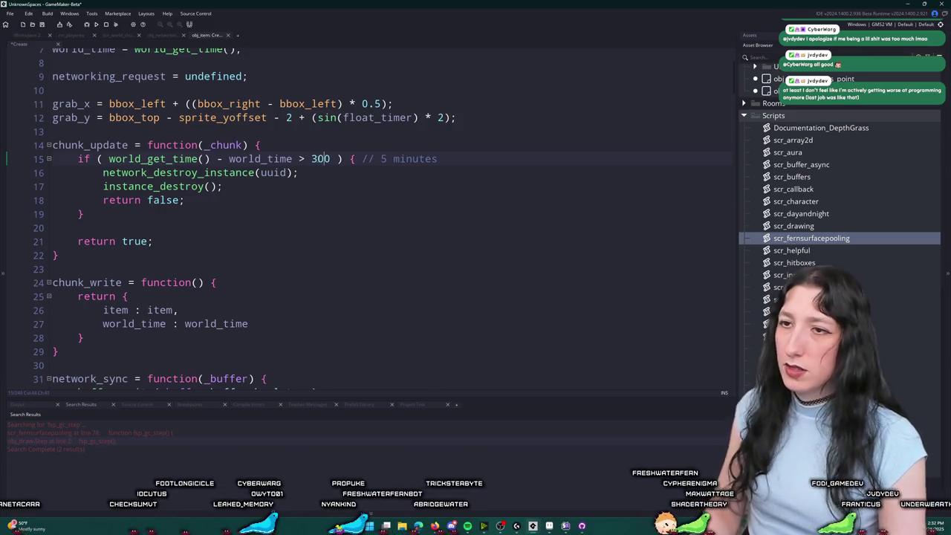
left_click(351, 186)
scroll(362, 171, "down", 3)
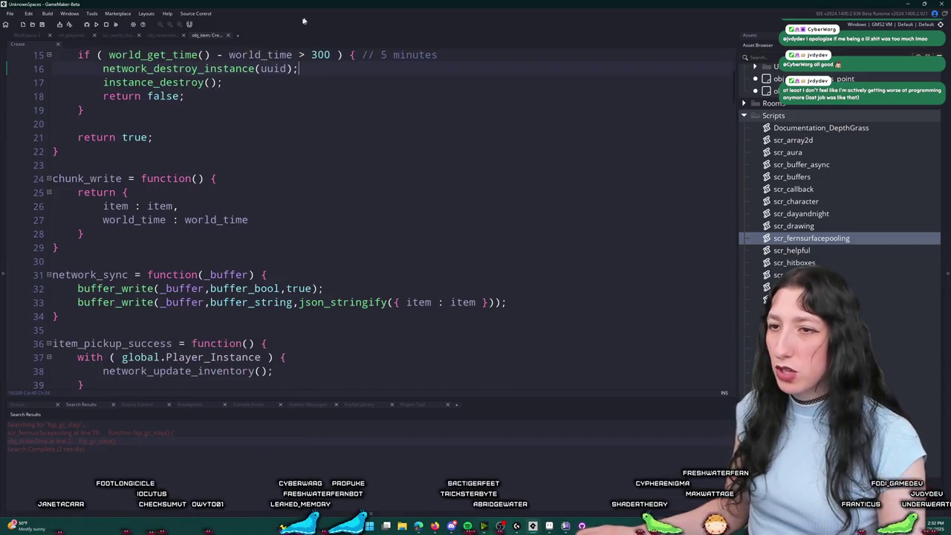
Step: Close the obj_item Create code and another open editor tab
double_click(121, 179)
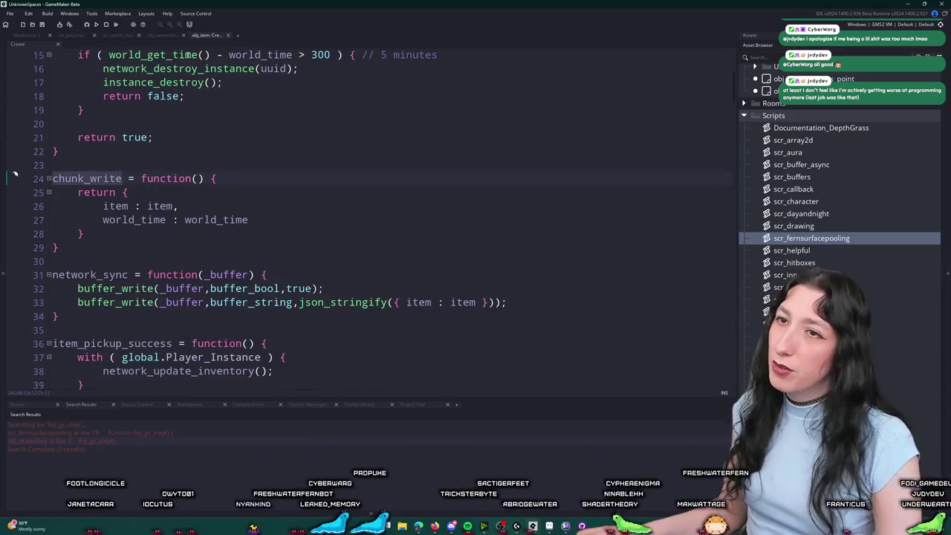
middle_click(212, 37)
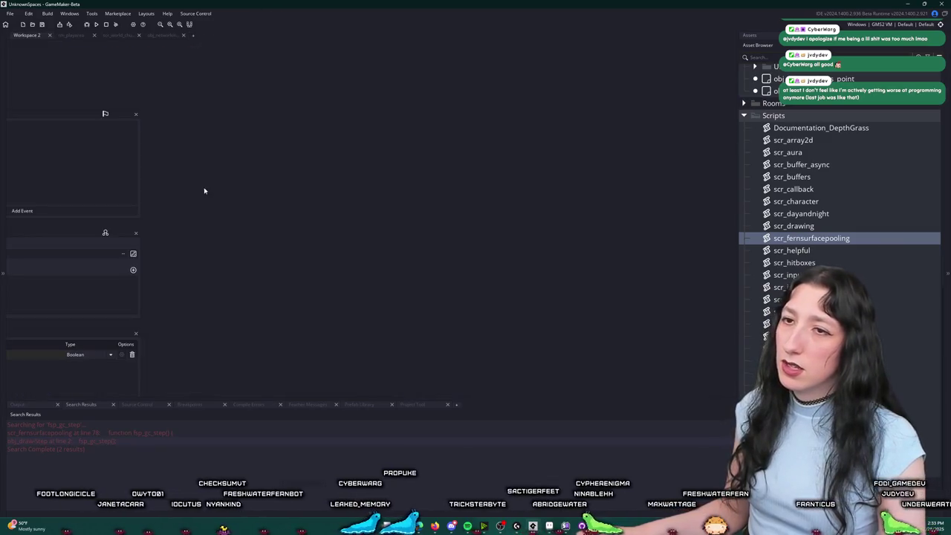
middle_click(123, 39)
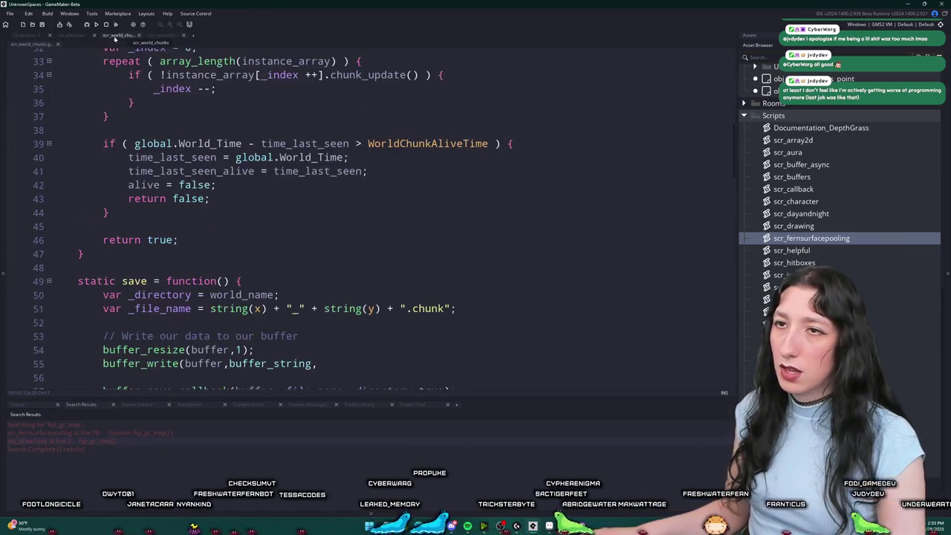
Step: Close the remaining editor and return to the buffer_resize line in scr_world_chunks
middle_click(127, 38)
left_click(184, 37)
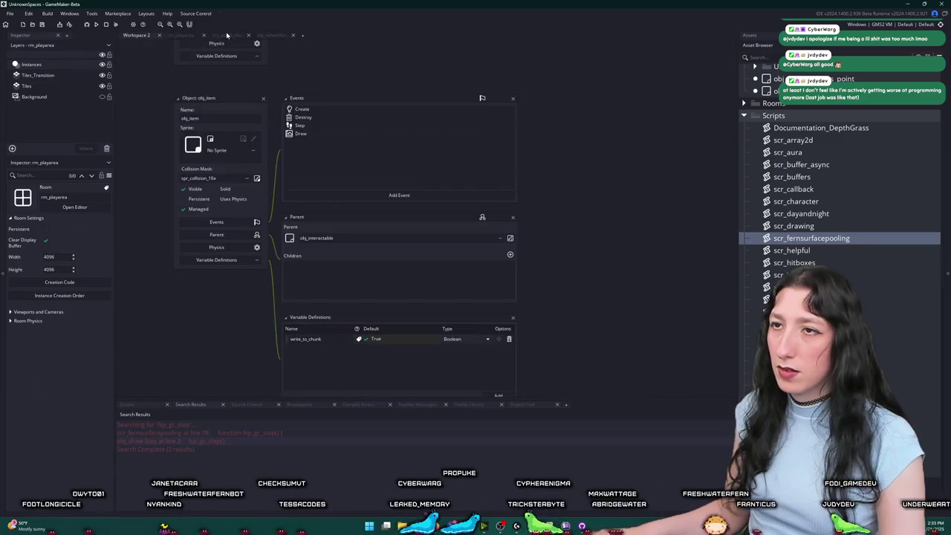
left_click(226, 35)
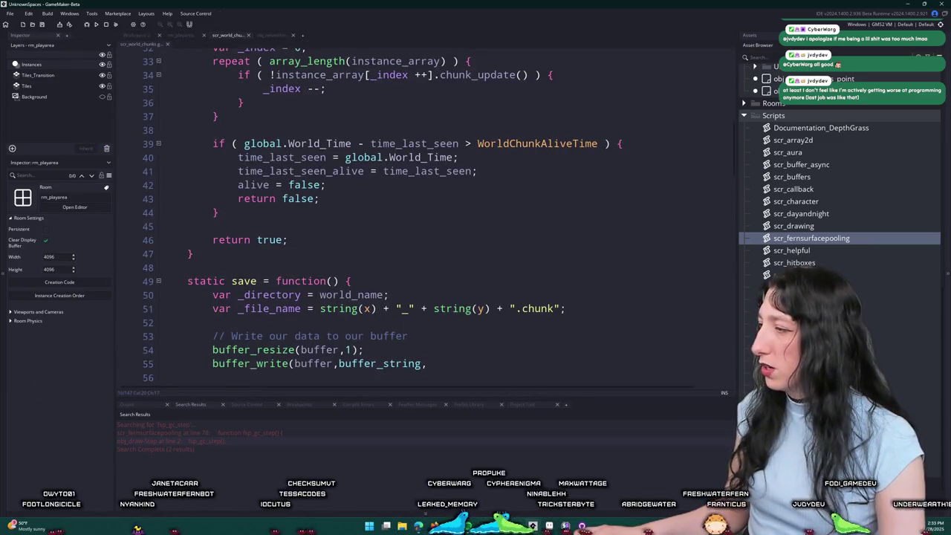
key("ctrl+z")
key("ctrl+y")
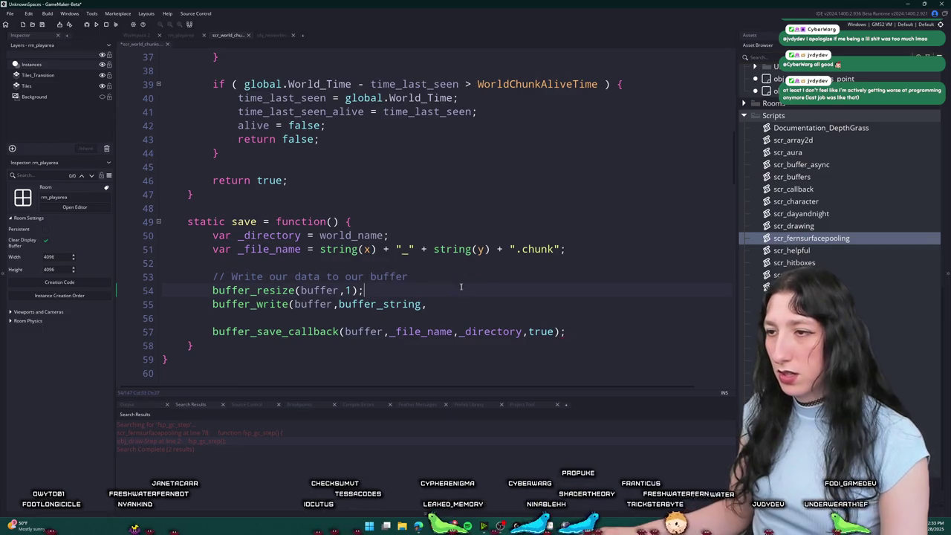
scroll(476, 277, "up", 5)
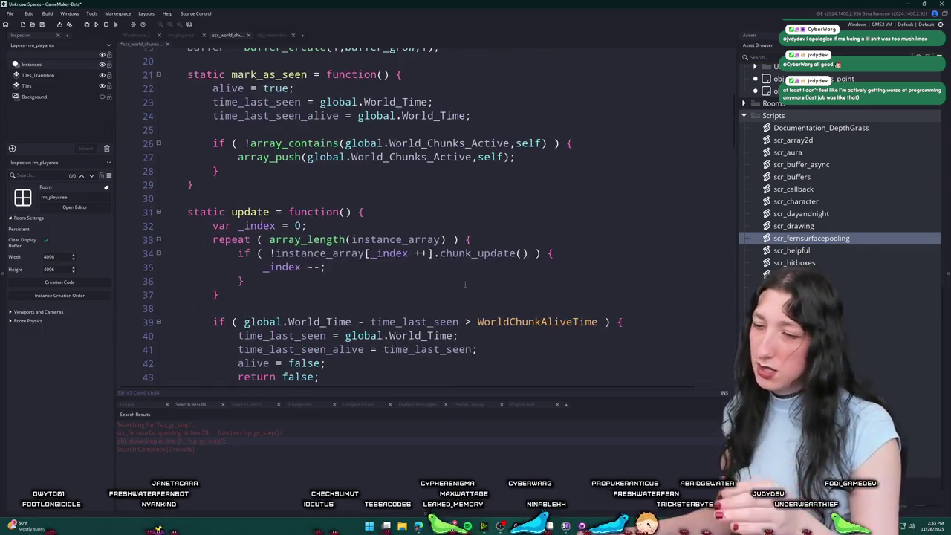
scroll(460, 285, "down", 3)
scroll(459, 286, "up", 1)
scroll(459, 282, "down", 3)
left_click(459, 266)
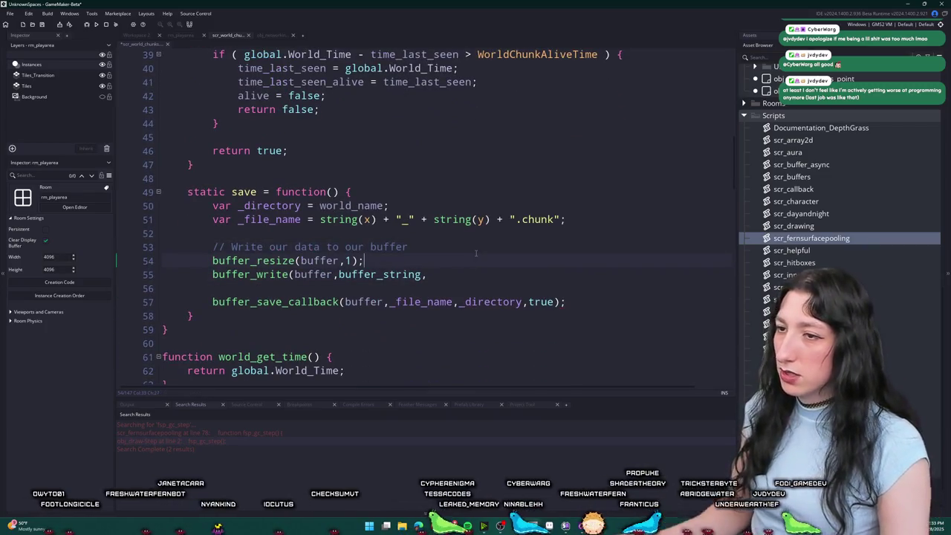
Step: Declare var _save_data = {}; on a new line after buffer_resize
key("Return")
key("Return")
key("Return")
type("var _savek")
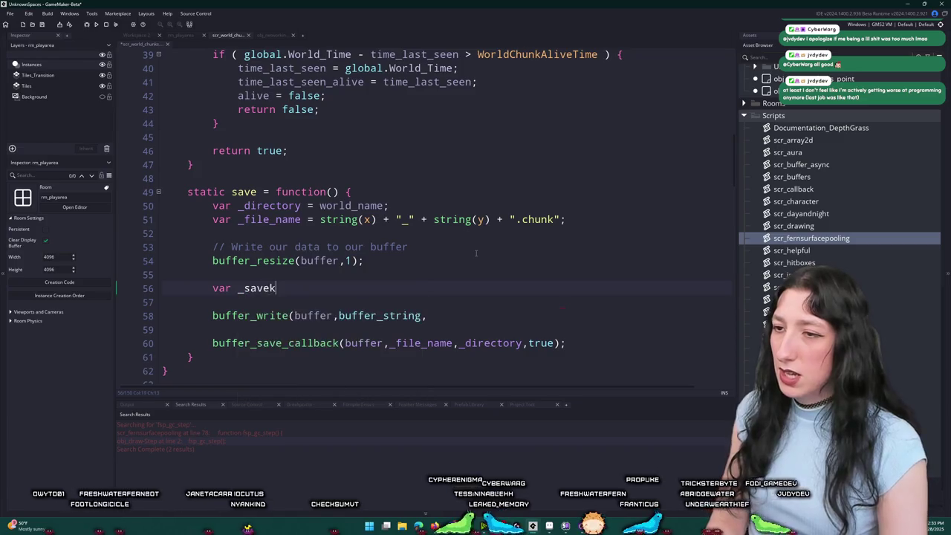
key("BackSpace")
type("_data = {};")
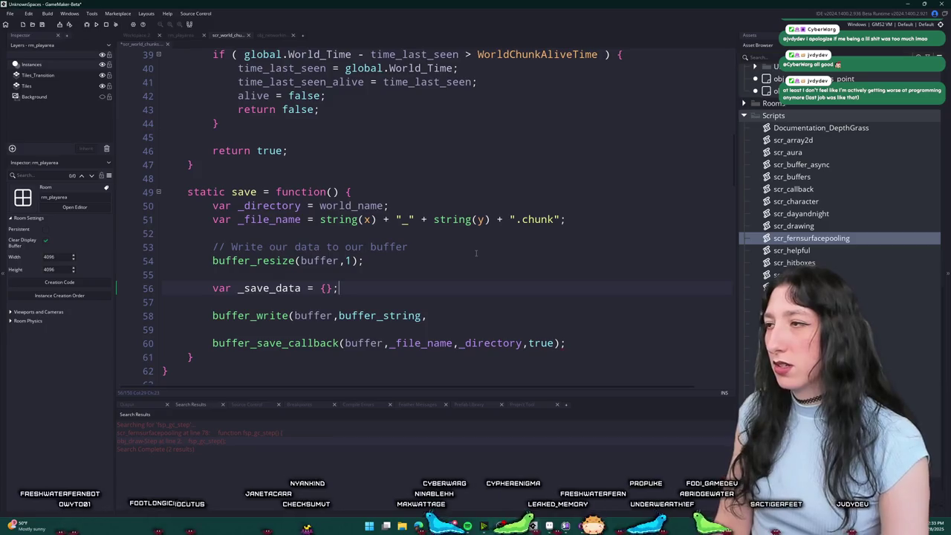
key("BackSpace")
key("BackSpace")
key("BackSpace")
type("[];")
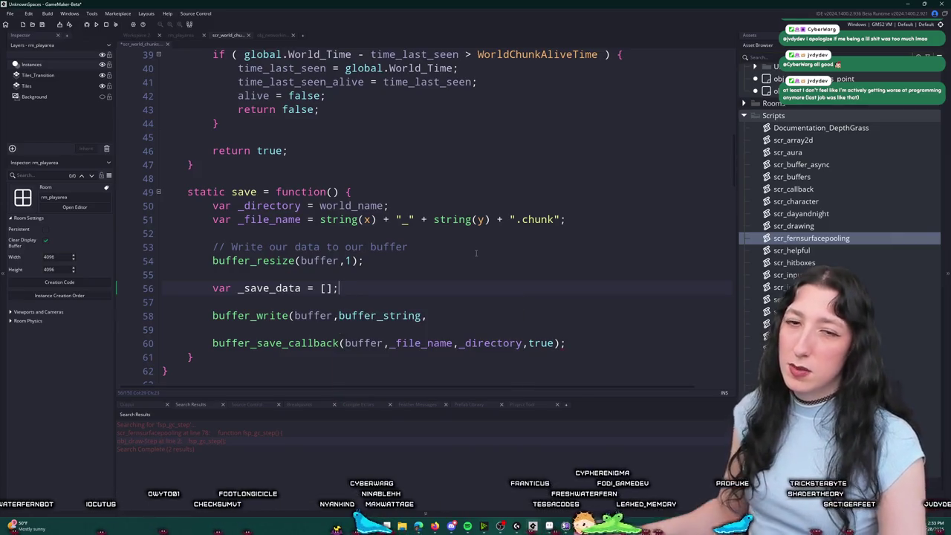
key("BackSpace")
type("{}")
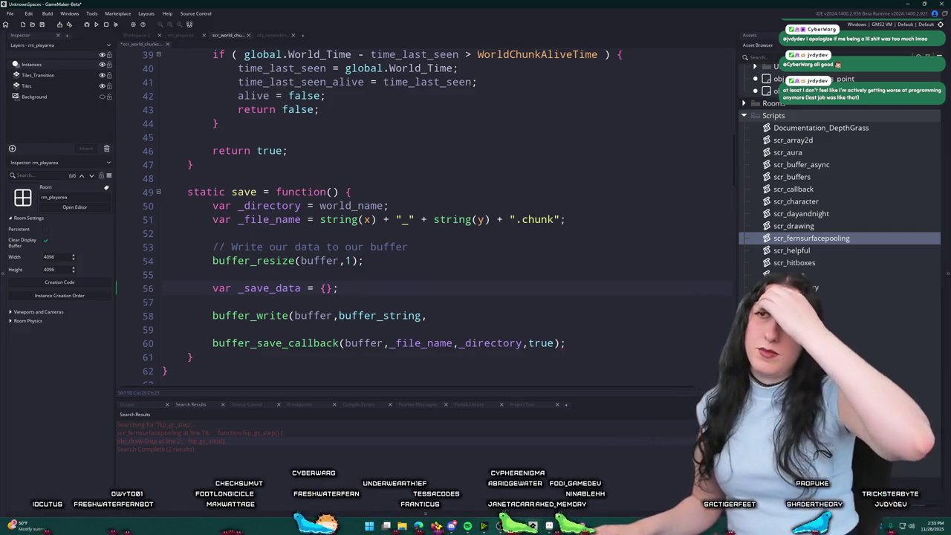
left_click(180, 35)
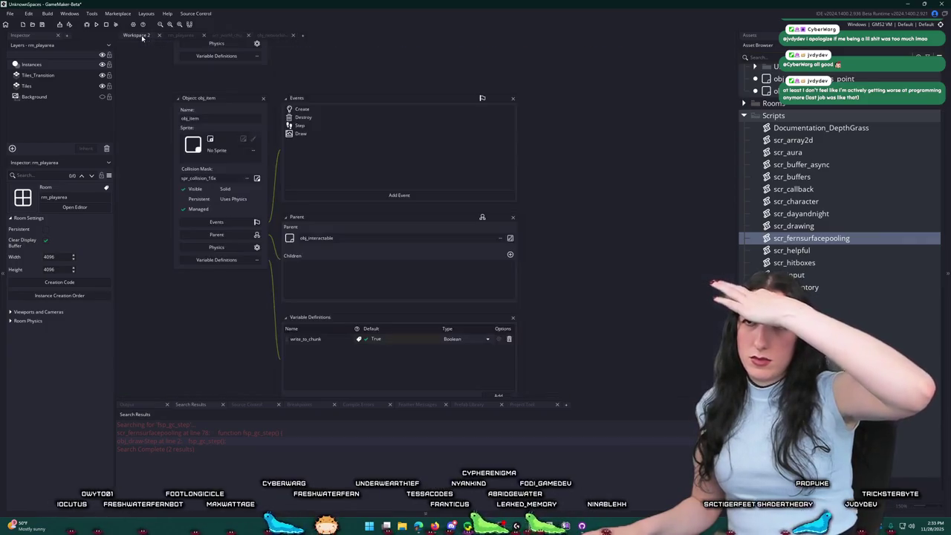
left_click(226, 35)
left_click(180, 35)
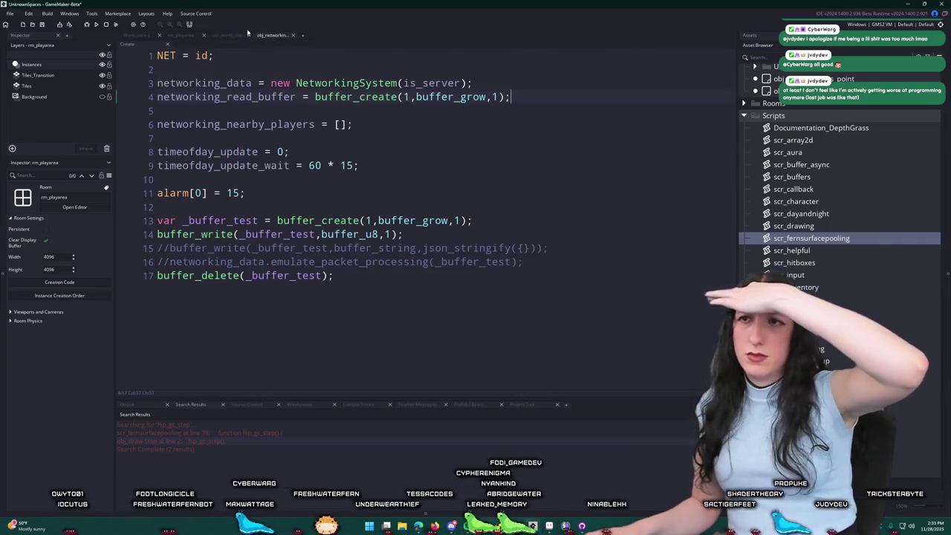
left_click(136, 35)
left_click(227, 35)
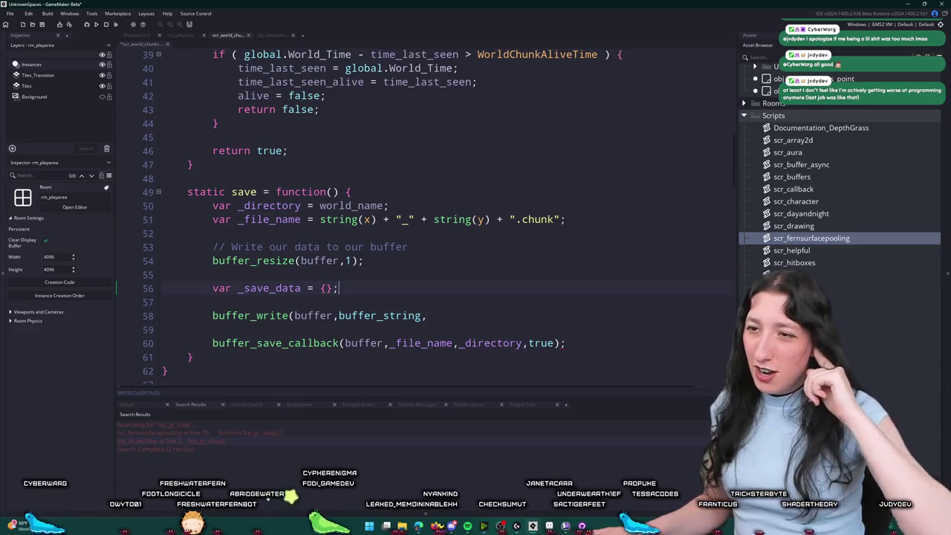
Step: Copy the index-and-repeat loop into the save method before buffer_write
left_click(473, 324)
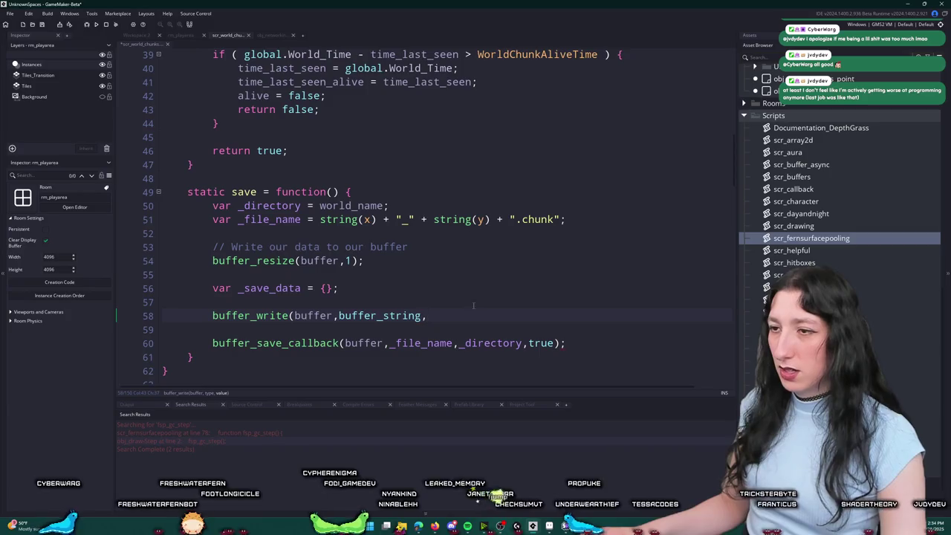
key("Return")
key("Return")
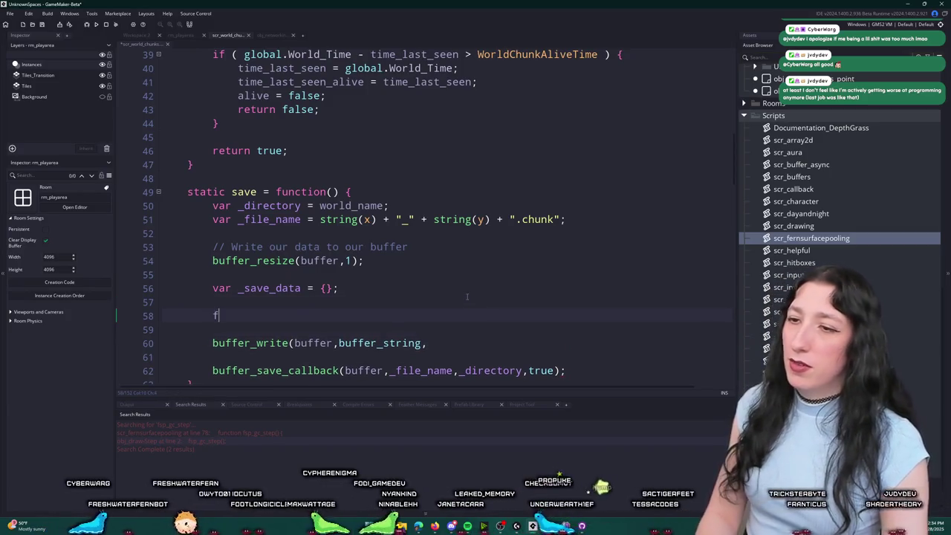
type("or ( var _i = 0;")
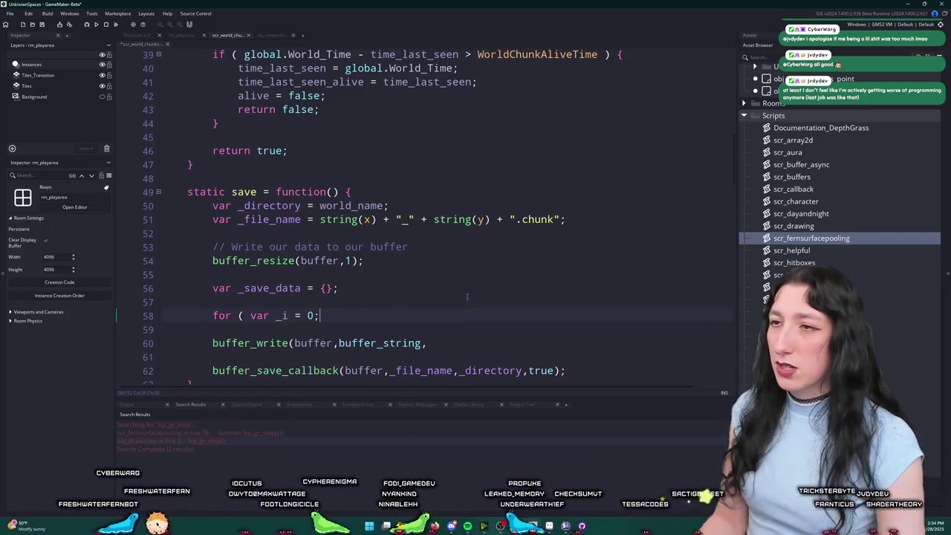
scroll(423, 301, "up", 7)
scroll(466, 294, "up", 1)
scroll(466, 293, "down", 2)
left_click_drag(221, 310, 202, 228)
key("ctrl+c")
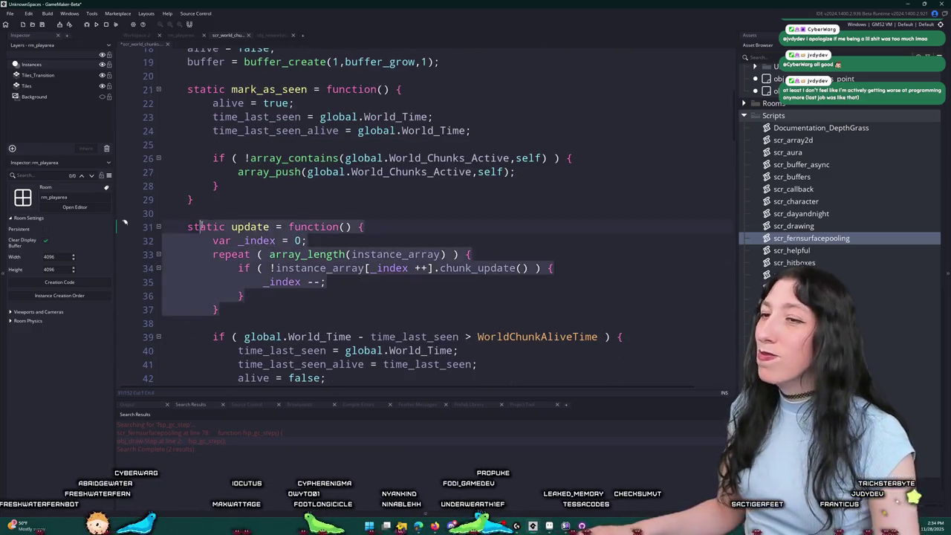
scroll(351, 260, "down", 8)
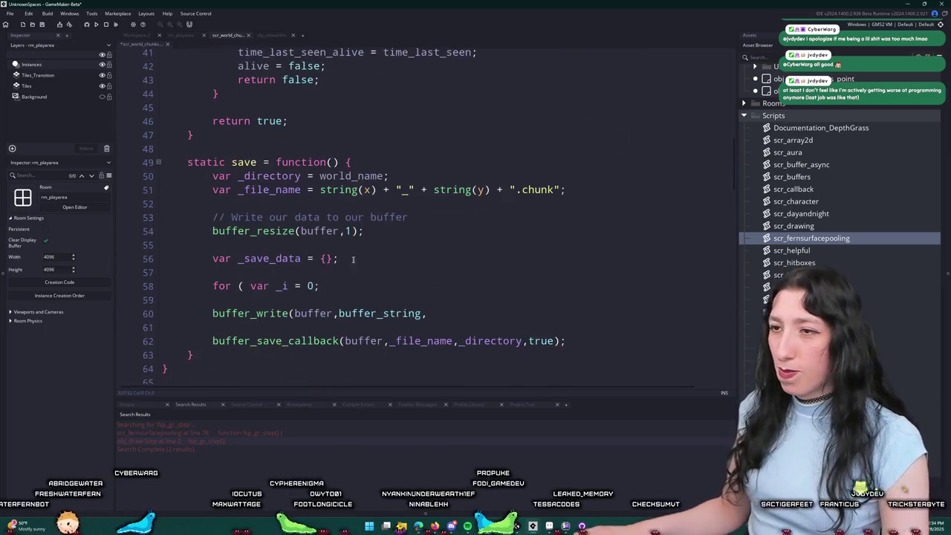
left_click_drag(324, 285, 211, 286)
key("ctrl+v")
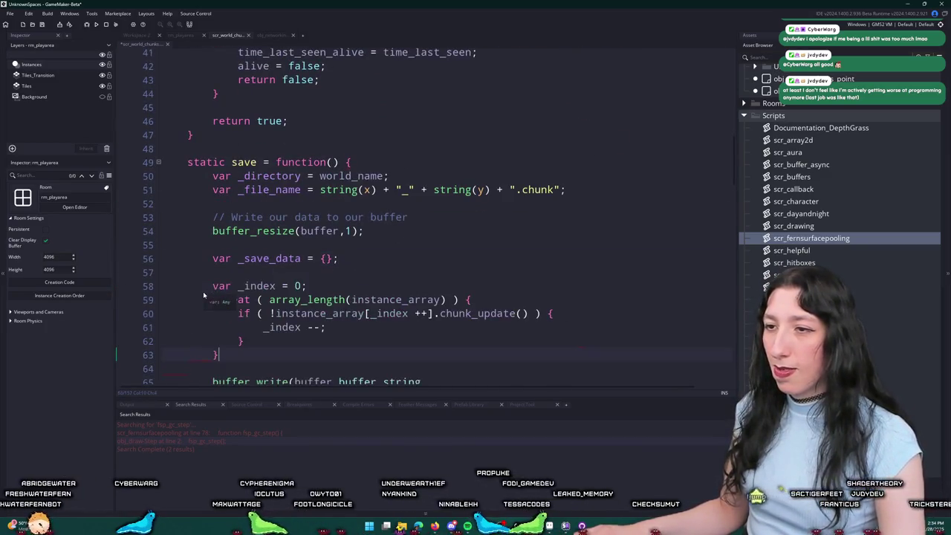
scroll(365, 297, "down", 1)
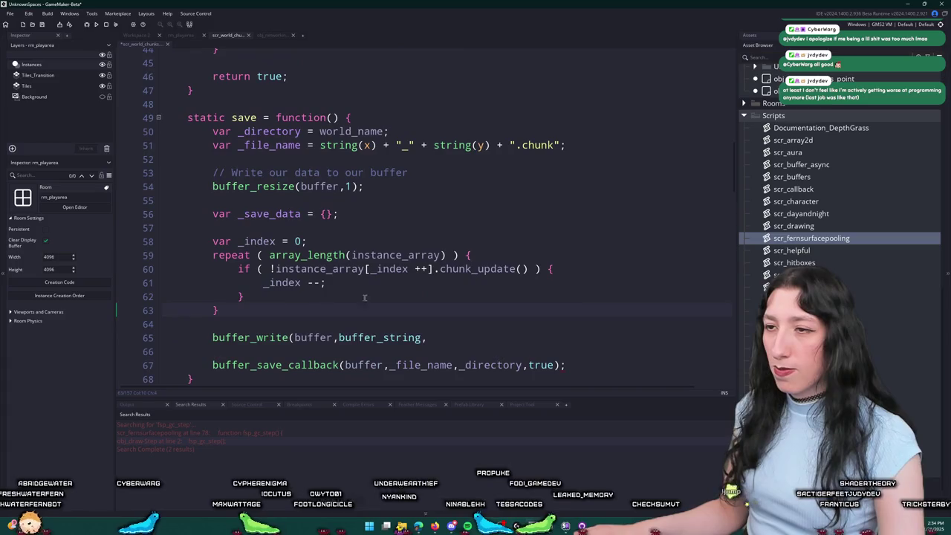
Step: Make the loop call chunk_write on each instance_array entry, storing results into _save_data
double_click(476, 269)
type("chunk_write")
left_click(275, 269)
key("BackSpace")
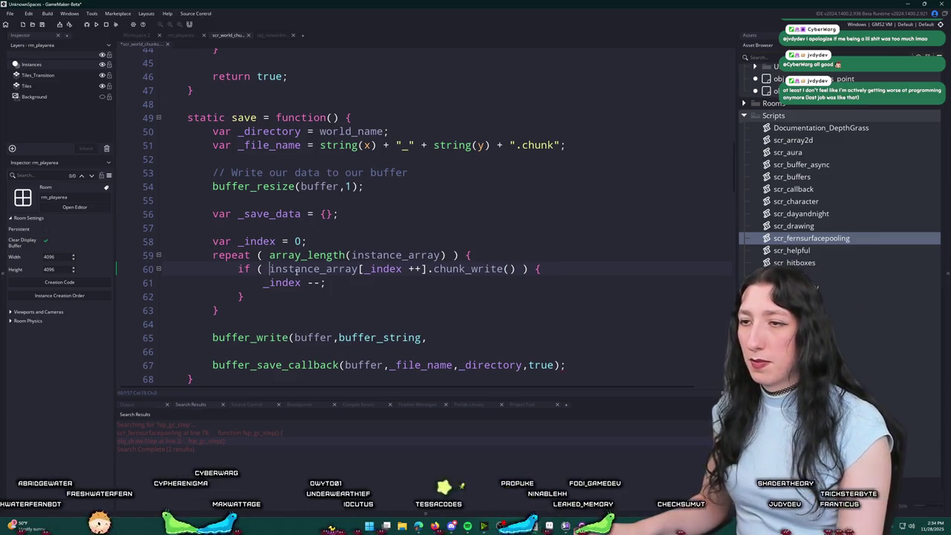
left_click_drag(270, 269, 495, 270)
key("ctrl+c")
mouse_move(298, 305)
left_mouse_down()
mouse_move(243, 295)
mouse_move(240, 267)
left_mouse_up()
key("ctrl+v")
left_click(239, 269)
type("_save_data[$")
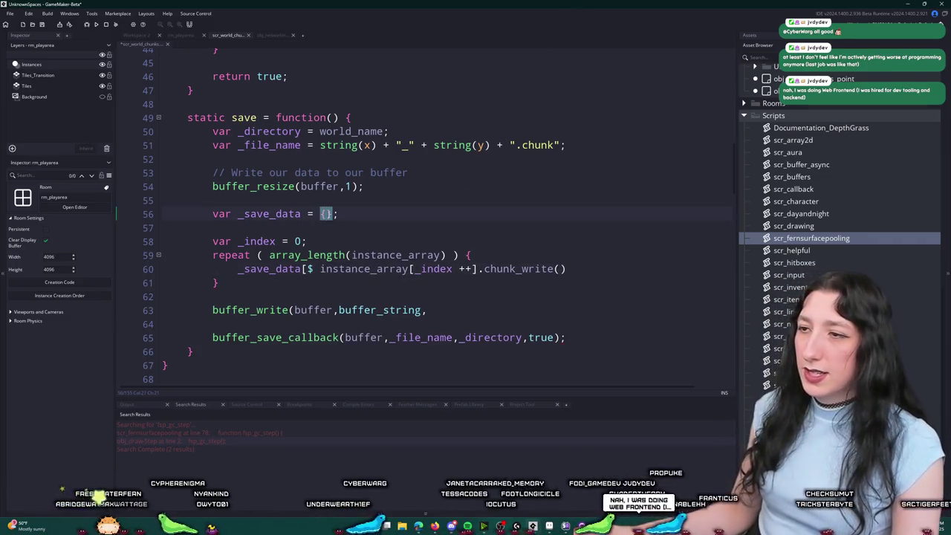
Step: Expand _save_data into a multi-line struct holding an empty instances array
key("Return")
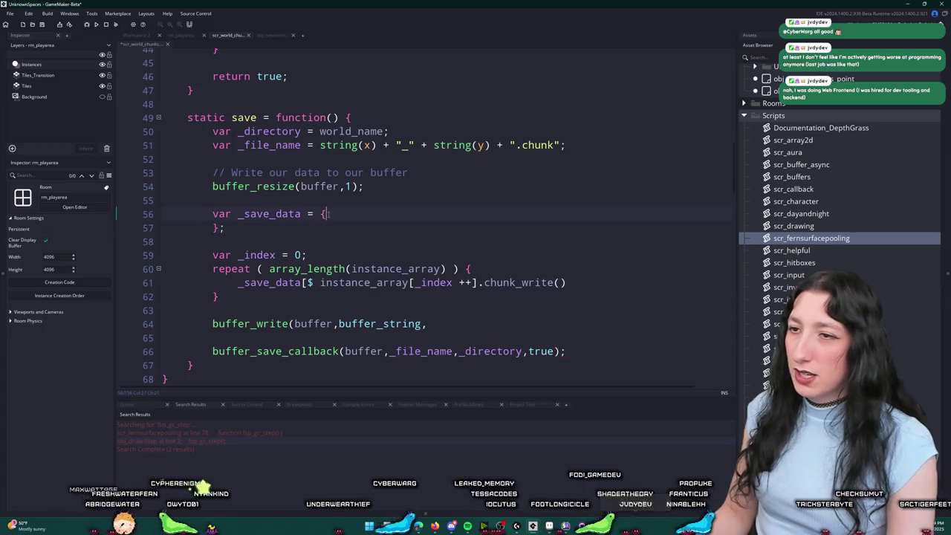
key("Return")
type("instances")
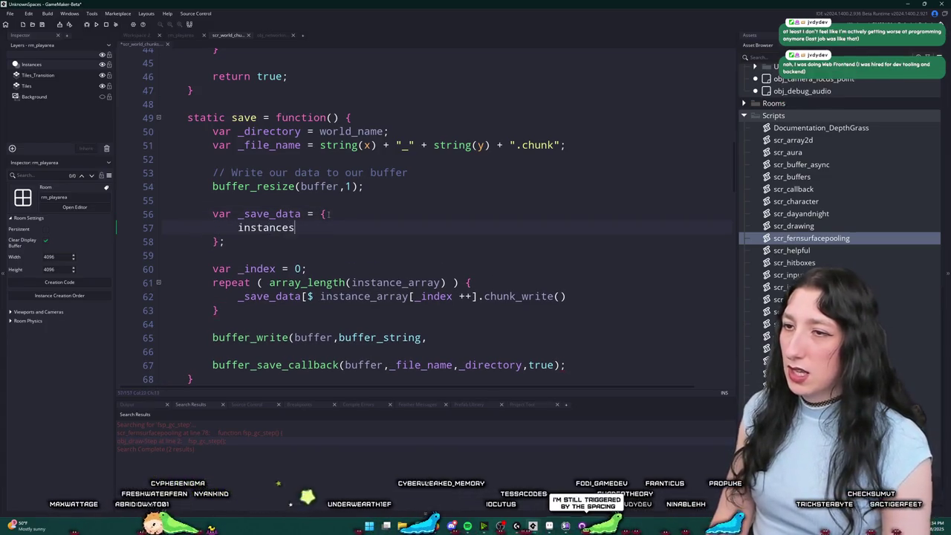
type(" :")
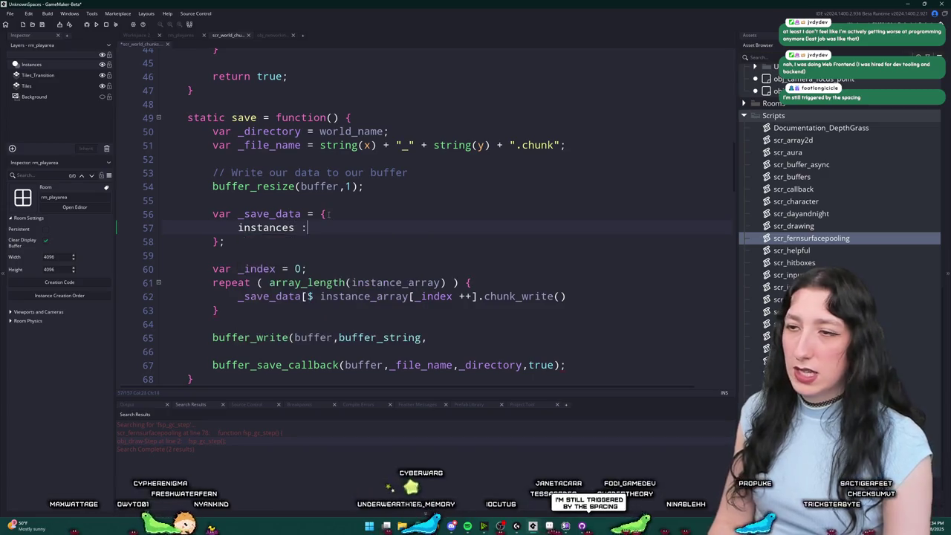
type(" [")
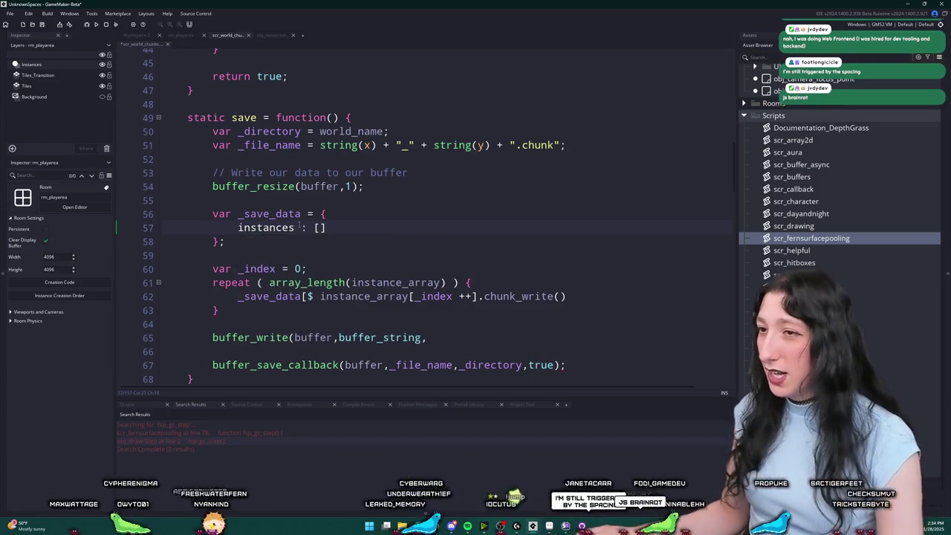
left_click(292, 239)
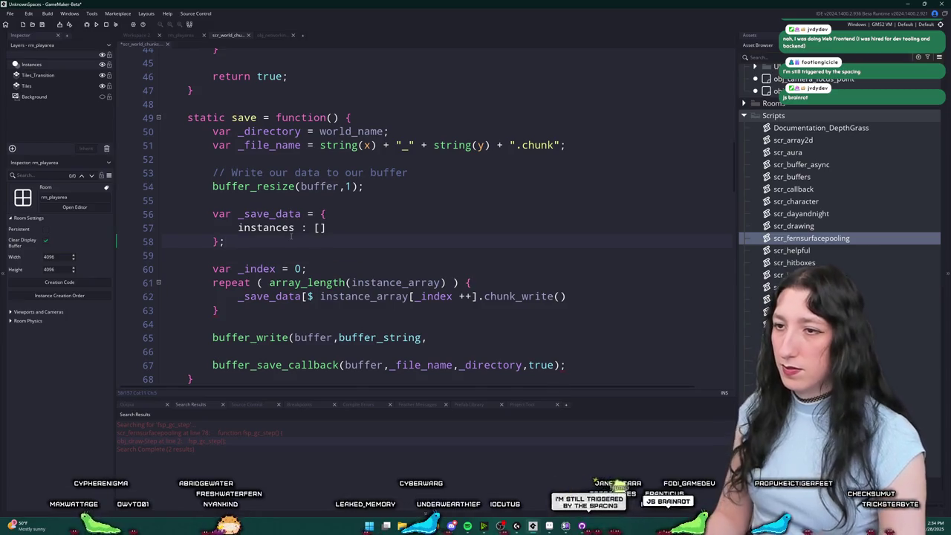
Step: Alias _save_data.instances as _instance_data and array_push each chunk_write result into it
key("Return")
key("Return")
type("var _instance_dat")
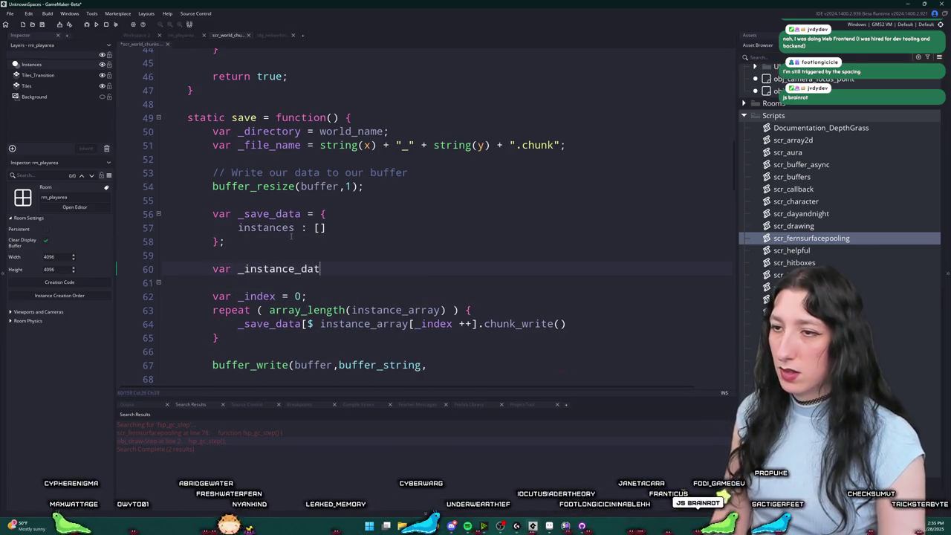
type("a = _save_data.instances")
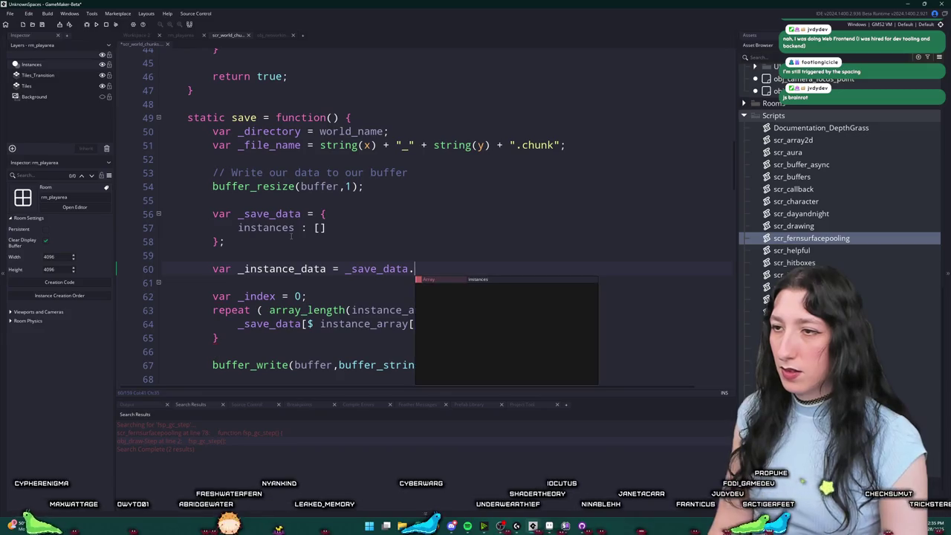
type(";")
double_click(282, 269)
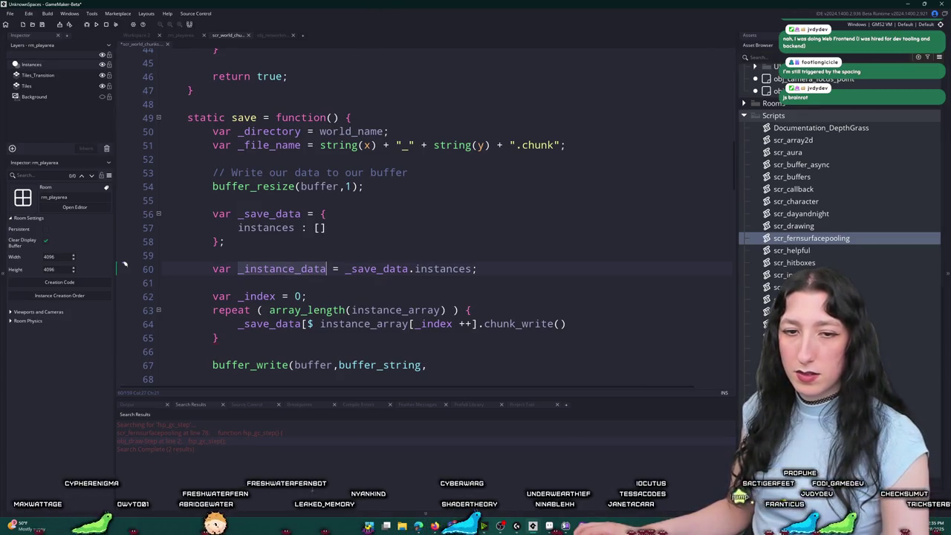
key("End")
scroll(124, 265, "down", 1)
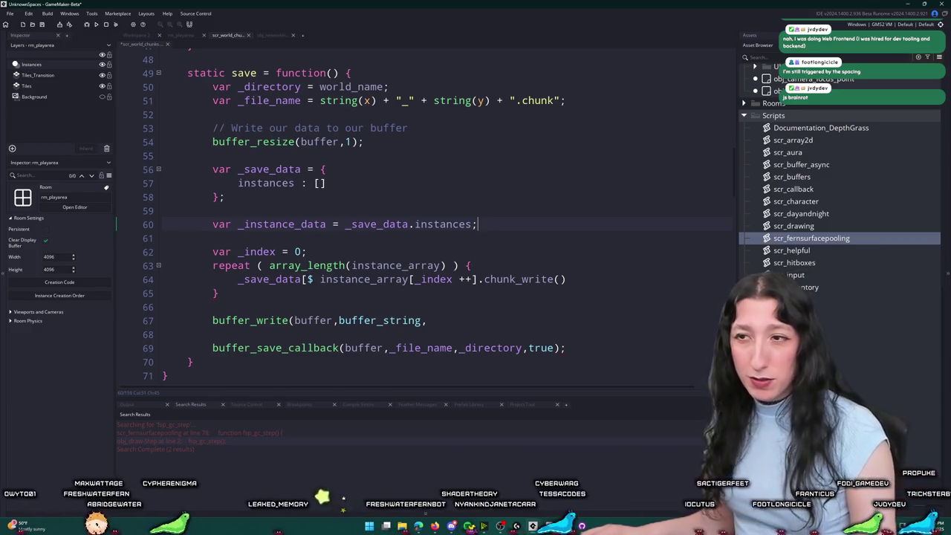
left_click(238, 280)
type("array_pu")
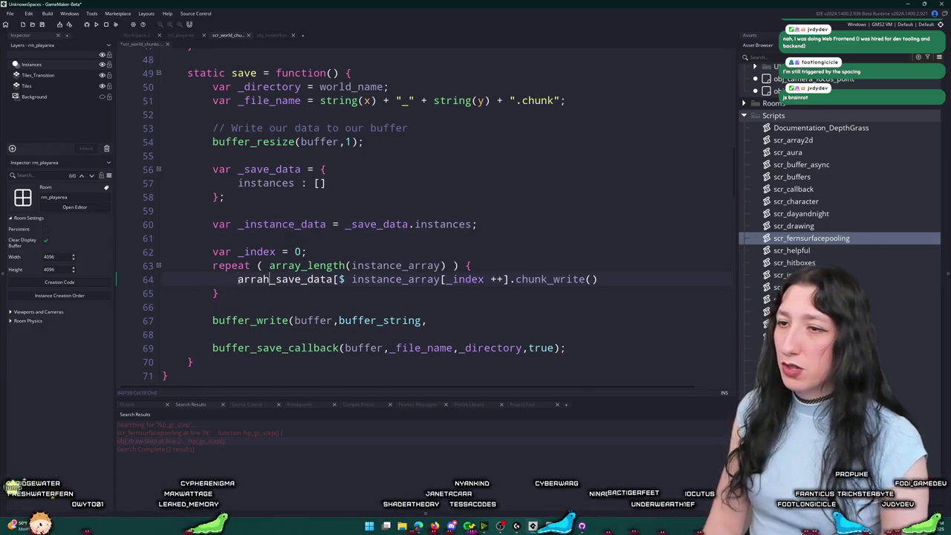
type("sh(_instance_data")
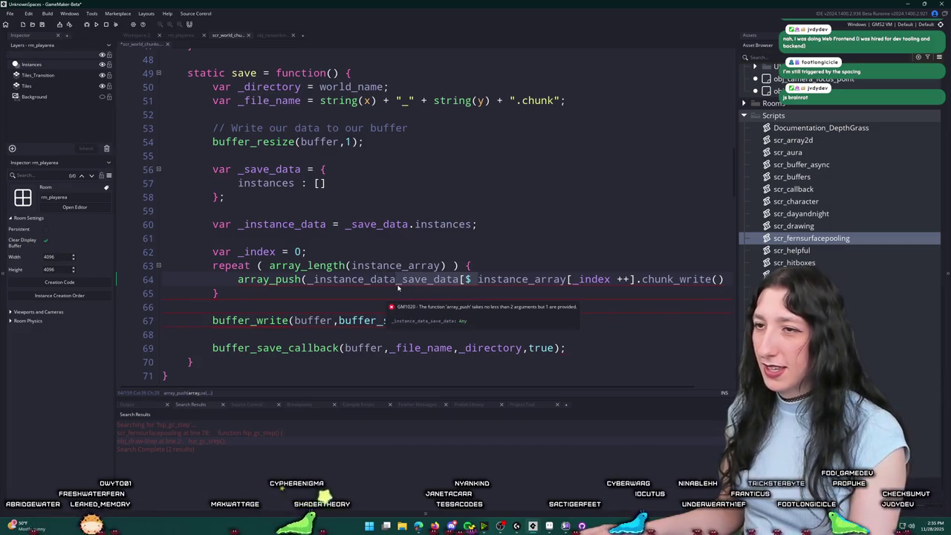
key("Delete")
key("Delete")
key("Delete")
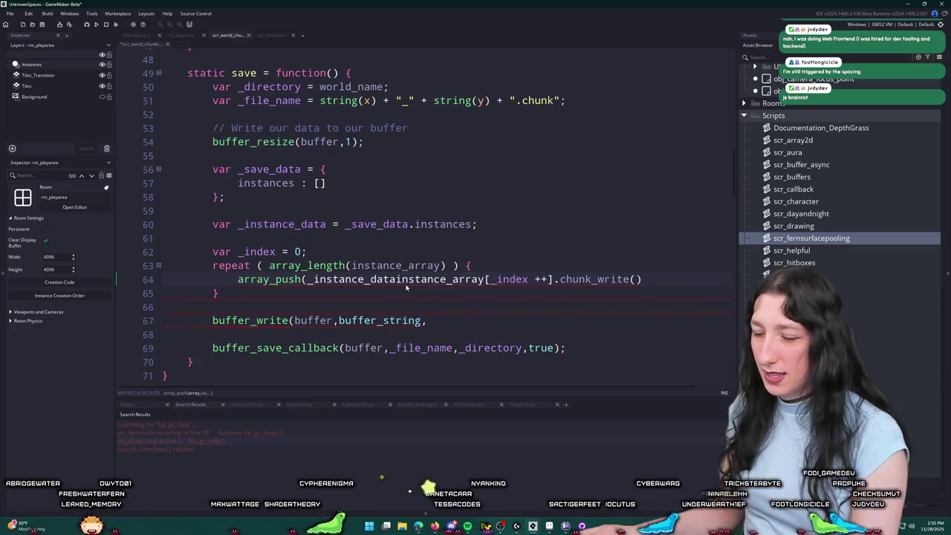
type(",")
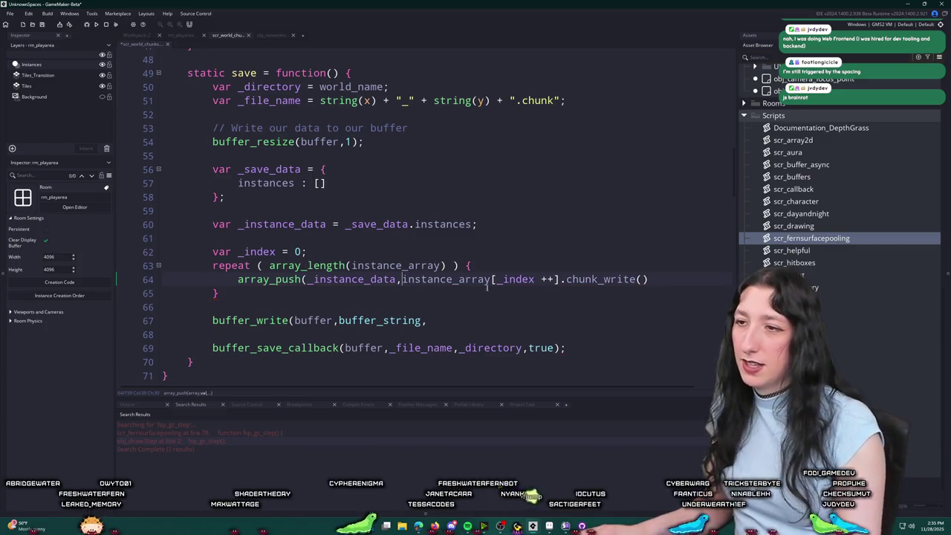
left_click(654, 279)
type(");")
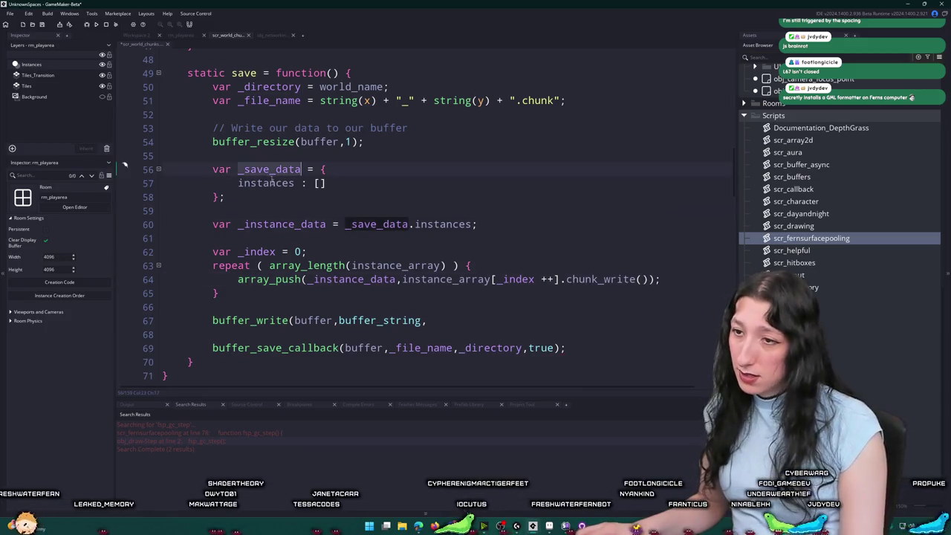
Step: Wrap the buffer_write value in json_stringify(_save_data)
left_click(437, 322)
type("json_st")
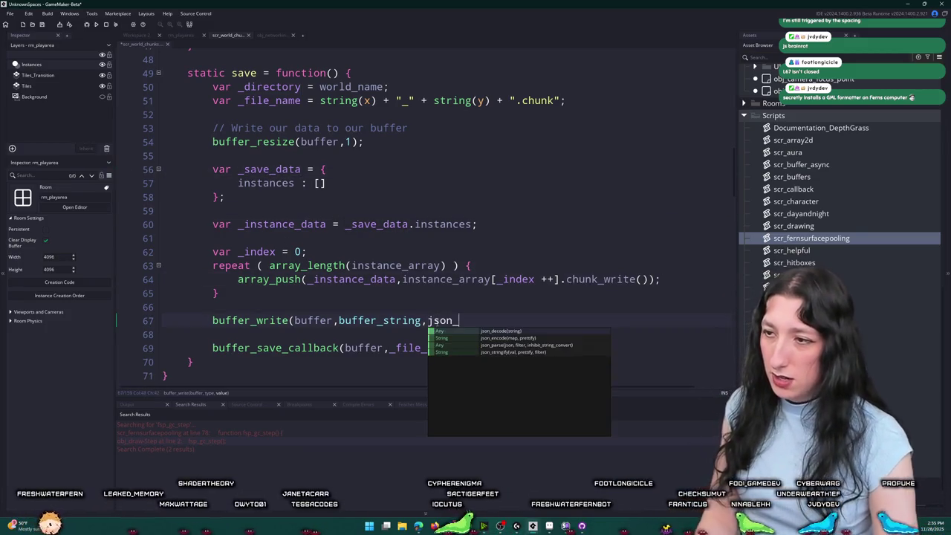
key("Return")
type("_save_data));")
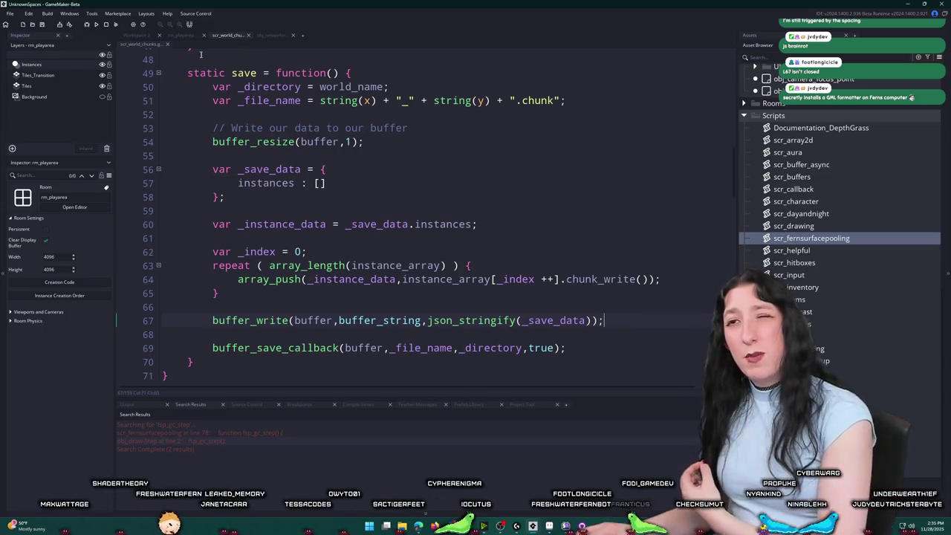
Step: Open obj_item's Create event code in Workspace 2
left_click(136, 35)
double_click(394, 116)
double_click(397, 106)
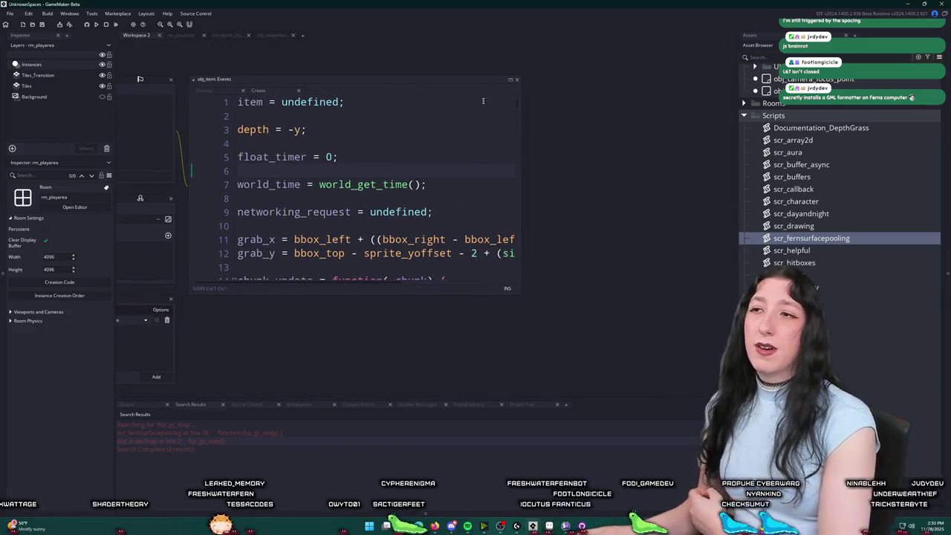
Step: Add object_key : object_reference_get_key(object_index) at the top of chunk_write's returned struct
left_click(510, 80)
scroll(322, 192, "down", 2)
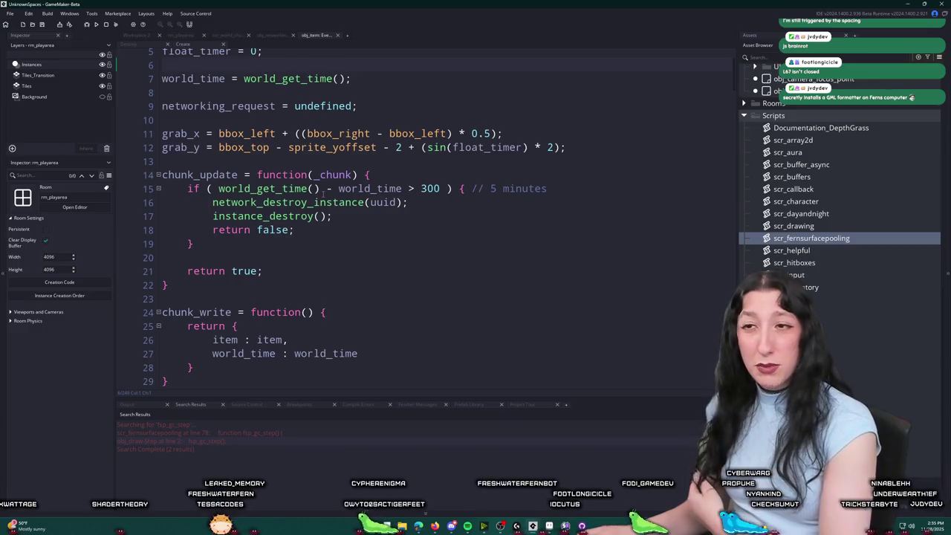
scroll(319, 312, "down", 2)
left_click(323, 265)
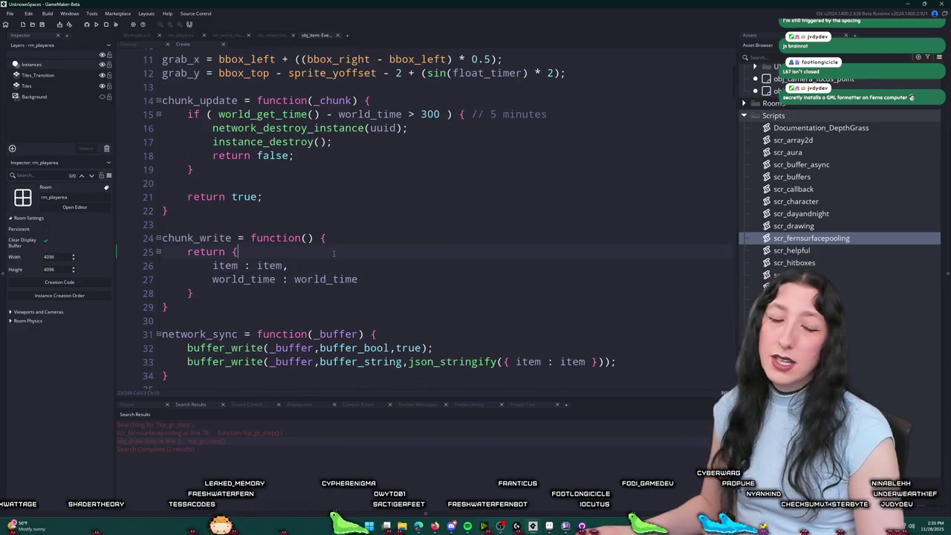
key("Return")
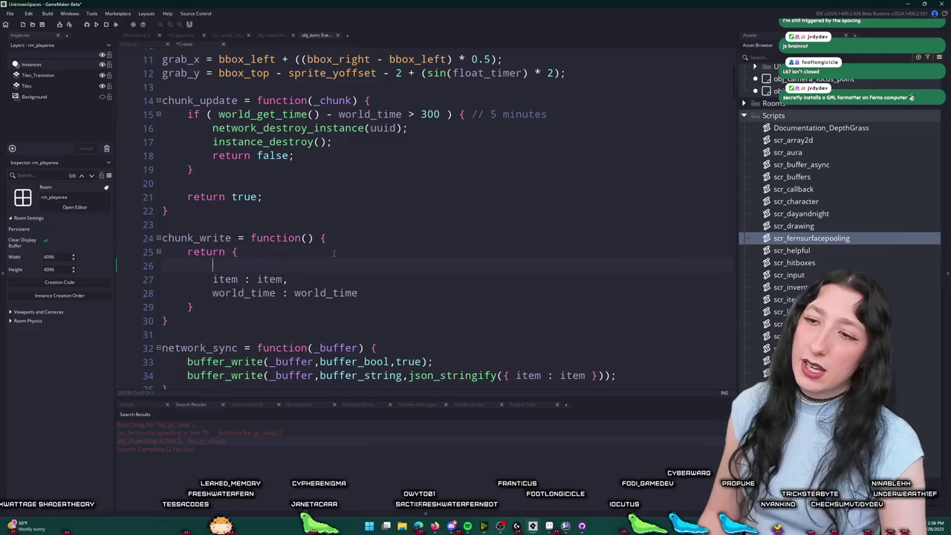
type("object_in")
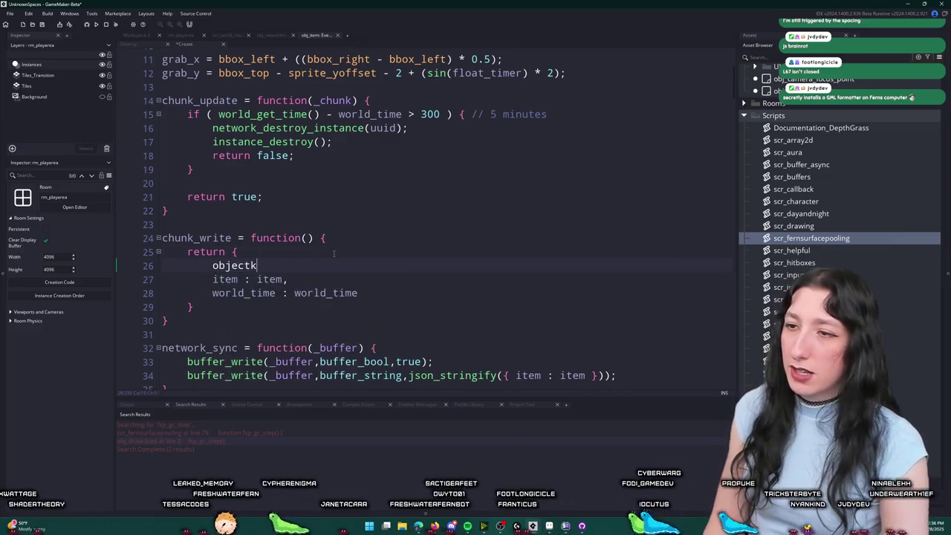
key("BackSpace")
key("BackSpace")
type("keykd")
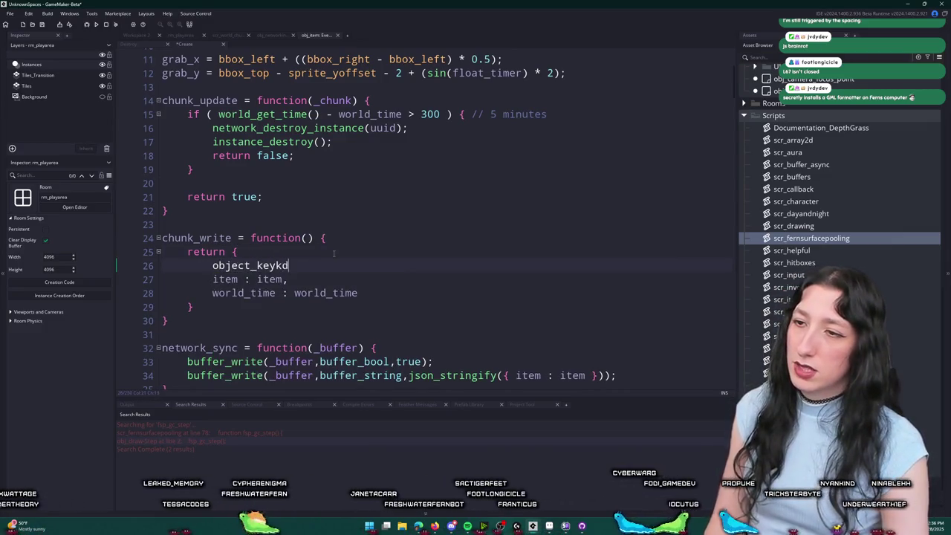
key("BackSpace")
key("BackSpace")
type(" : orefe")
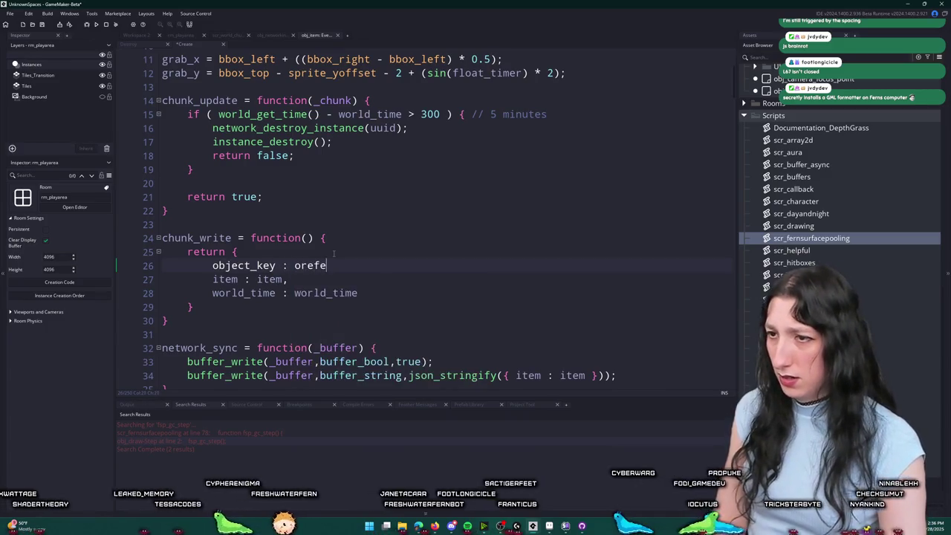
key("BackSpace")
key("BackSpace")
key("BackSpace")
type("get_ke")
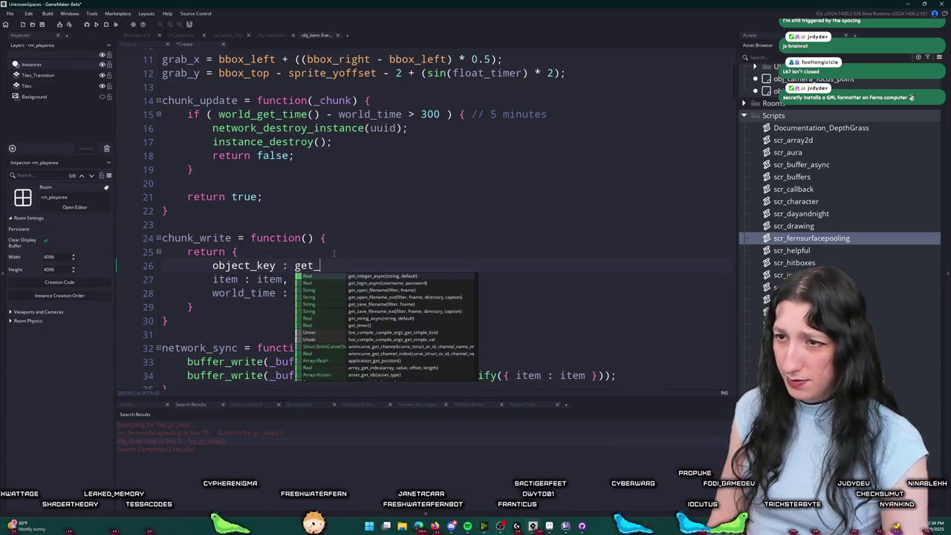
key("Down")
key("Down")
key("Down")
key("Return")
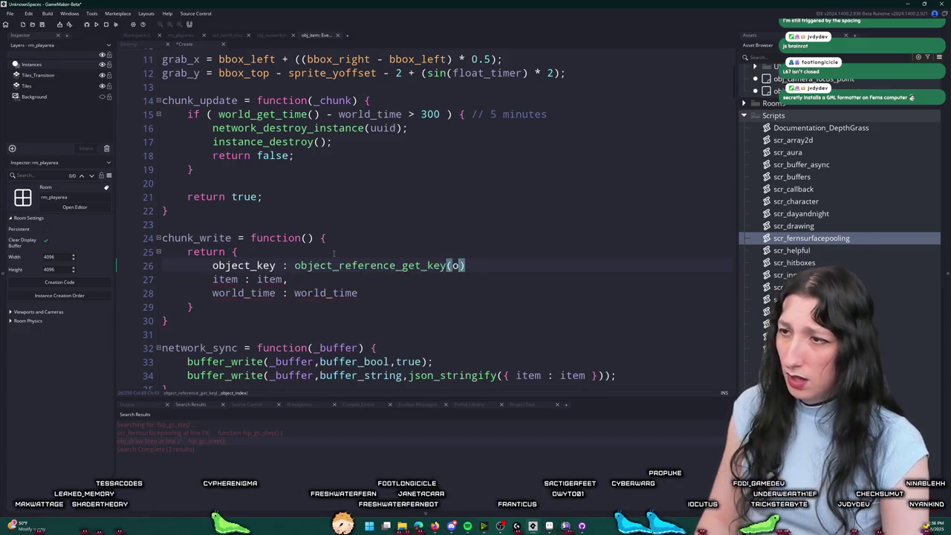
type("object_inde")
key("BackSpace")
key("BackSpace")
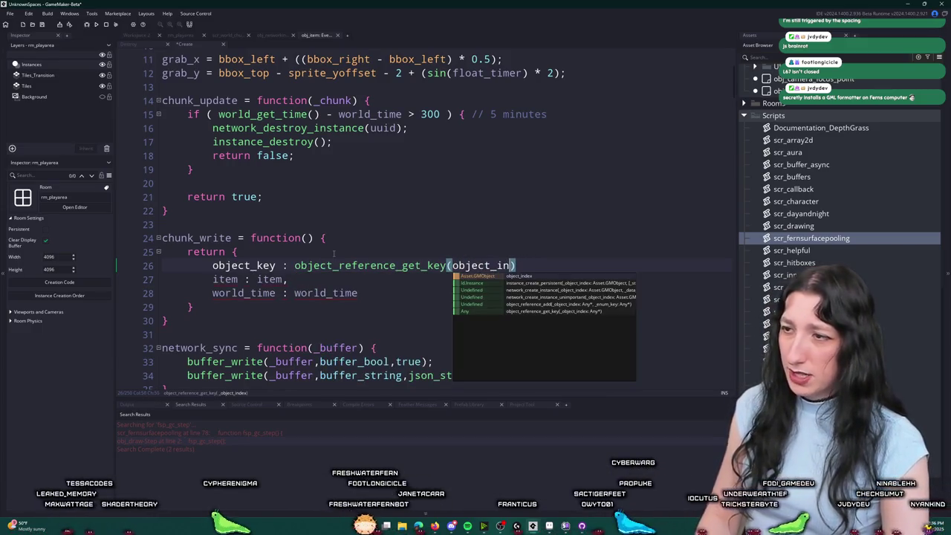
type("x)")
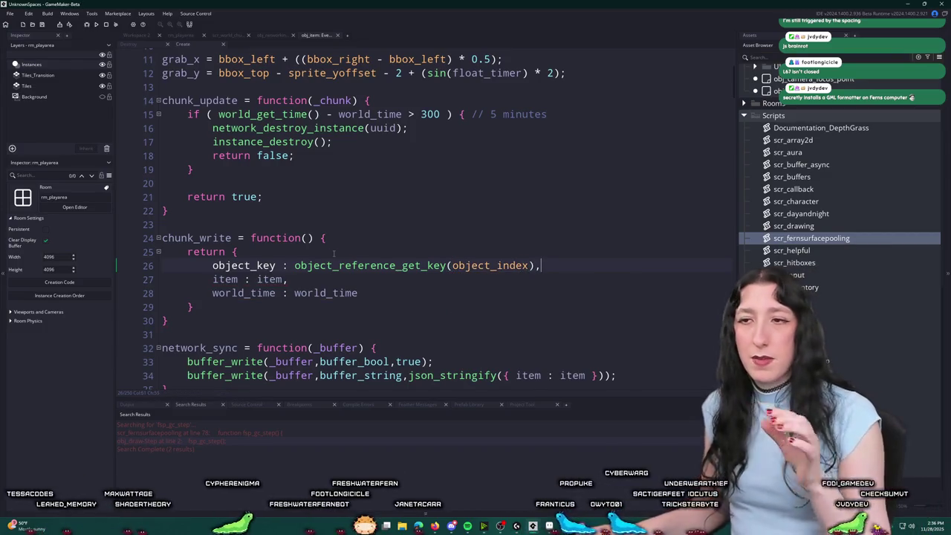
Step: Review the chunk_write header and its object_key field
left_click(346, 243)
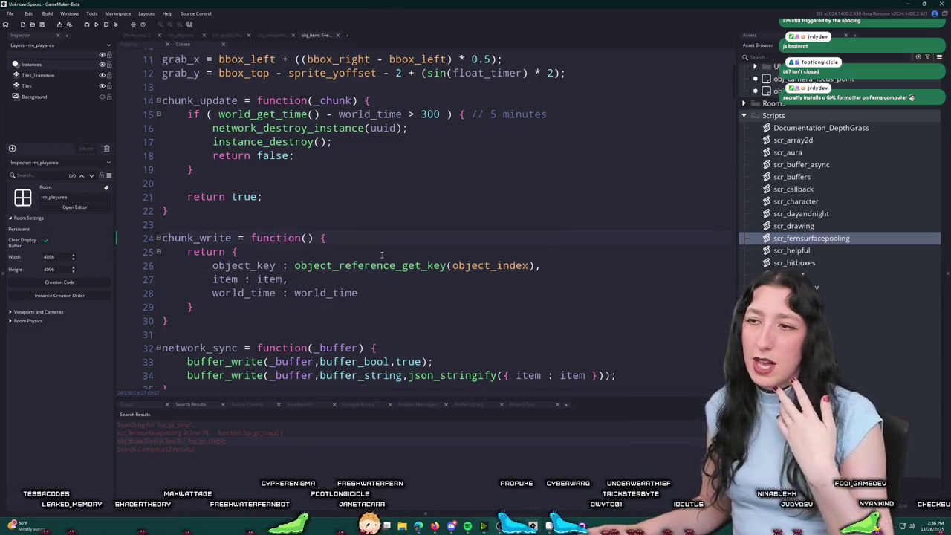
left_click(271, 265)
left_click(220, 269)
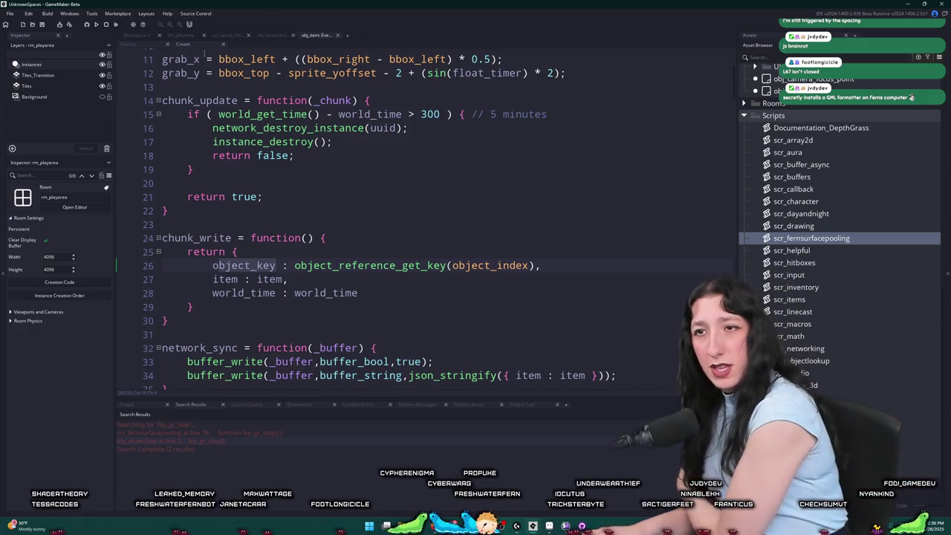
scroll(329, 292, "up", 1)
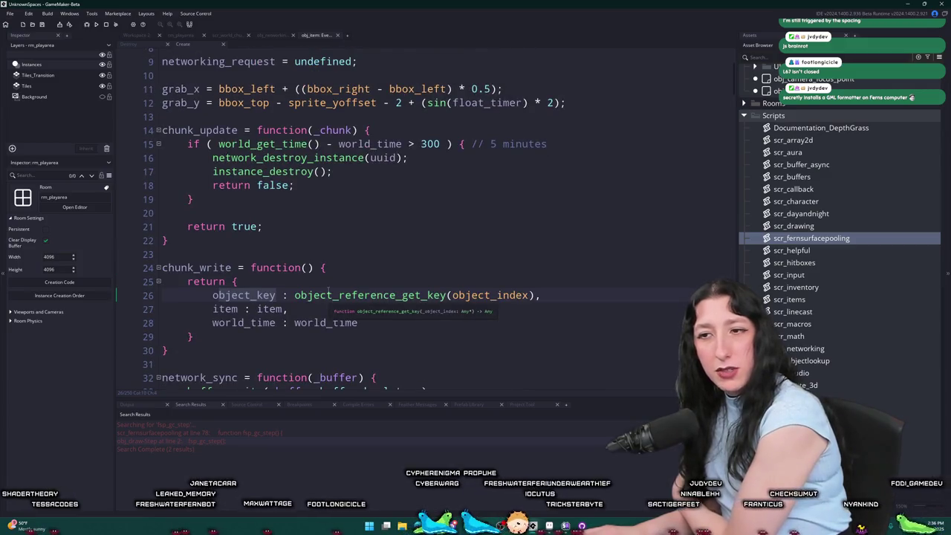
scroll(305, 116, "up", 3)
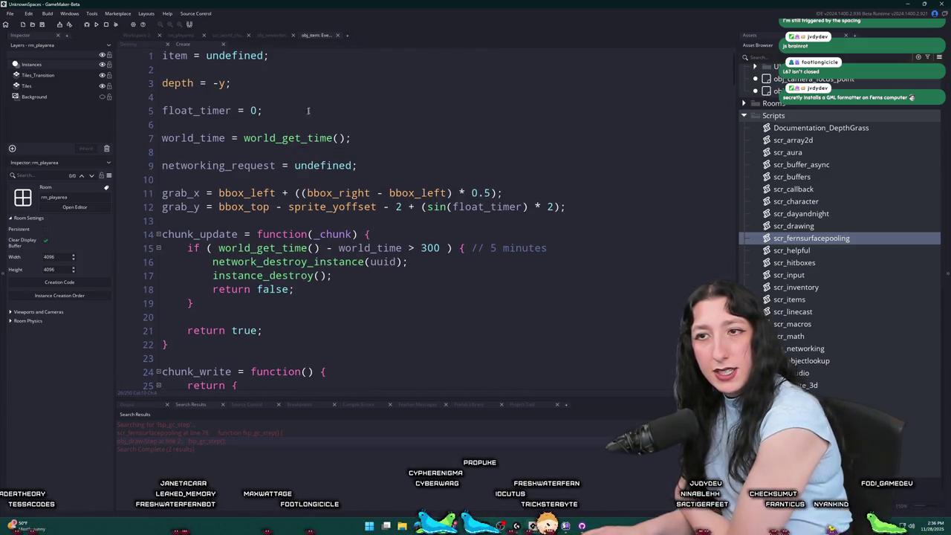
scroll(304, 117, "down", 1)
scroll(283, 54, "down", 2)
Step: Add x : x and y : y fields after world_time and close the Create event code
left_click(371, 293)
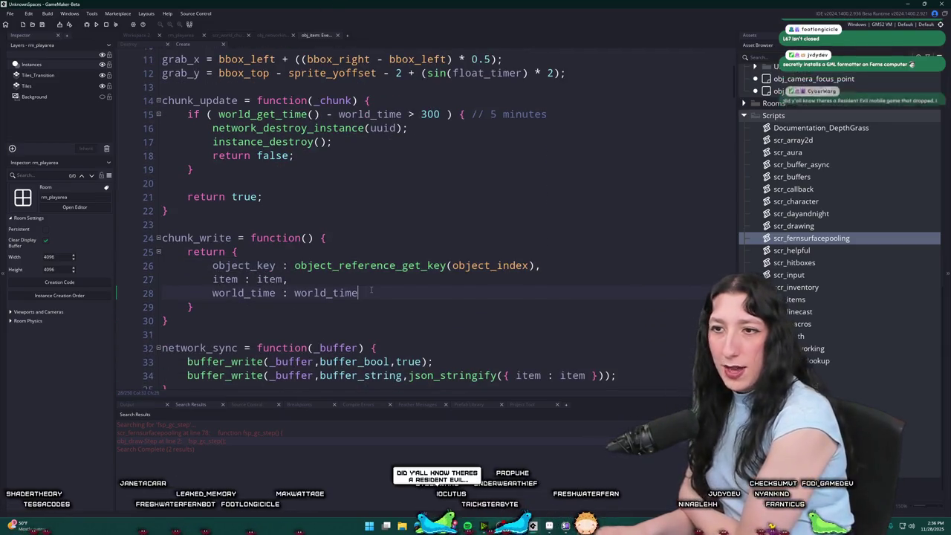
type(",")
key("Return")
type("x : x,")
type("y : y")
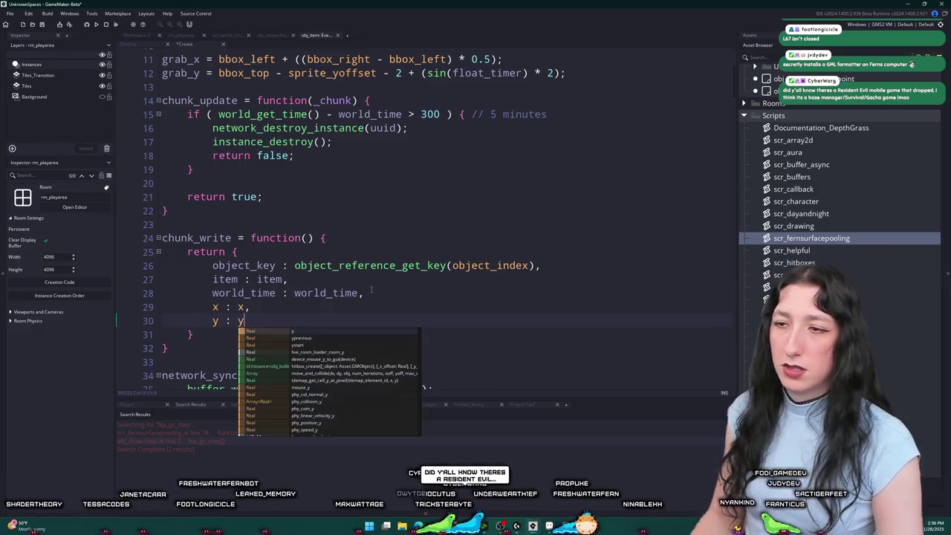
key("Escape")
left_click(424, 265)
scroll(422, 173, "down", 2)
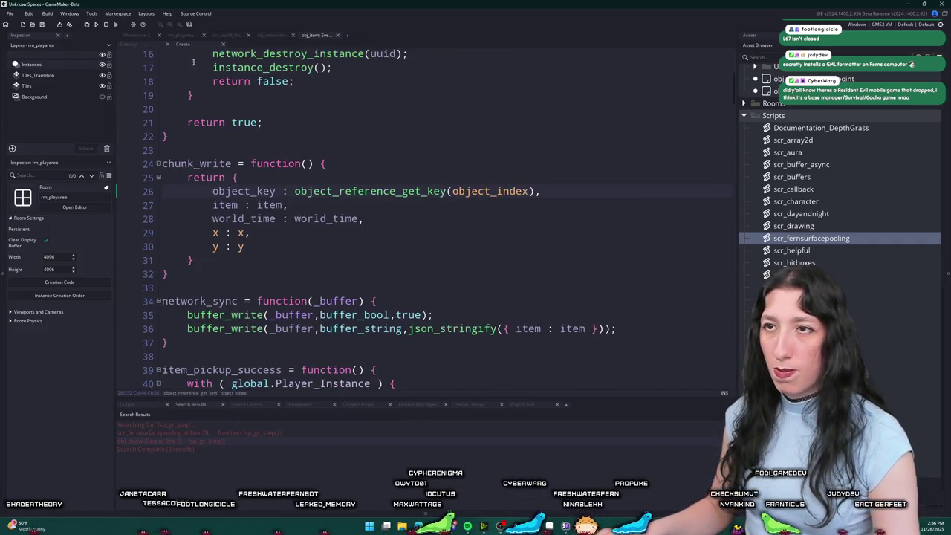
key("ctrl+w")
key("ctrl+w")
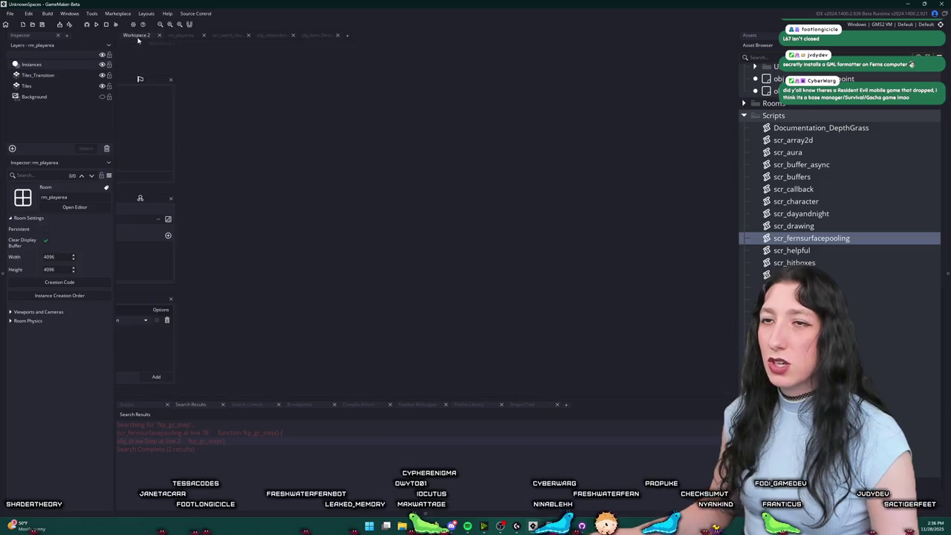
Step: In the scr_world_chunk save function, check where _instance_data and instance_array are used
left_click(274, 35)
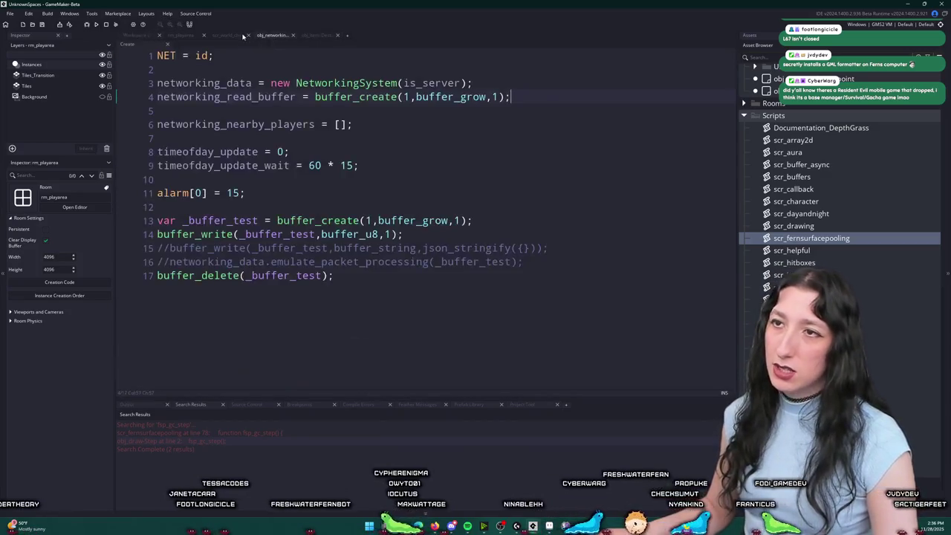
left_click(227, 35)
scroll(362, 304, "down", 1)
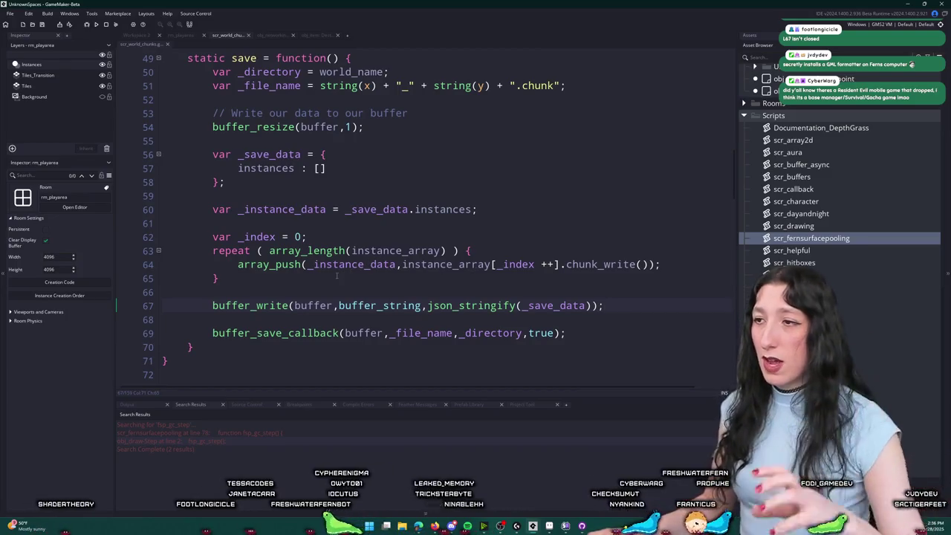
left_click(398, 264)
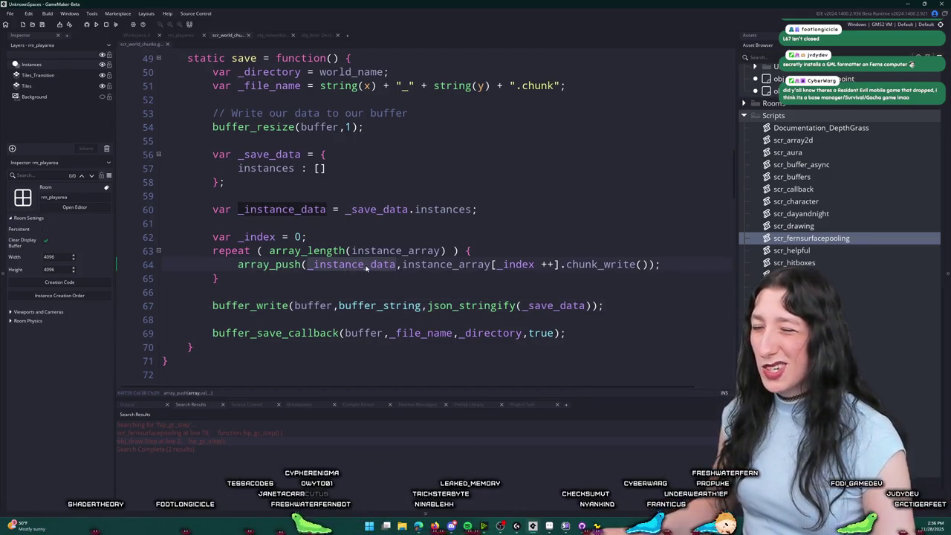
left_click(343, 220)
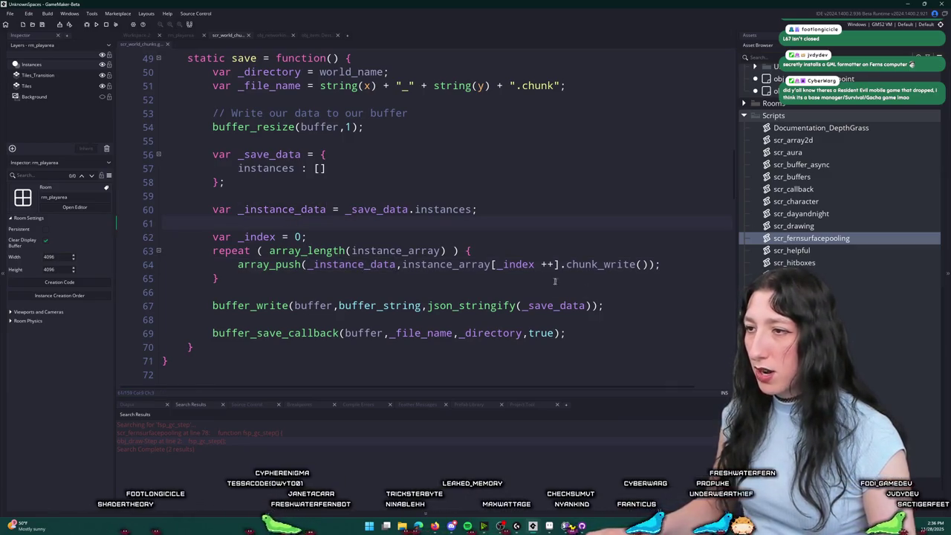
double_click(449, 264)
Step: Change the instances field from [] to array_create(array_length(instance_array))
left_click(349, 211)
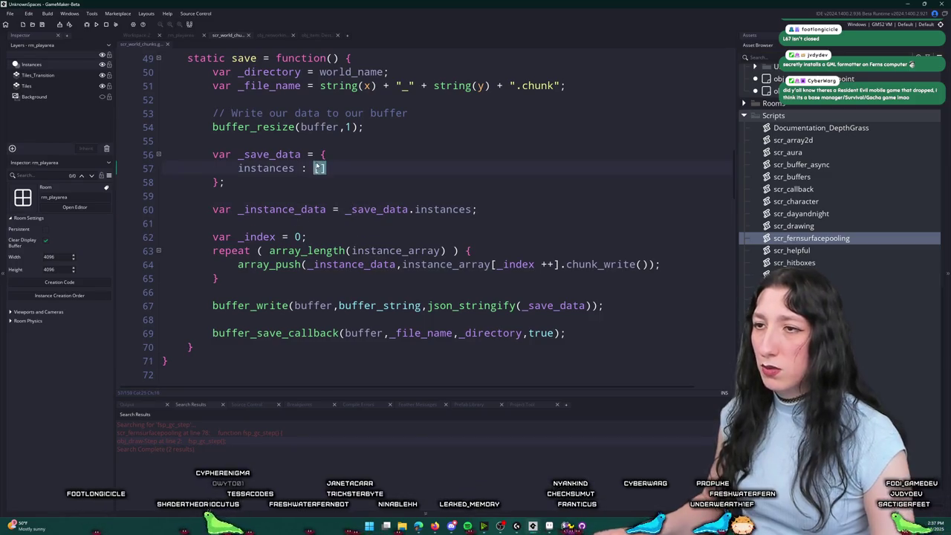
left_click(447, 168)
type("array_creatre")
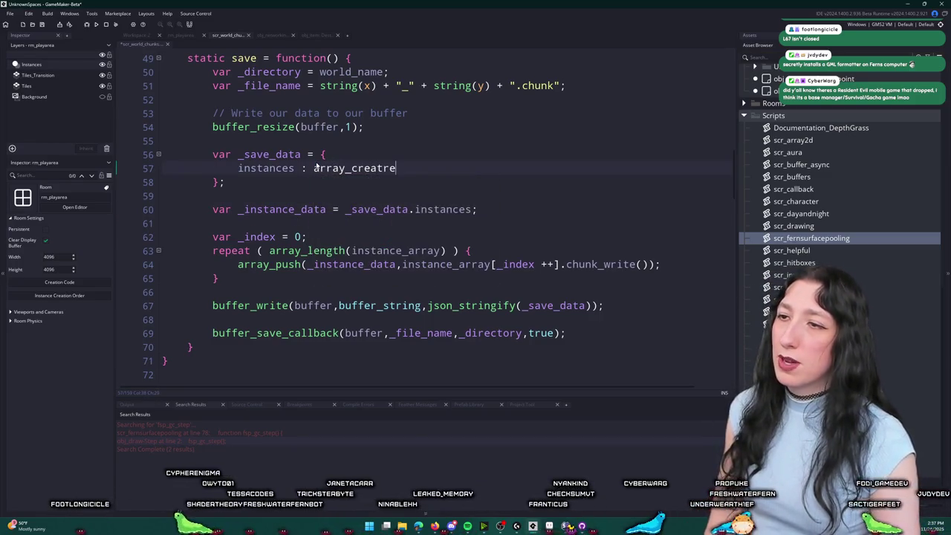
type("(")
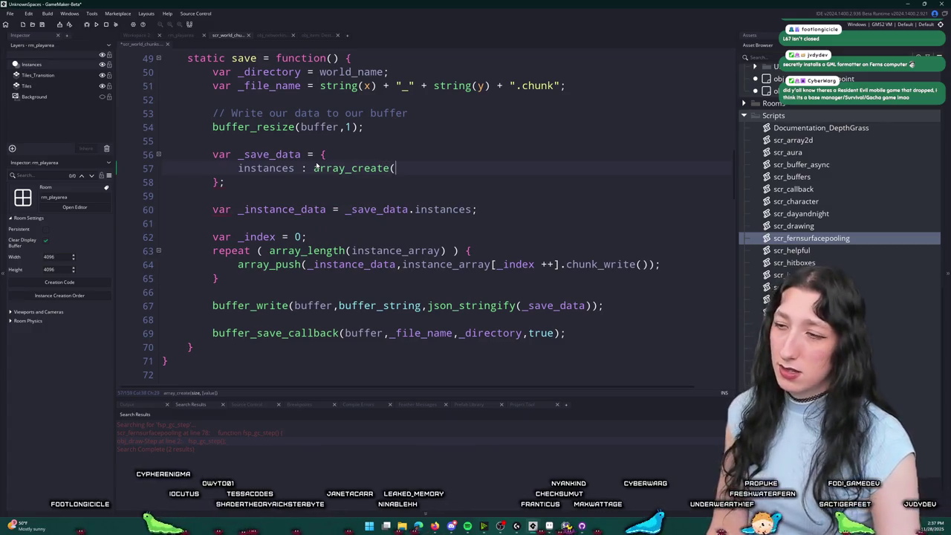
type("array_length(instance_array))")
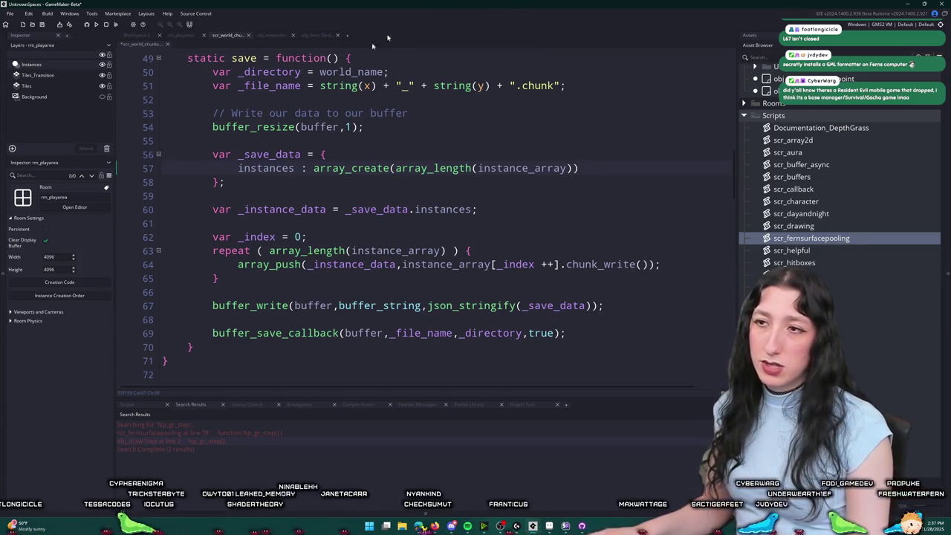
double_click(266, 168)
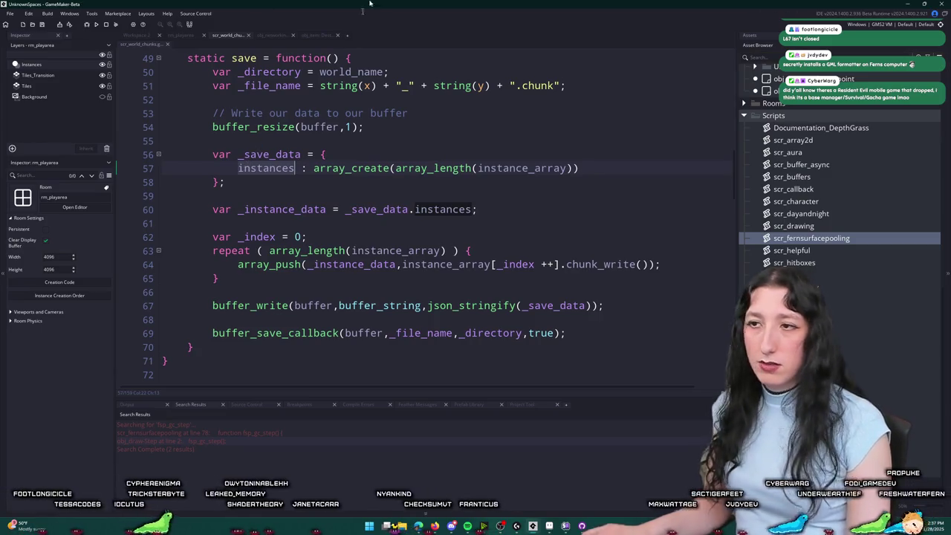
left_click(482, 210)
scroll(408, 203, "down", 1)
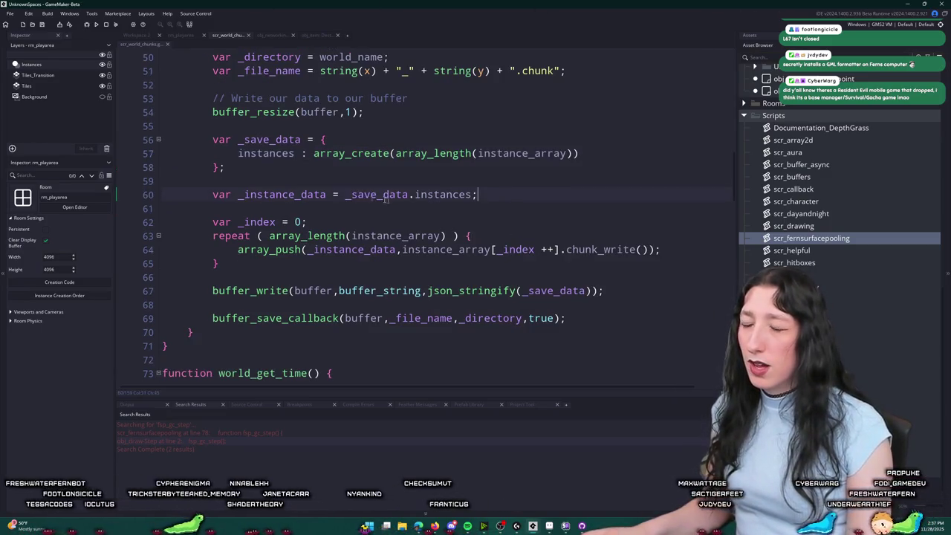
Step: Turn the array_push call into the indexed assignment '_instance_data[_index] = ...'
left_click(508, 185)
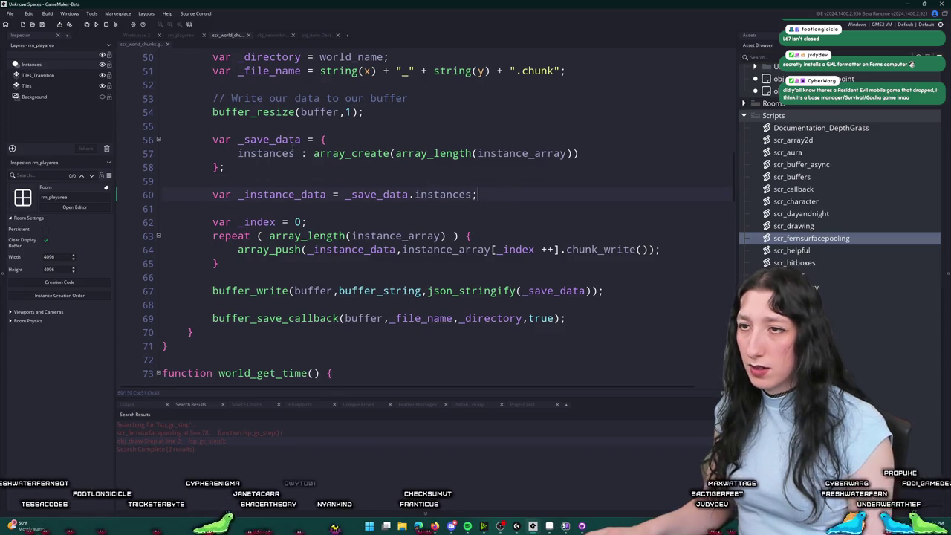
left_click(659, 250)
double_click(352, 250)
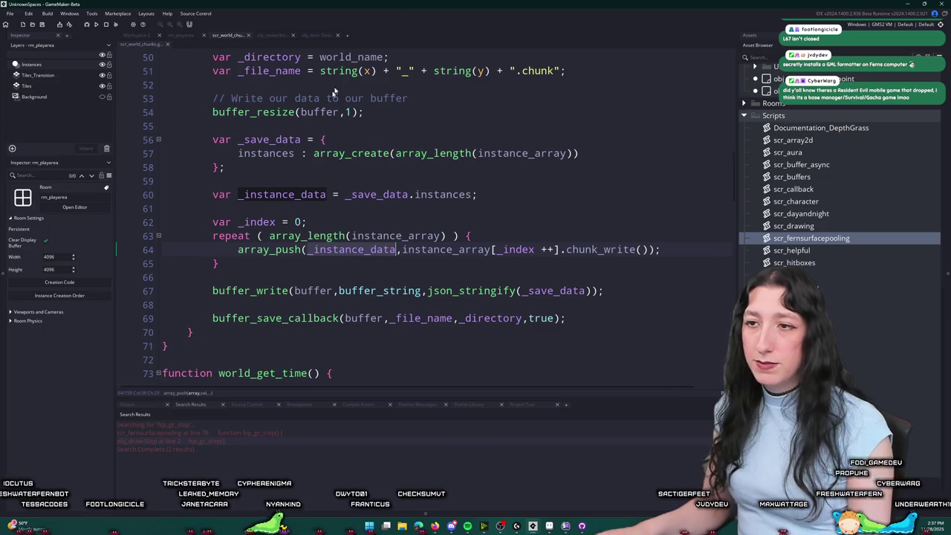
left_click(270, 258)
key("ctrl+BackSpace")
key("ctrl+BackSpace")
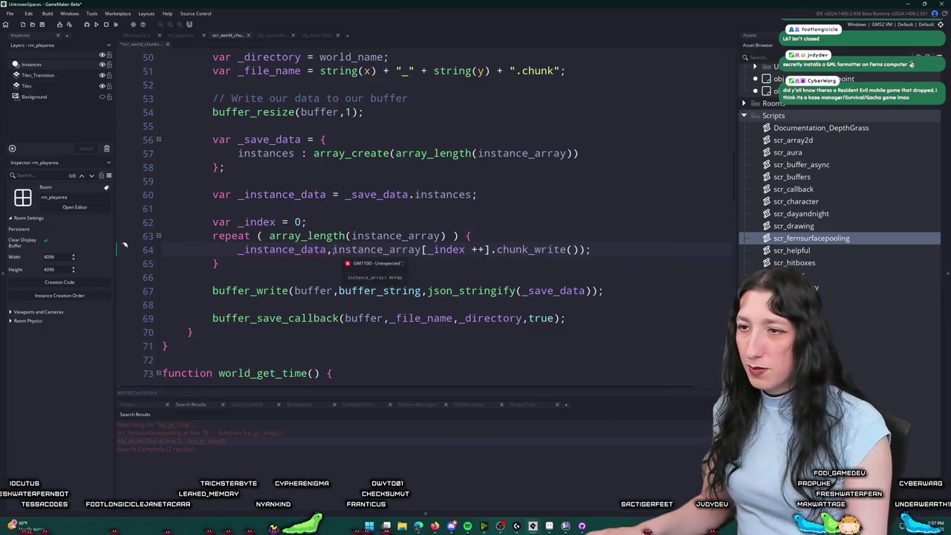
key("BackSpace")
type("[")
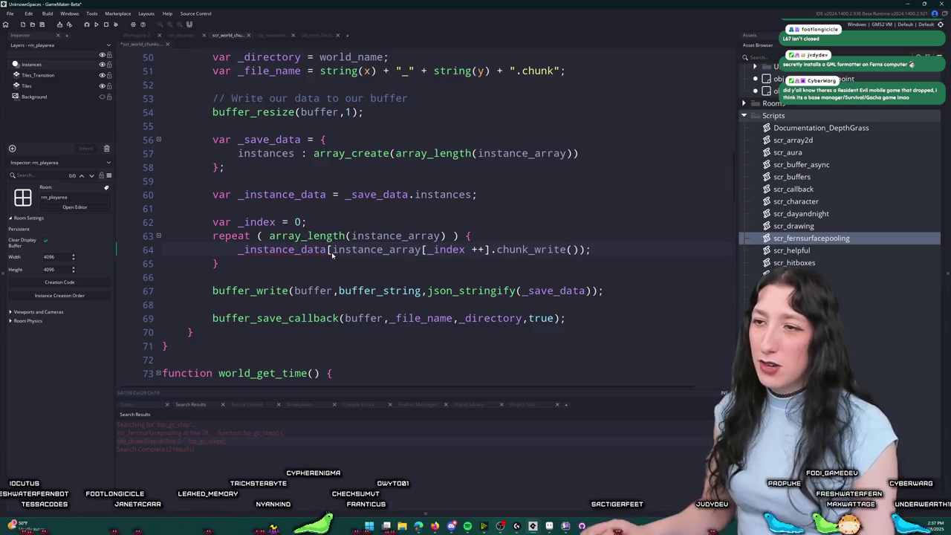
type("_index] =")
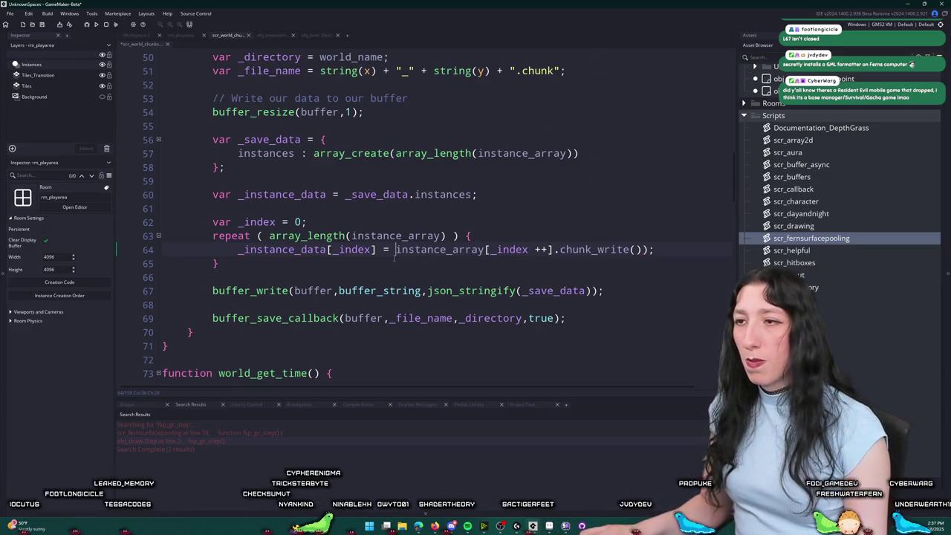
Step: Drop the ++ from instance_array's subscript and add '_index ++;' on the next line
left_click(490, 250)
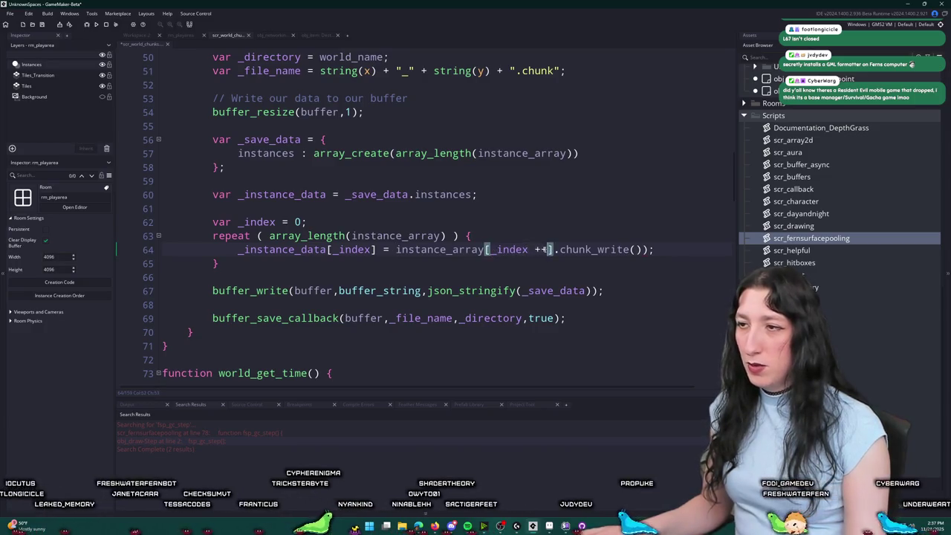
left_click_drag(547, 250, 528, 250)
key("BackSpace")
left_click(641, 250)
key("Return")
type("_index ++;")
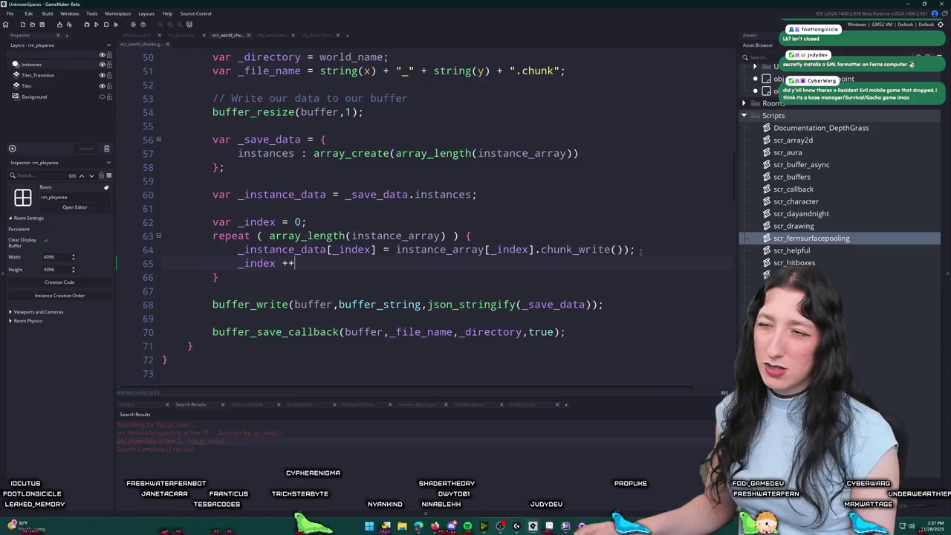
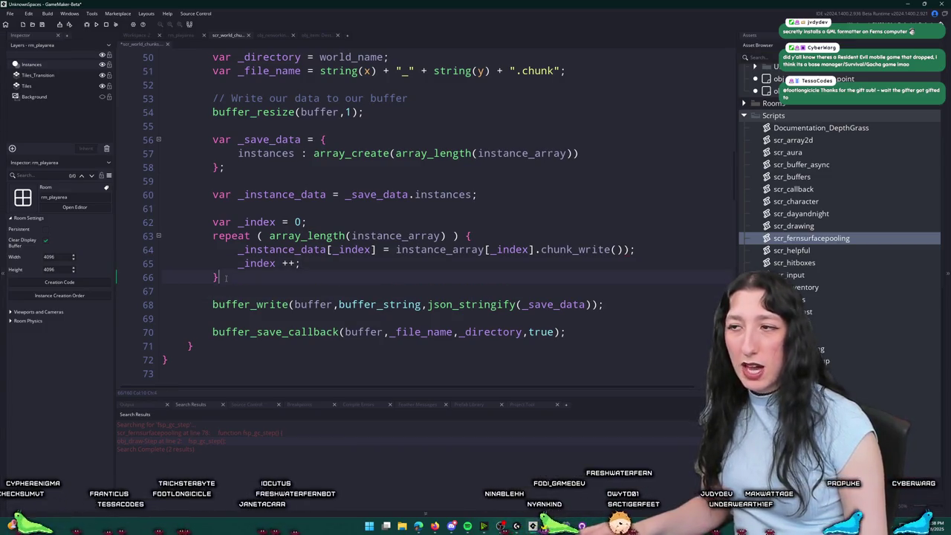
Step: Review the save function's chunk_write loop, json_stringify and buffer_save_callback calls
left_click(226, 278)
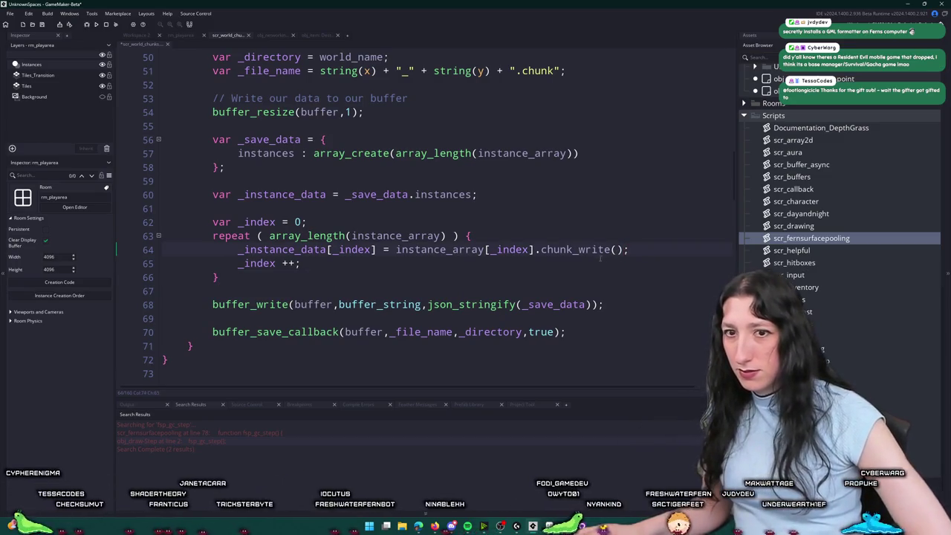
key("End")
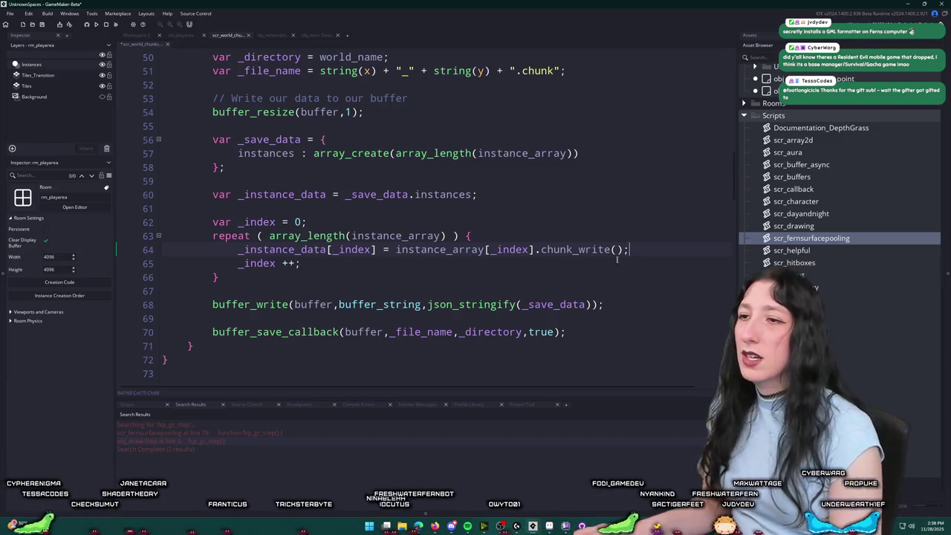
left_click(446, 236)
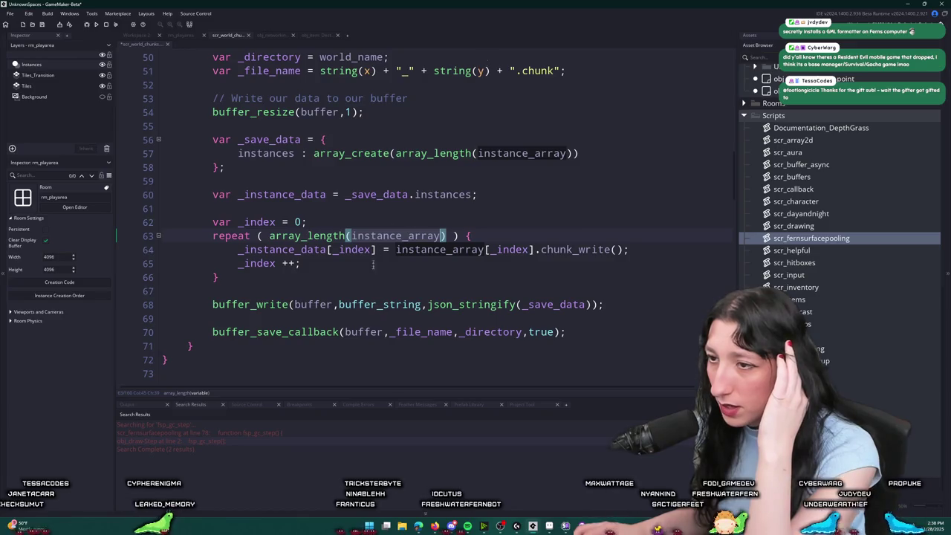
left_click(551, 306)
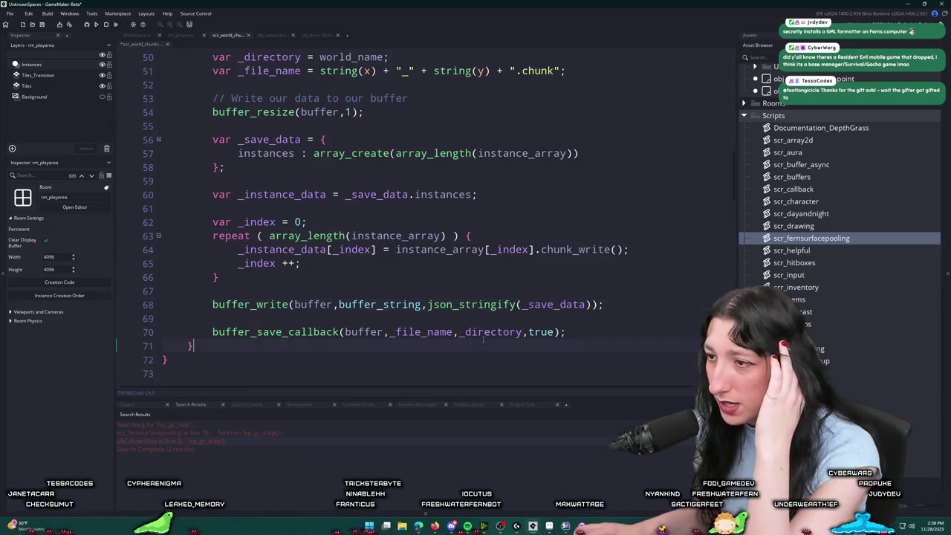
left_click(385, 332)
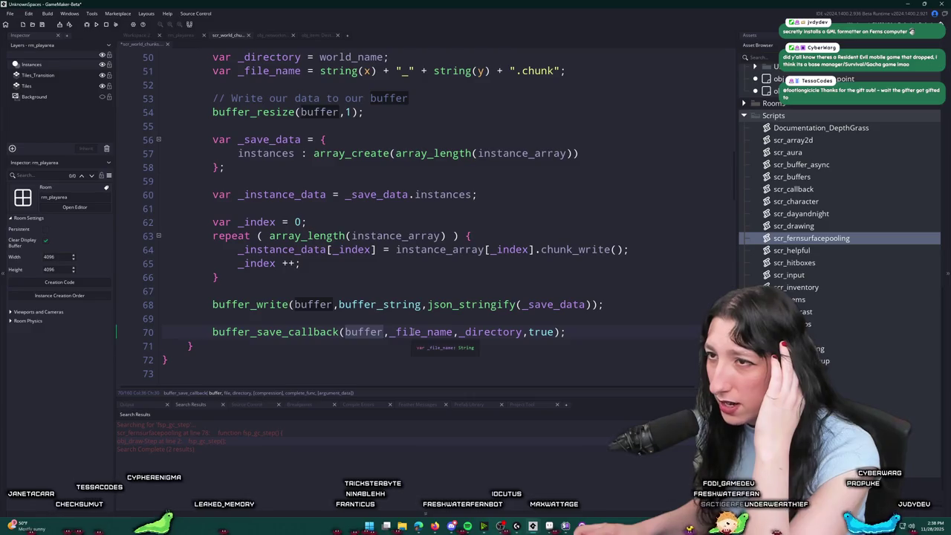
scroll(417, 238, "up", 1)
Step: Add buffer_seek(buffer,0,0); on a new line after buffer_resize(buffer,1);
left_click(436, 143)
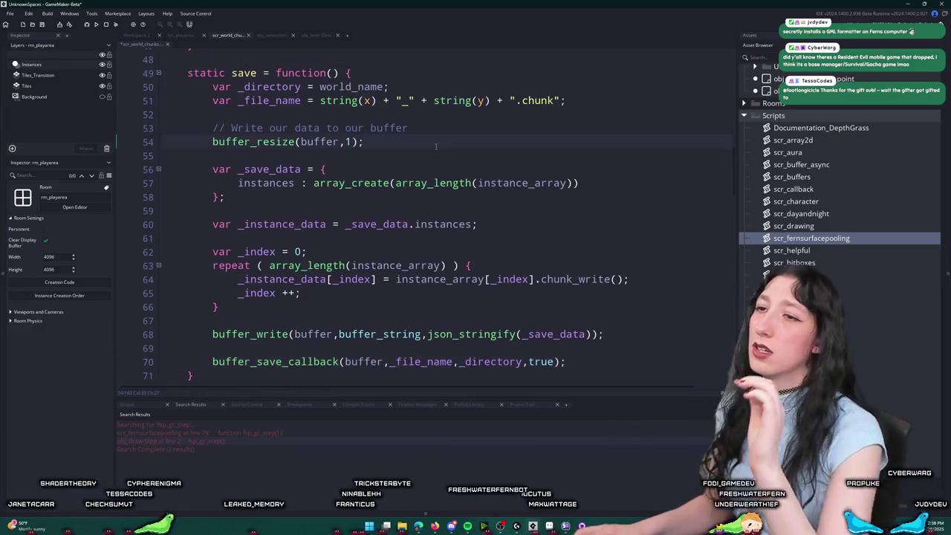
key("Return")
type("buffer_seek(buf")
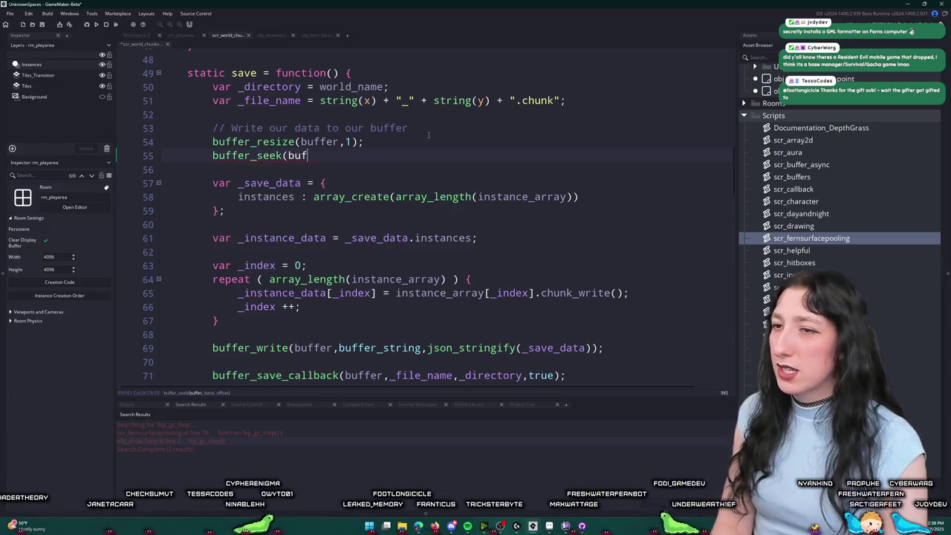
type("fer,0,0")
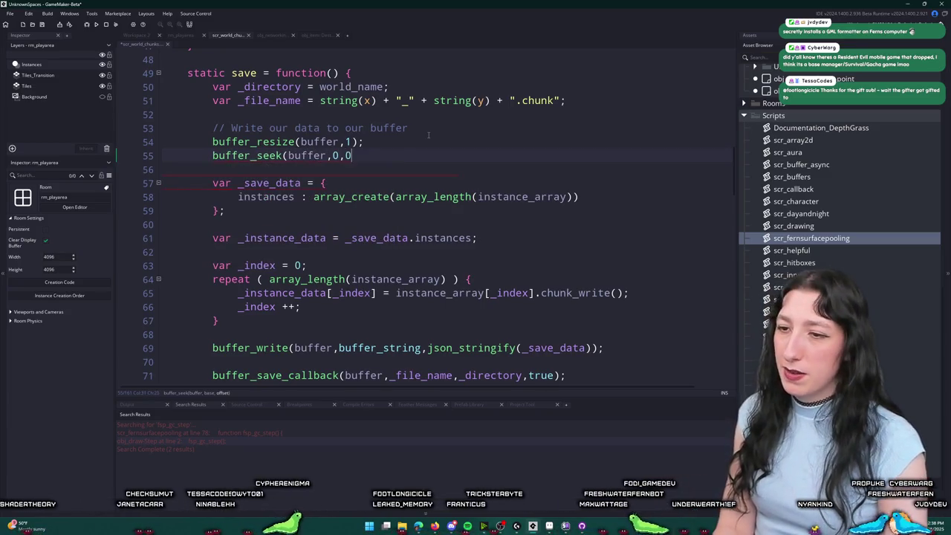
type(");")
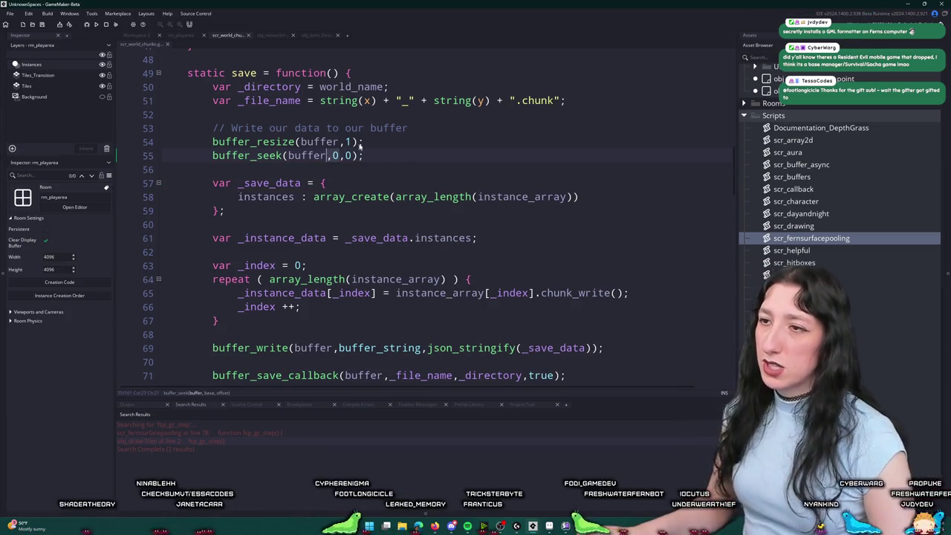
left_click(382, 145)
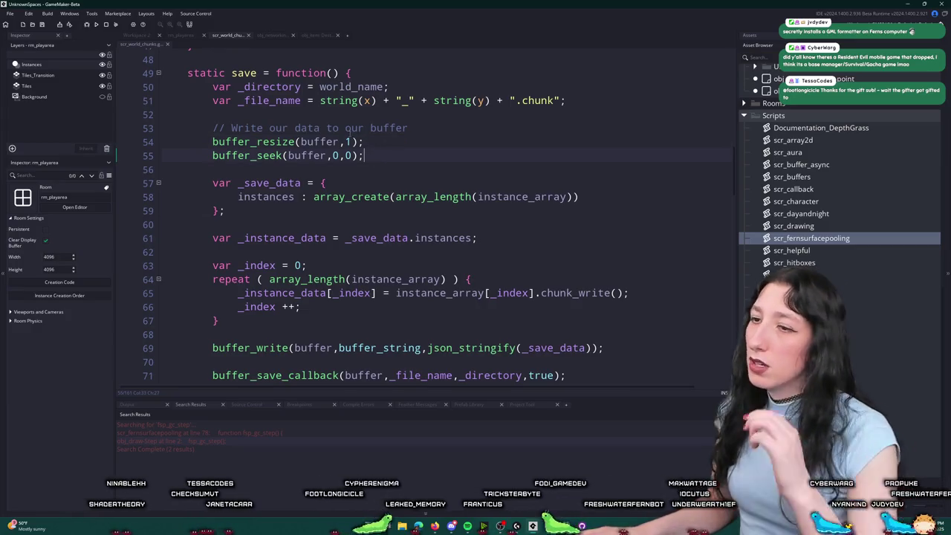
scroll(365, 133, "down", 1)
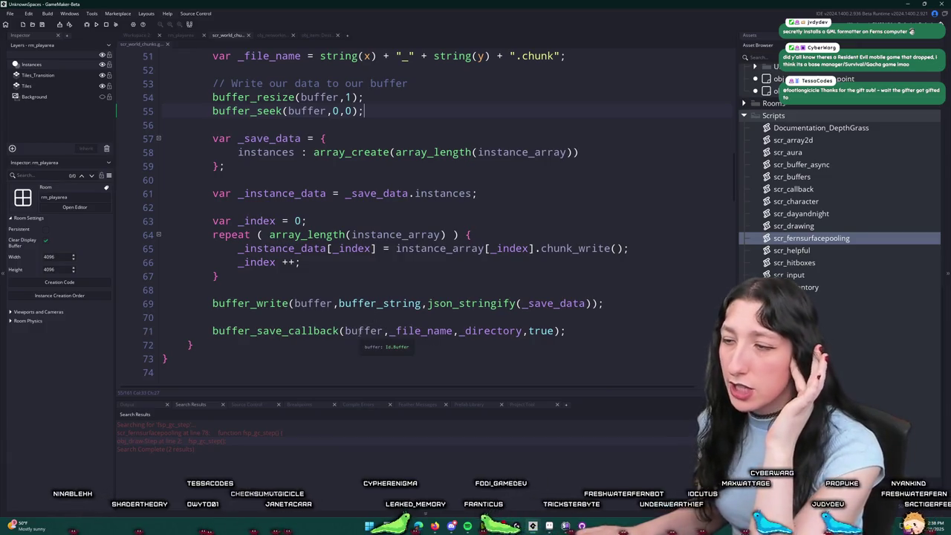
scroll(364, 335, "up", 2)
scroll(235, 301, "down", 1)
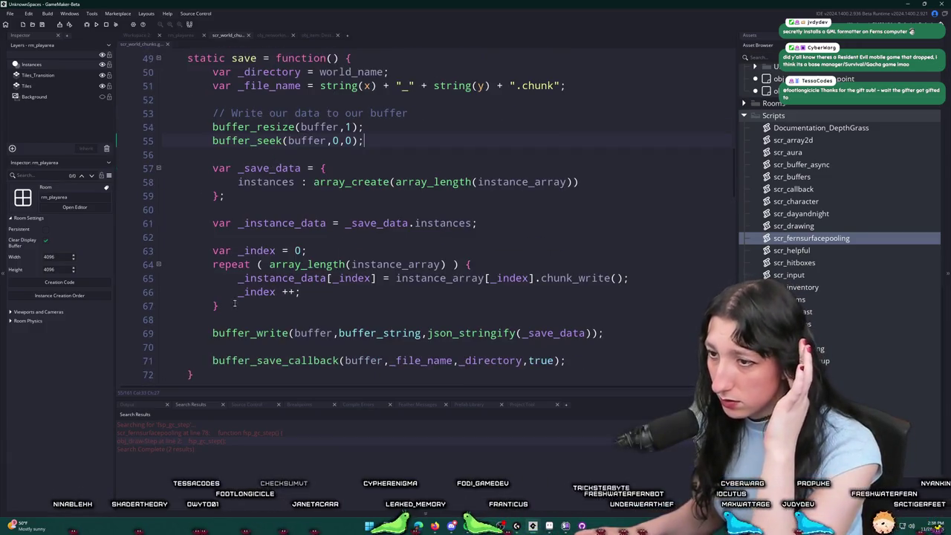
scroll(235, 301, "down", 1)
scroll(235, 301, "up", 3)
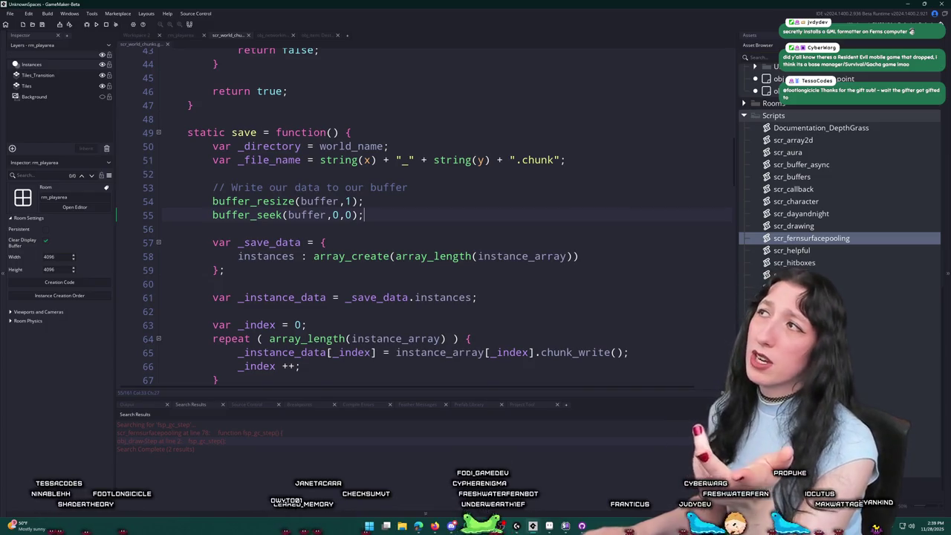
Step: Delete the trailing blank lines at the end of scr_world_chunks
scroll(313, 275, "down", 1)
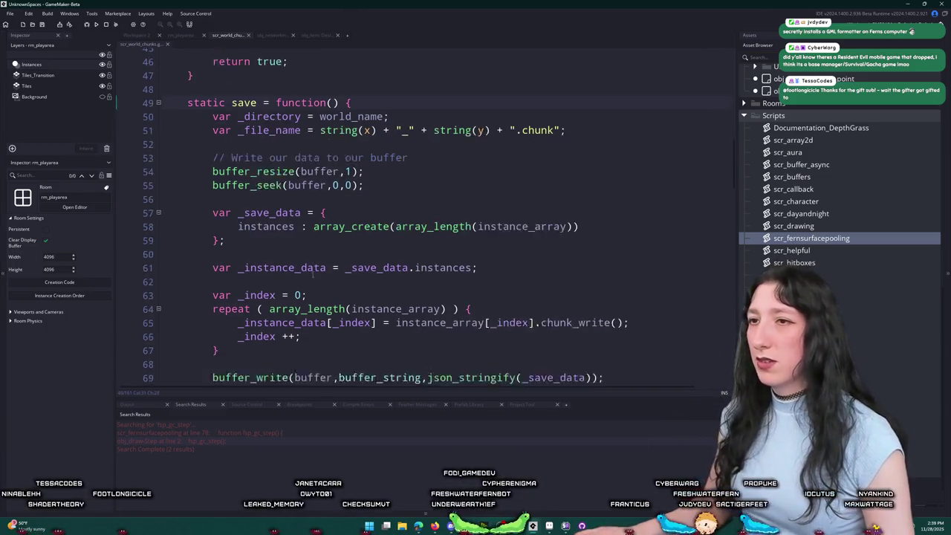
scroll(312, 275, "down", 3)
mouse_move(195, 363)
left_mouse_down()
mouse_move(190, 301)
mouse_move(209, 96)
left_mouse_up()
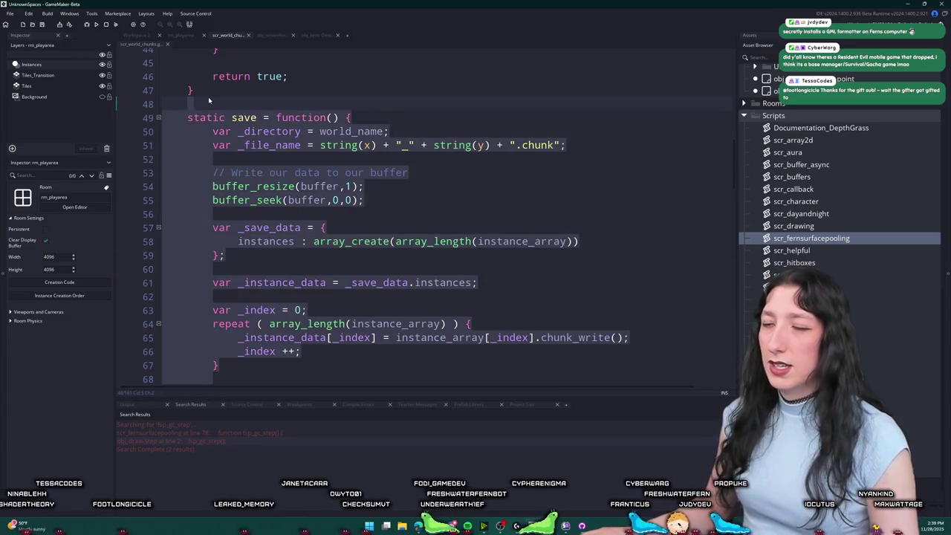
left_click(258, 117)
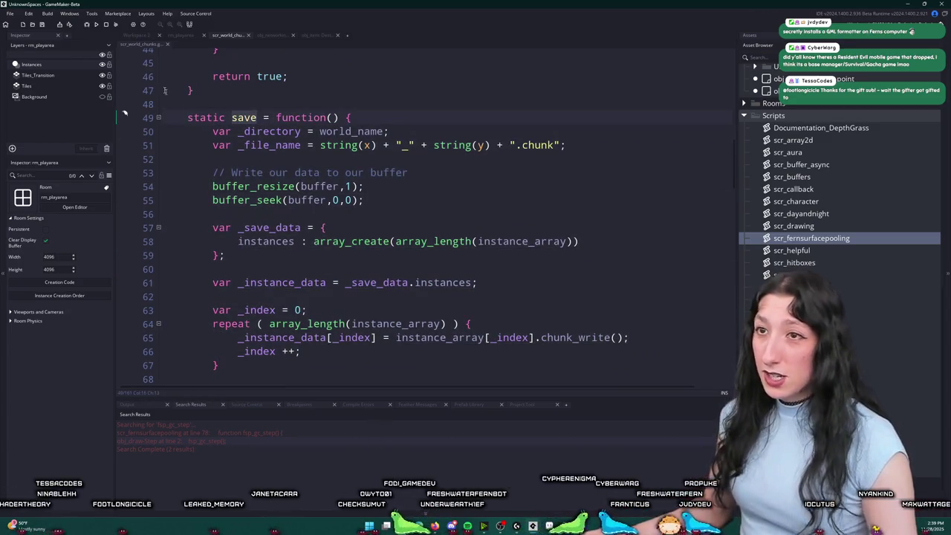
scroll(238, 223, "down", 20)
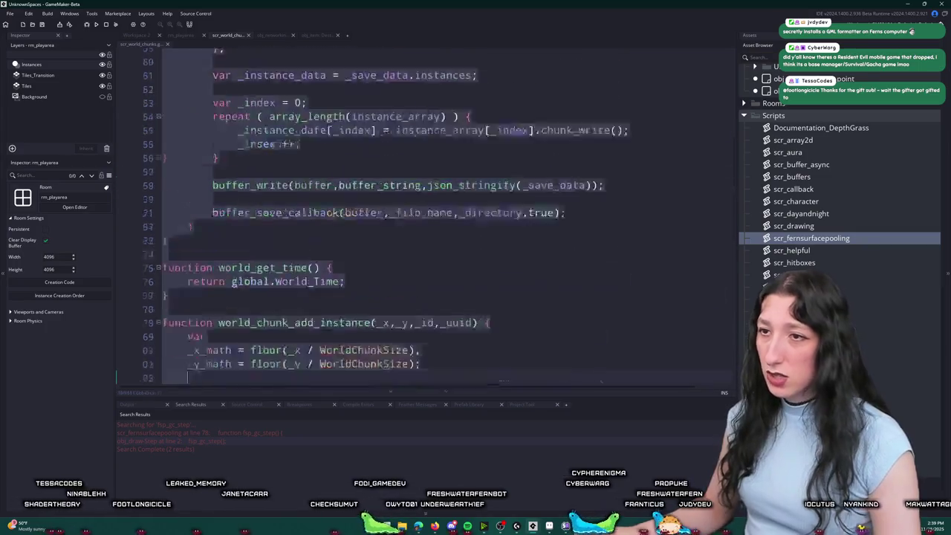
left_click(244, 359)
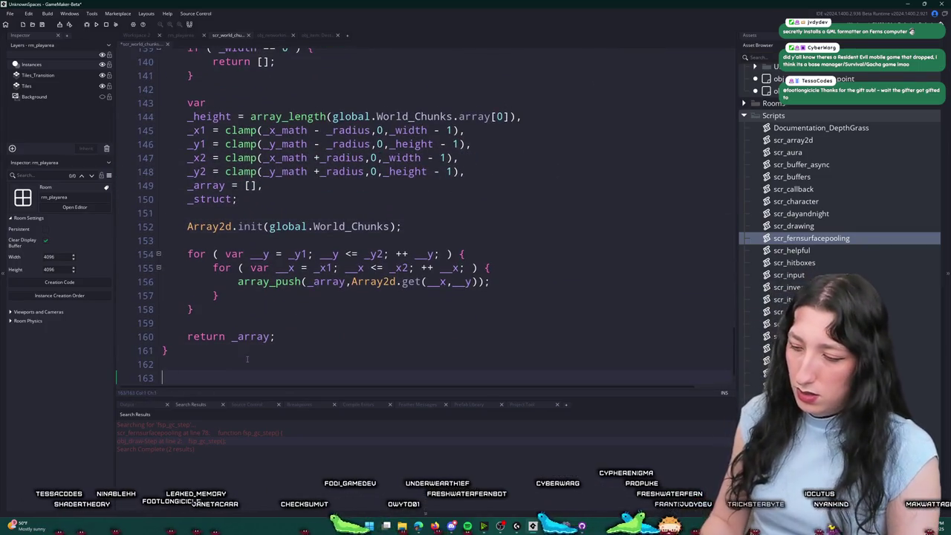
key("BackSpace")
key("BackSpace")
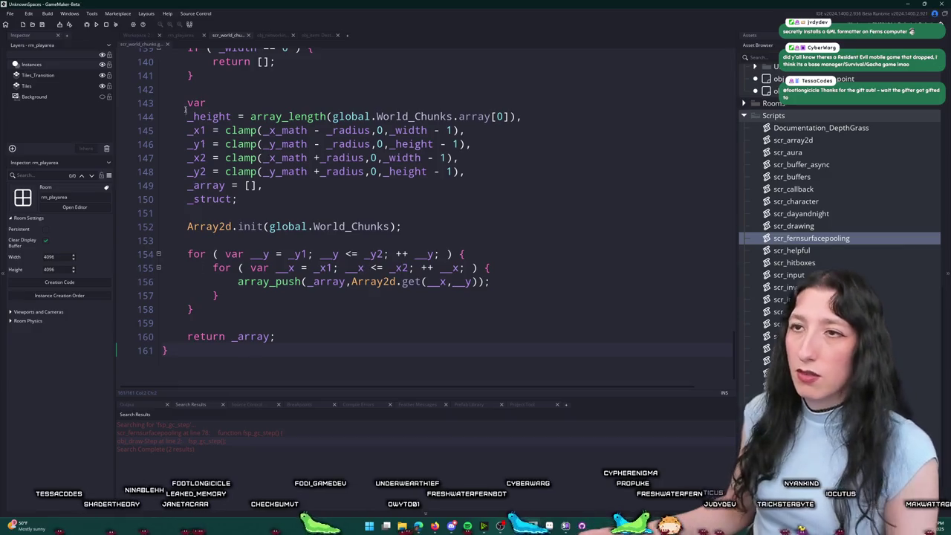
Step: Switch to Workspace 2 and search assets for 'hu', then return to the scr_world_chunks tab
left_click(145, 36)
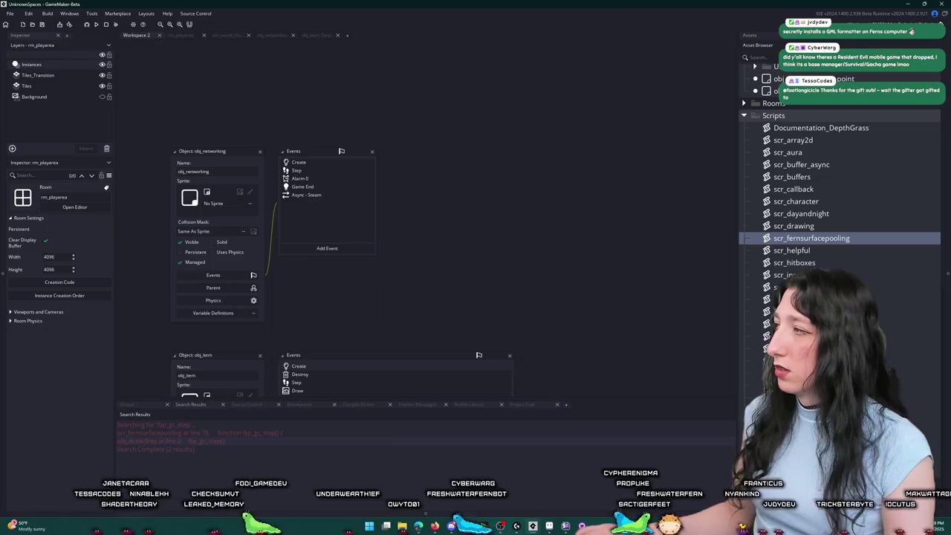
key("ctrl+t")
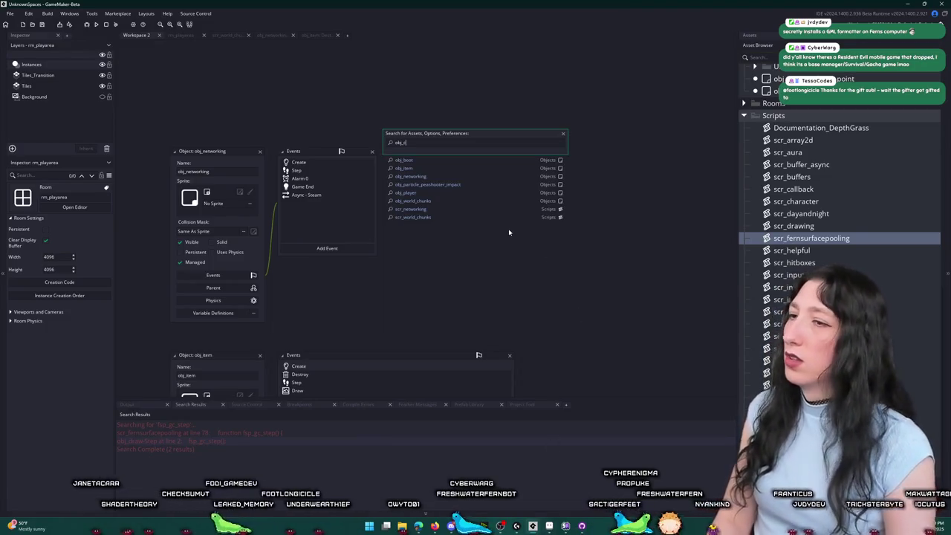
type("hu")
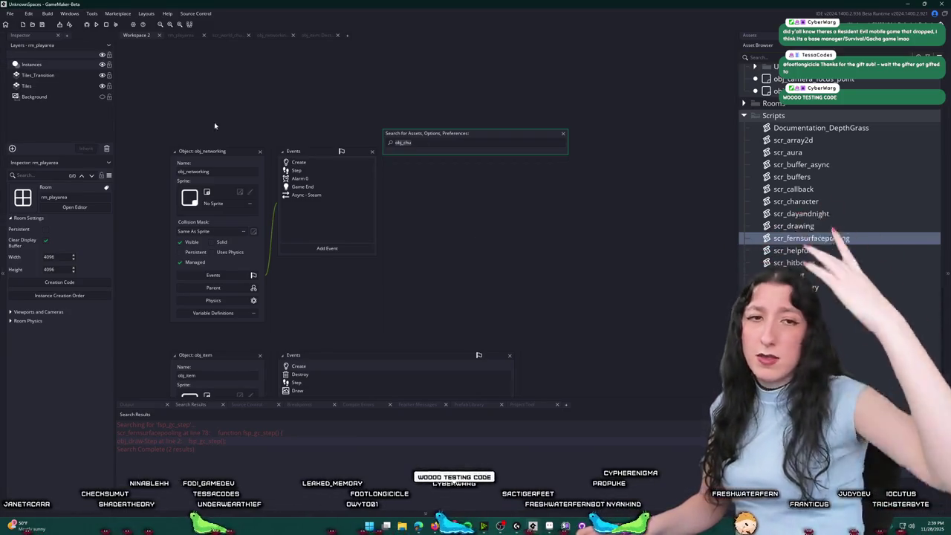
key("Escape")
left_click(227, 35)
scroll(398, 179, "up", 20)
scroll(398, 179, "up", 7)
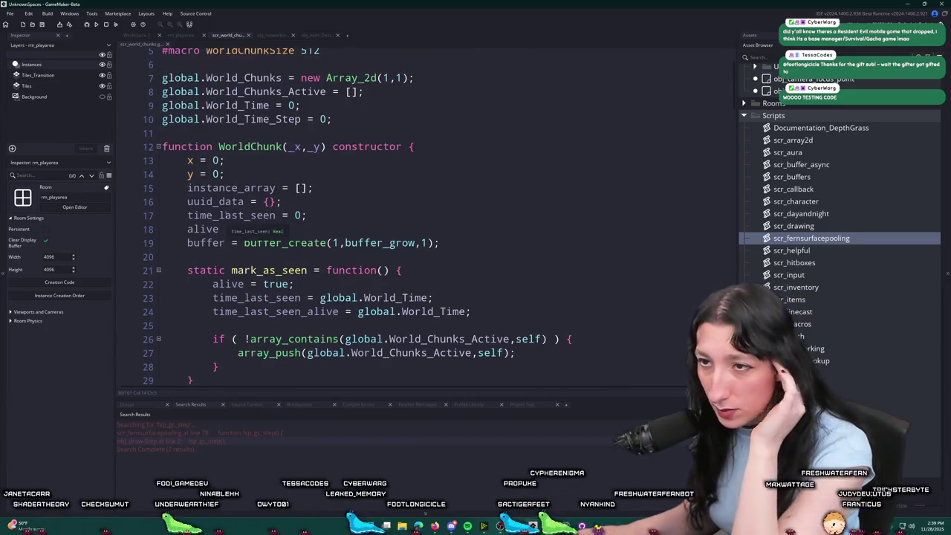
Step: Remove the trailing whitespace after alive = false; in the update function
scroll(259, 205, "down", 3)
left_click(503, 165)
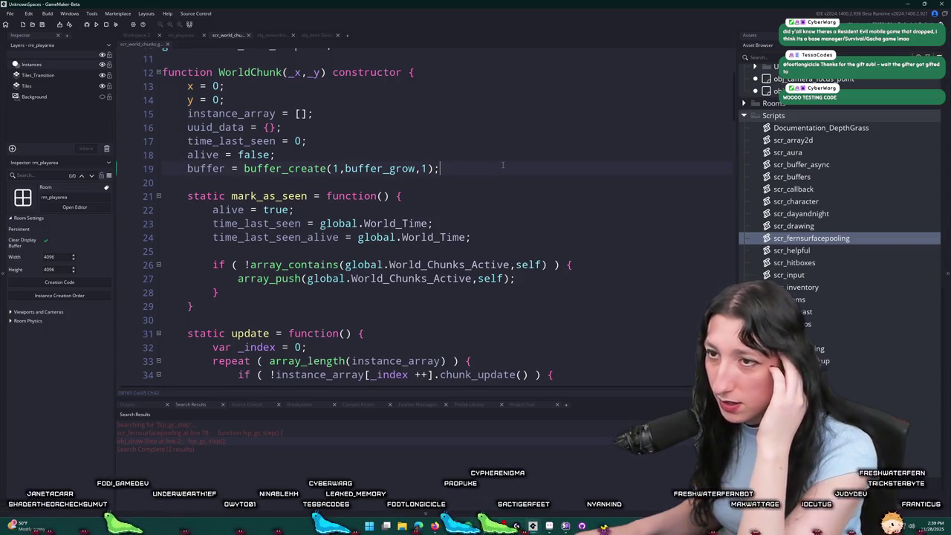
scroll(491, 149, "down", 7)
scroll(481, 126, "down", 2)
scroll(416, 178, "up", 5)
scroll(371, 227, "down", 1)
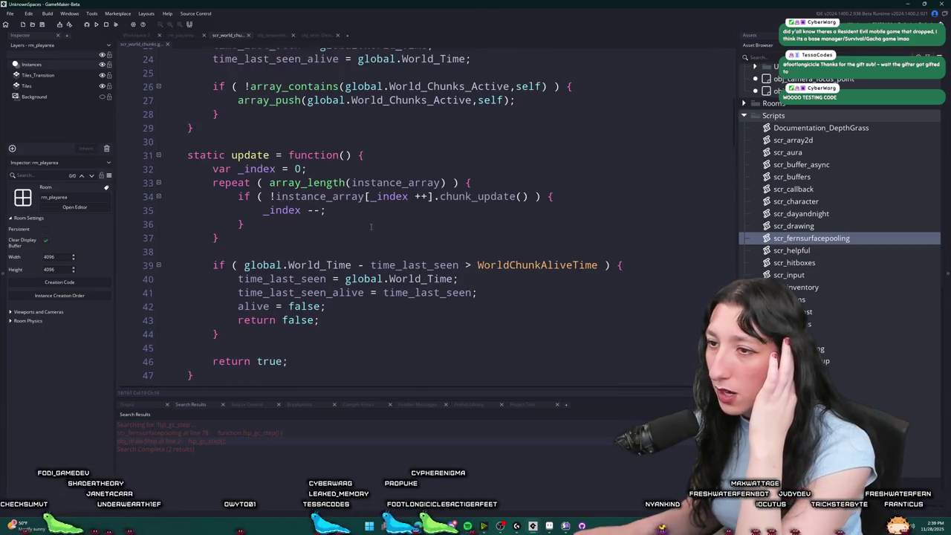
scroll(365, 236, "down", 1)
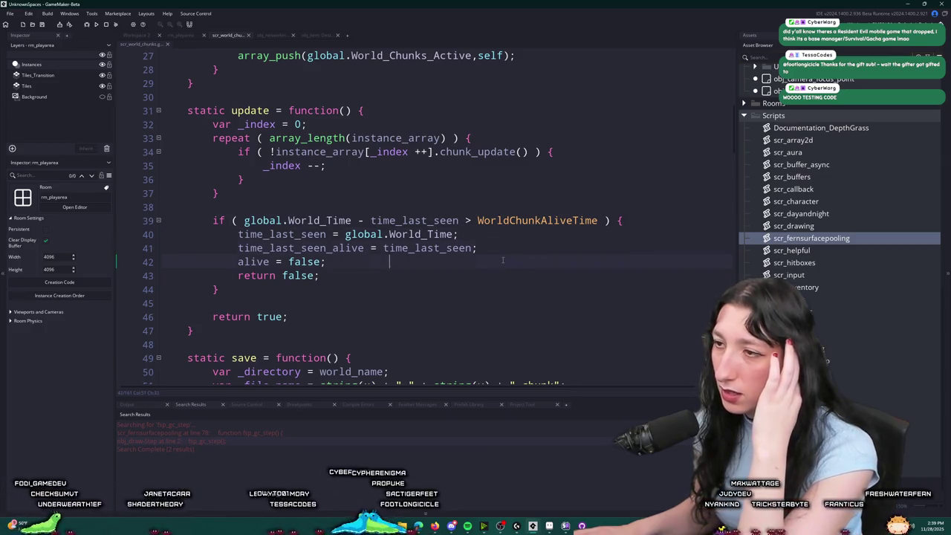
mouse_move(503, 260)
left_mouse_down()
mouse_move(321, 275)
mouse_move(339, 265)
left_mouse_up()
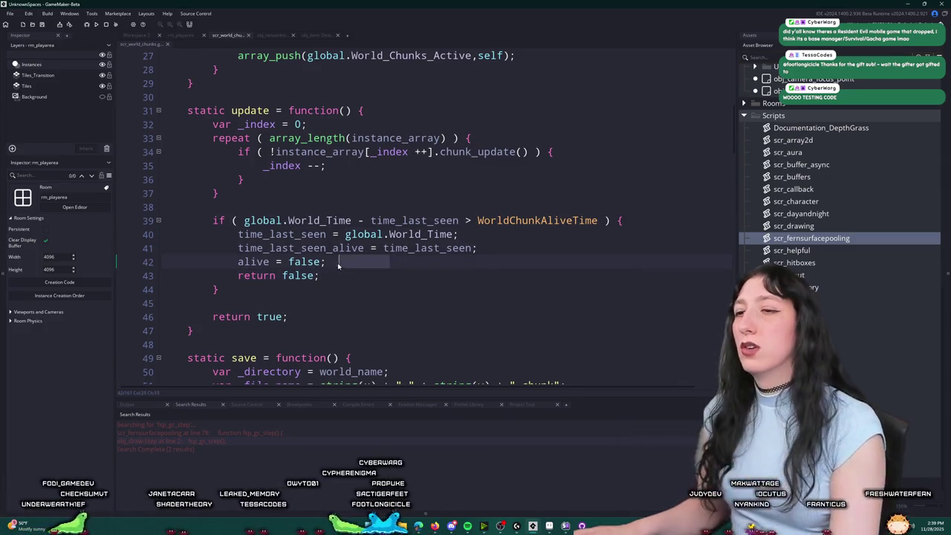
key("BackSpace")
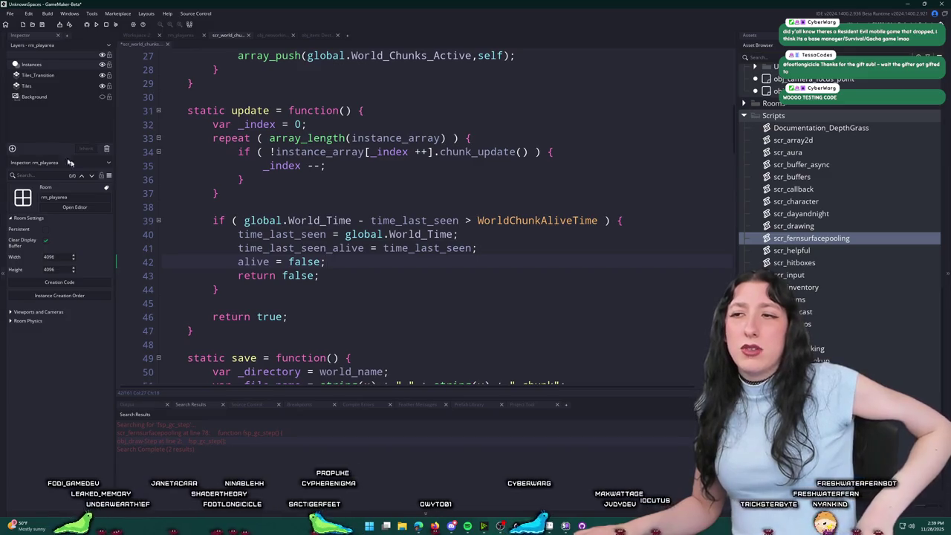
Step: Write a '// Deactivating chunk' comment and copy it above the deactivation check
key("Return")
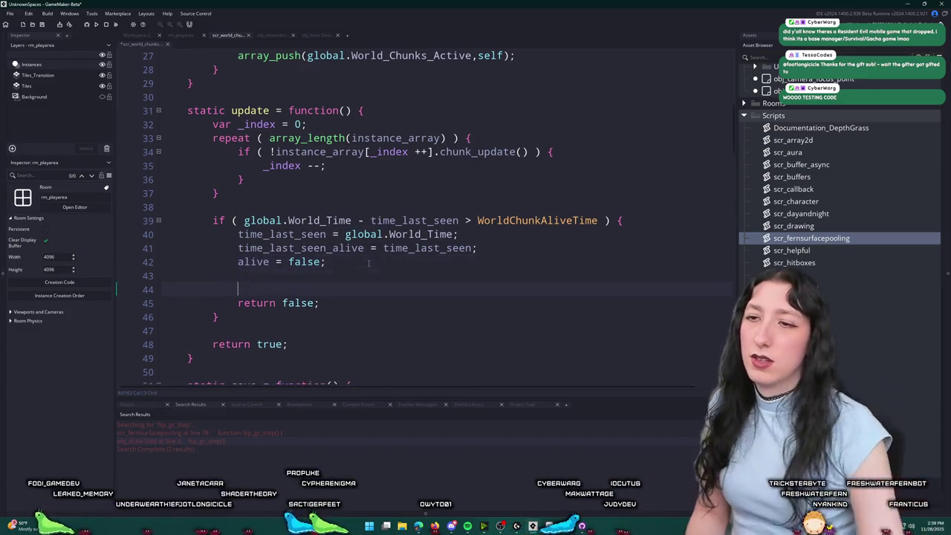
key("Return")
key("Return")
key("Up")
type("// Deact")
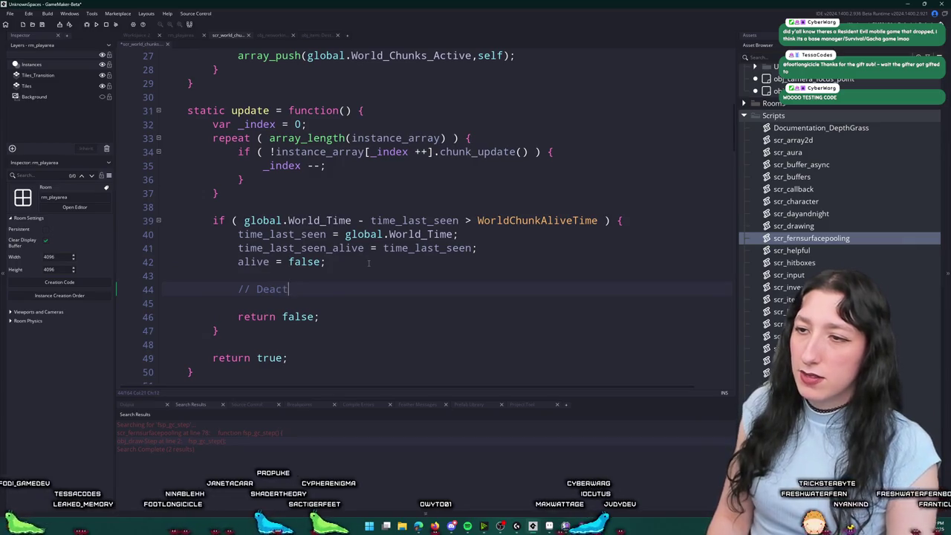
type("ivatingk")
type(" chunk")
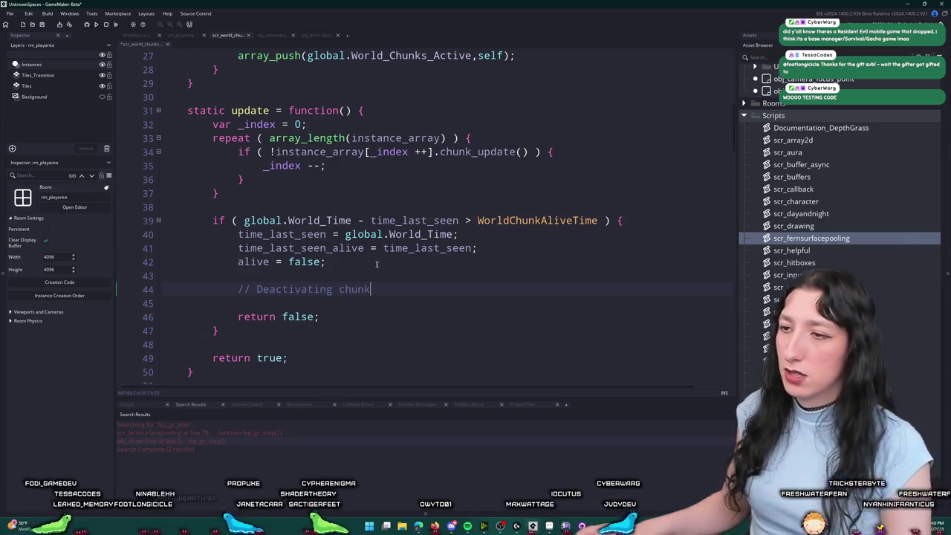
key("shift+Home")
key("ctrl+c")
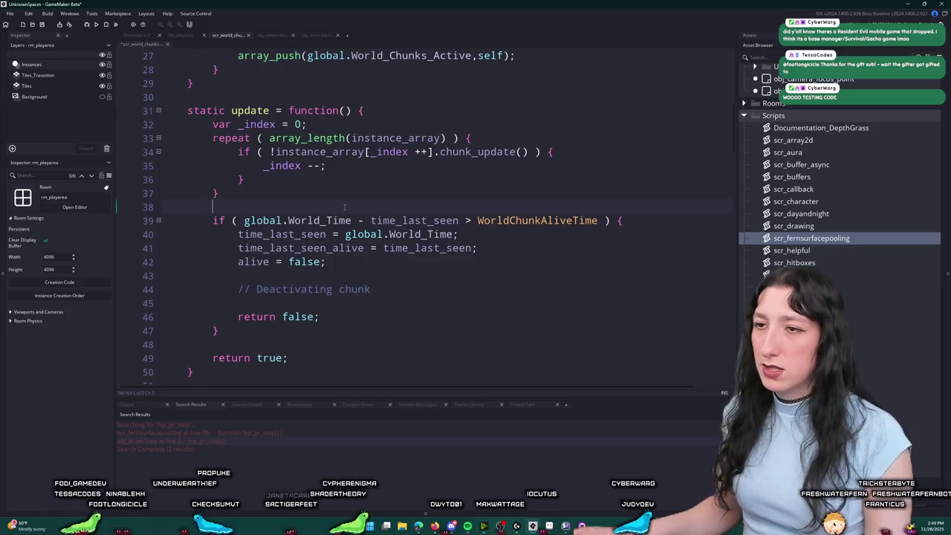
left_click(213, 220)
key("ctrl+v")
key("Return")
Step: Replace the original comment inside the check with save();
left_click_drag(370, 303, 238, 303)
scroll(238, 305, "down", 2)
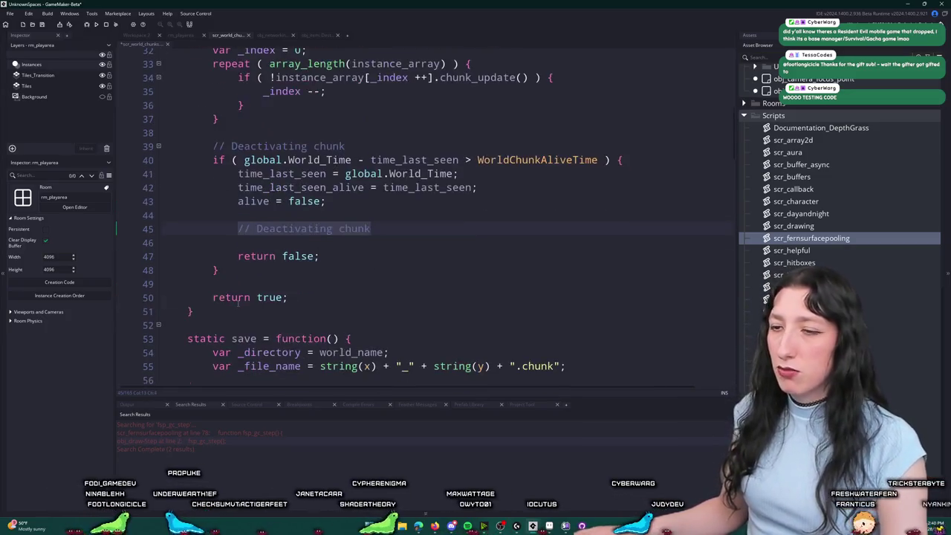
type("save();")
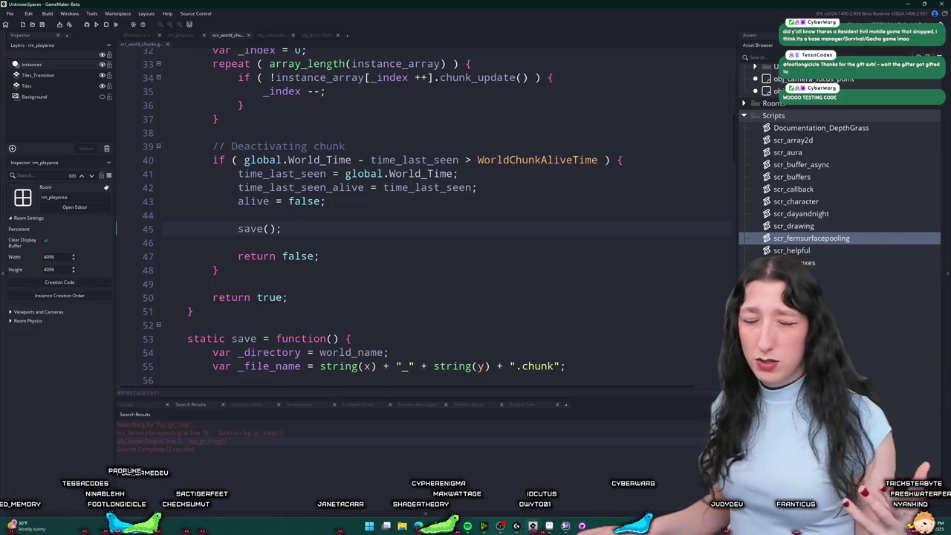
scroll(313, 187, "down", 2)
scroll(313, 187, "up", 4)
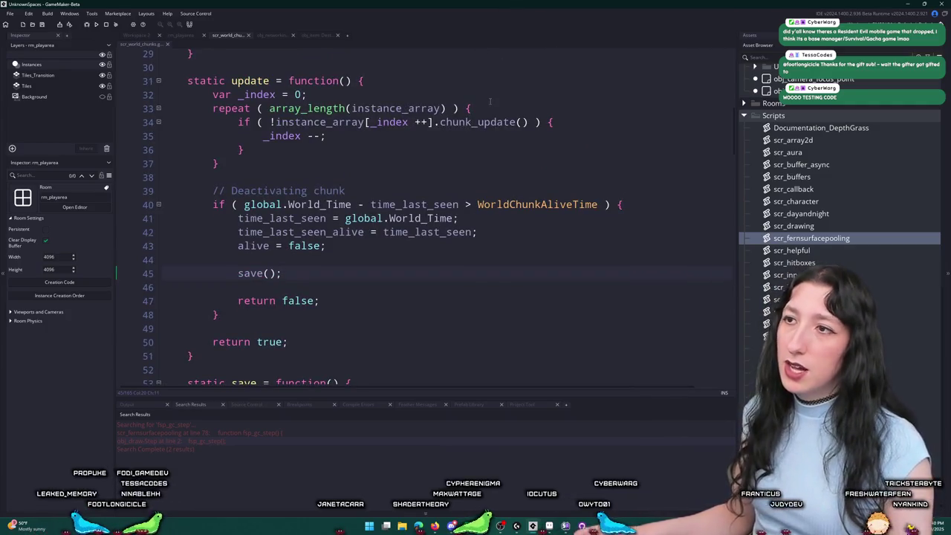
mouse_move(734, 123)
left_mouse_down()
mouse_move(728, 221)
mouse_move(724, 171)
mouse_move(711, 159)
mouse_move(708, 70)
left_mouse_up()
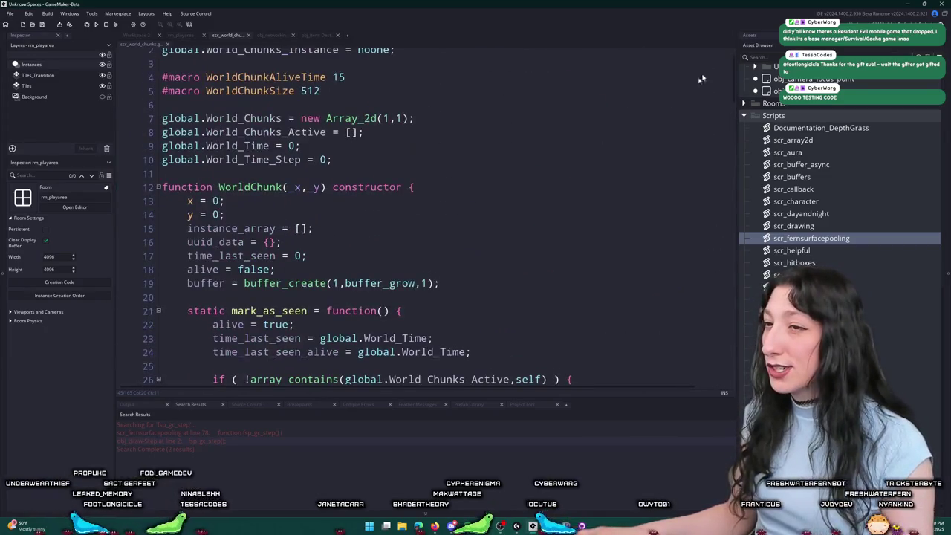
Step: Add chunk_save_hash = ""; on a new line below the buffer_create line
left_click(486, 282)
key("Return")
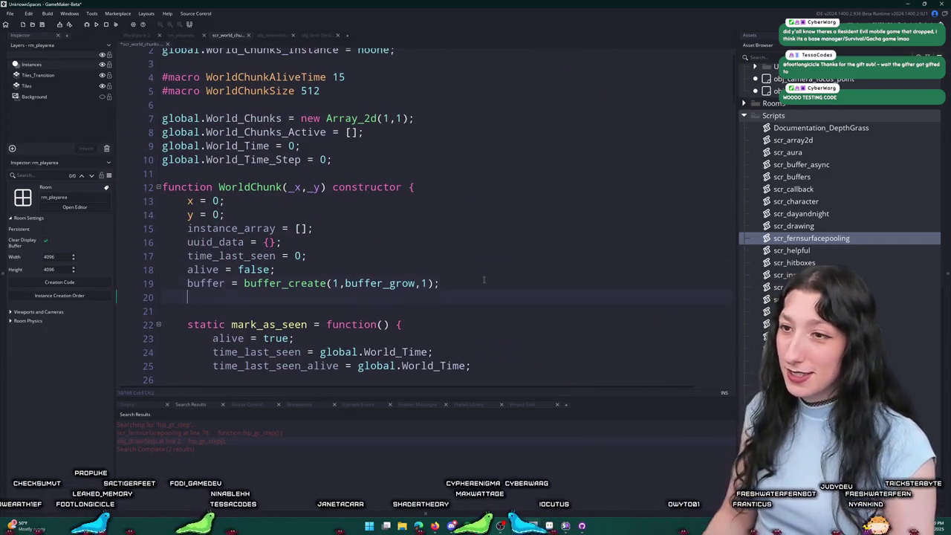
type("chunk_")
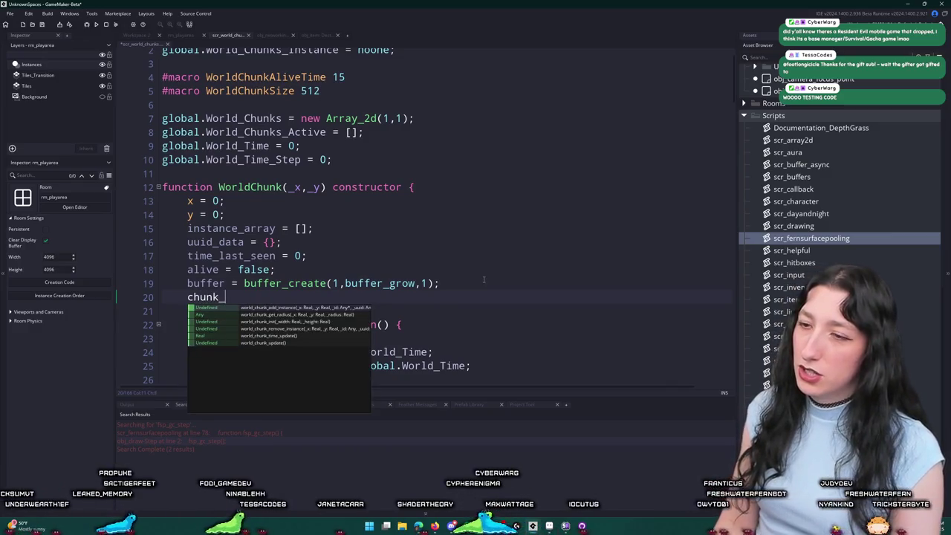
type("save_hash = \"\";")
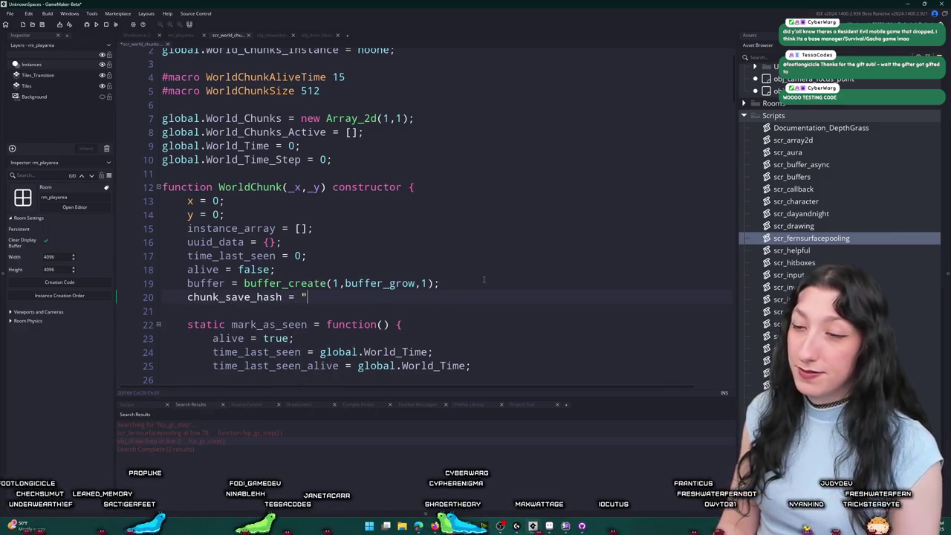
Step: Paste copied code over the whole script, inspect it, then undo back to the original code
key("ctrl+a")
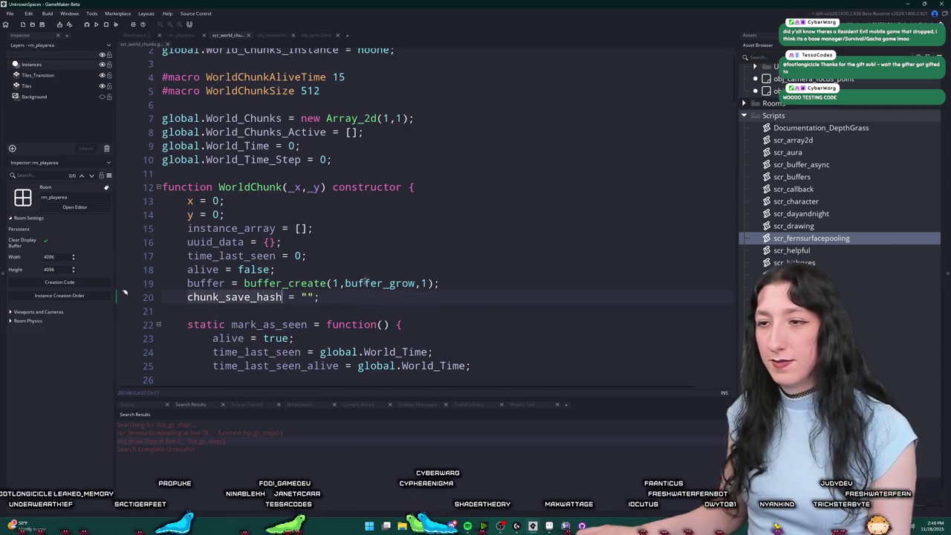
key("ctrl+v")
scroll(387, 208, "down", 5)
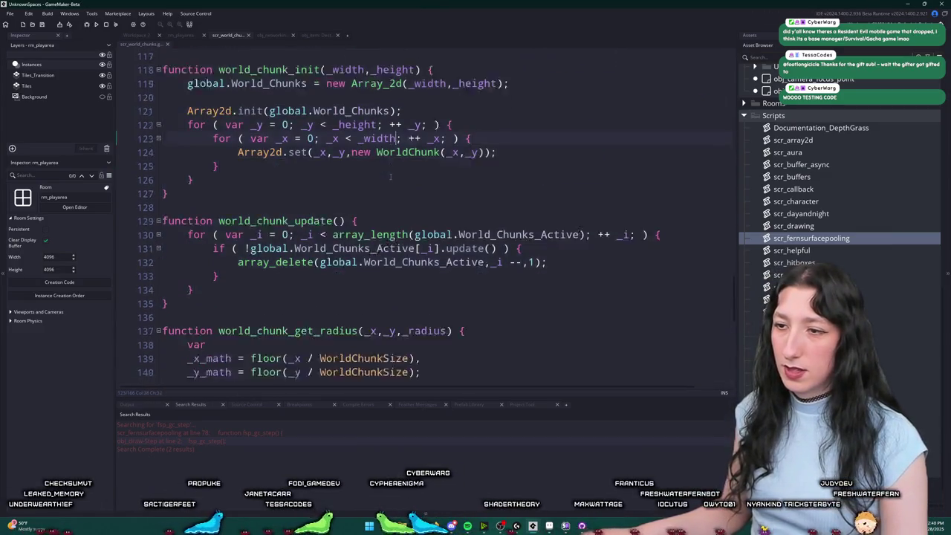
scroll(386, 207, "up", 15)
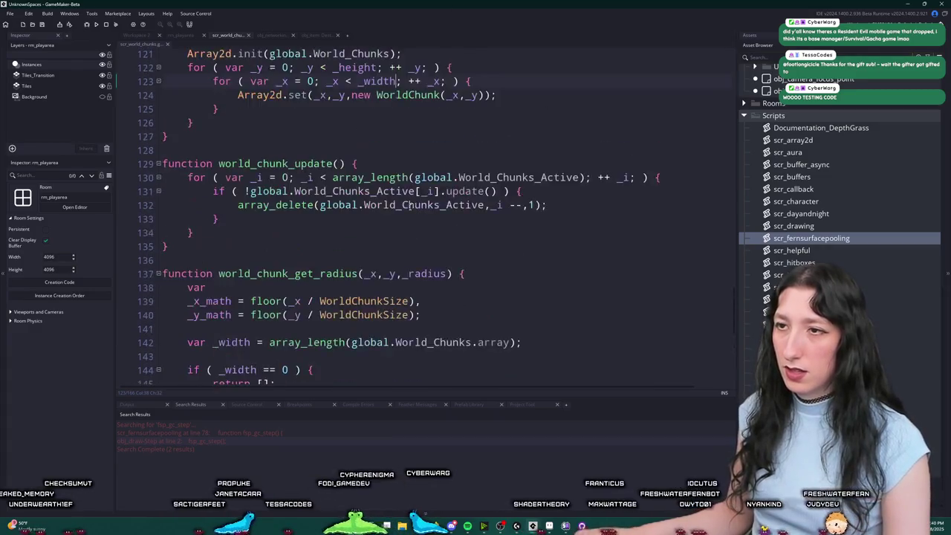
scroll(421, 203, "up", 4)
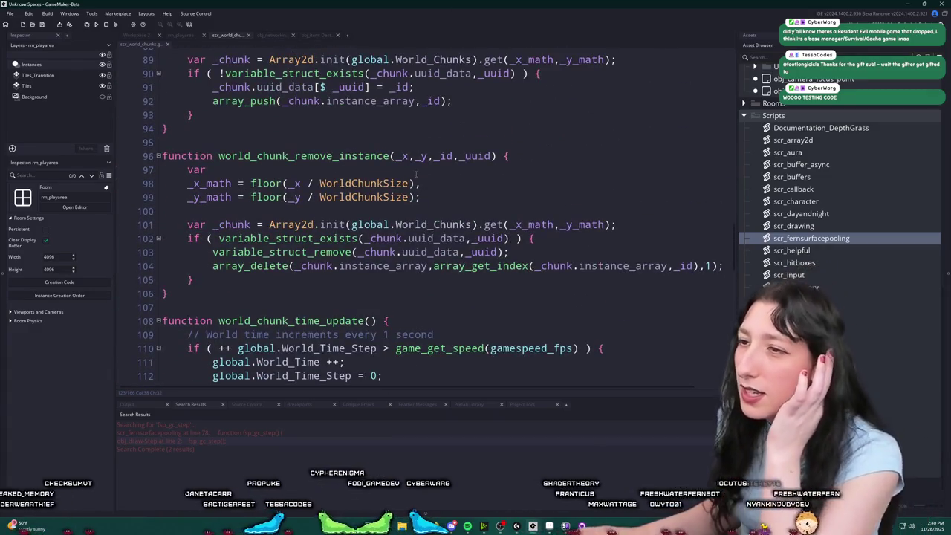
scroll(428, 161, "up", 8)
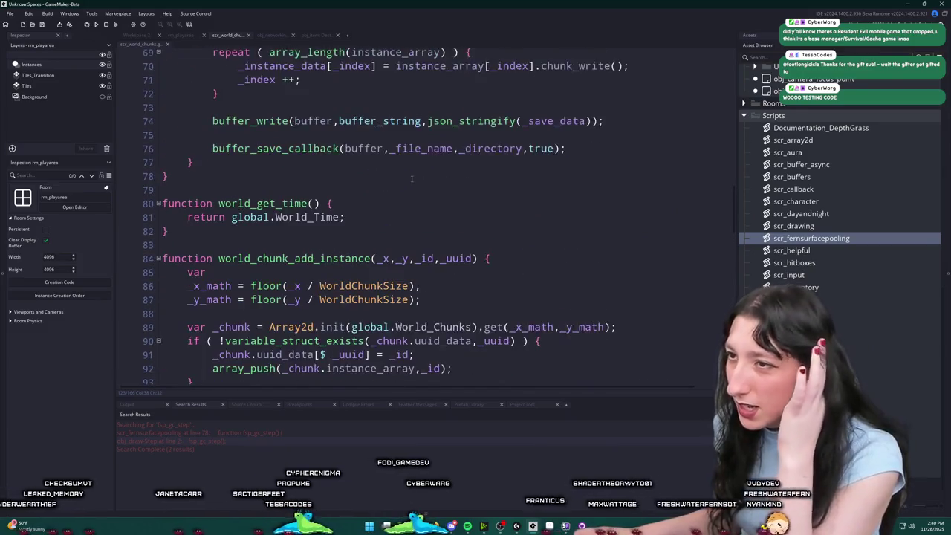
scroll(411, 179, "up", 3)
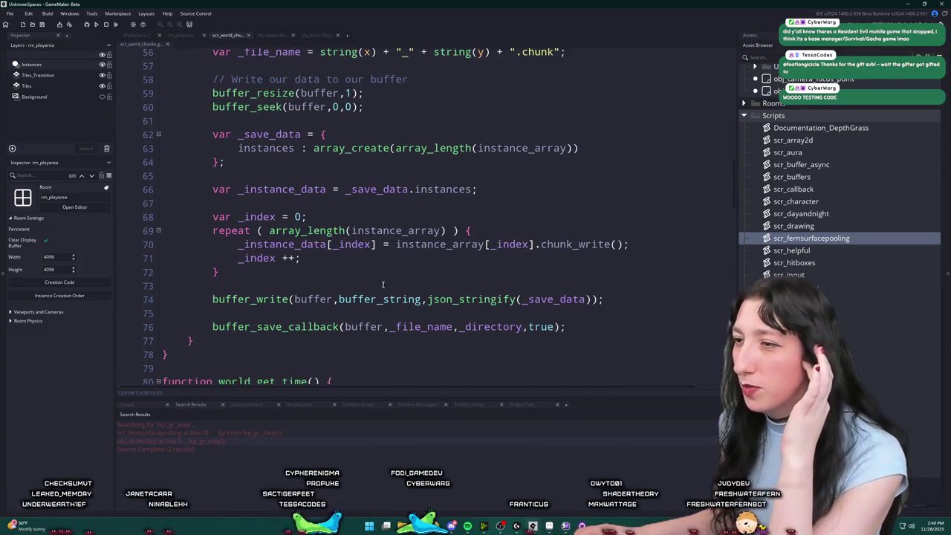
left_click_drag(428, 299, 609, 306)
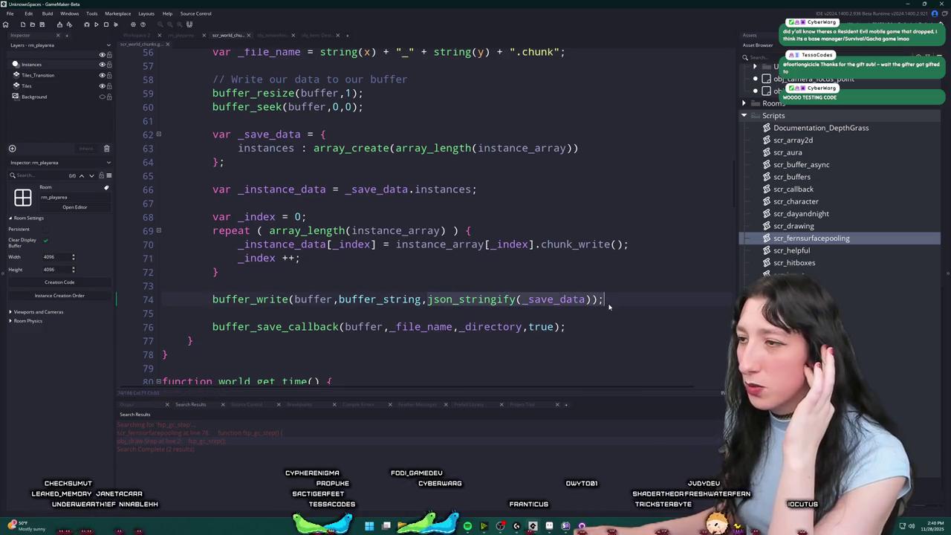
left_click(599, 299)
left_click(559, 236)
key("ctrl+z")
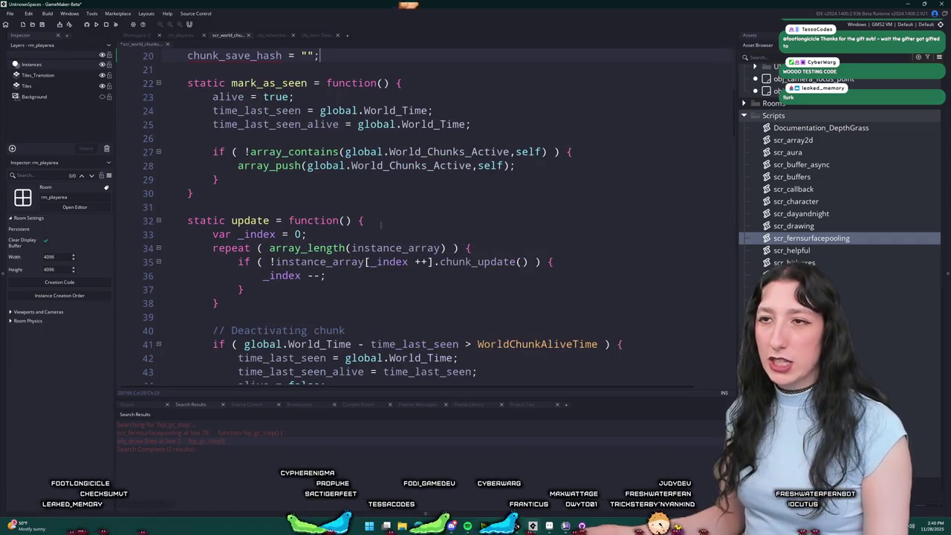
key("ctrl+z")
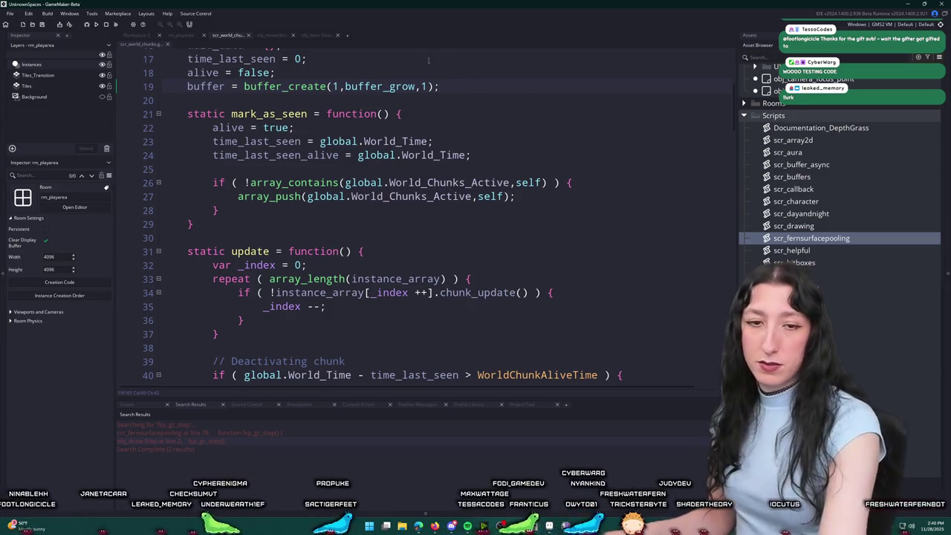
key("ctrl+z")
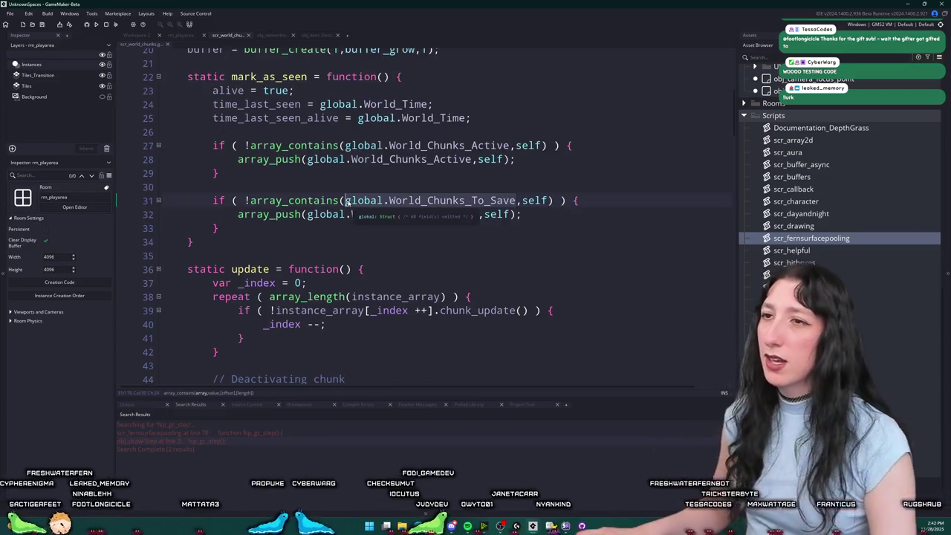
Step: Move the World_Chunks_To_Save if block from mark_as_seen to after update's instance loop
left_click(582, 244)
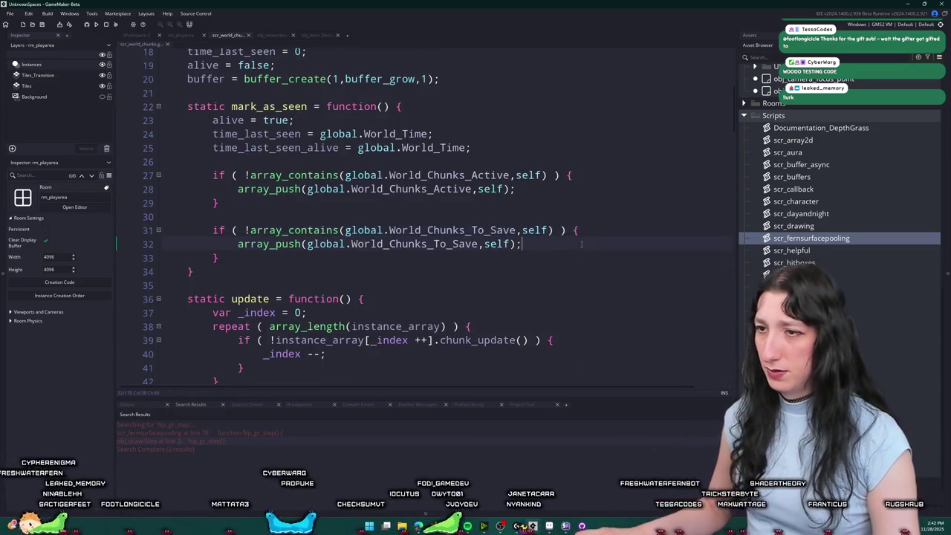
scroll(497, 189, "down", 5)
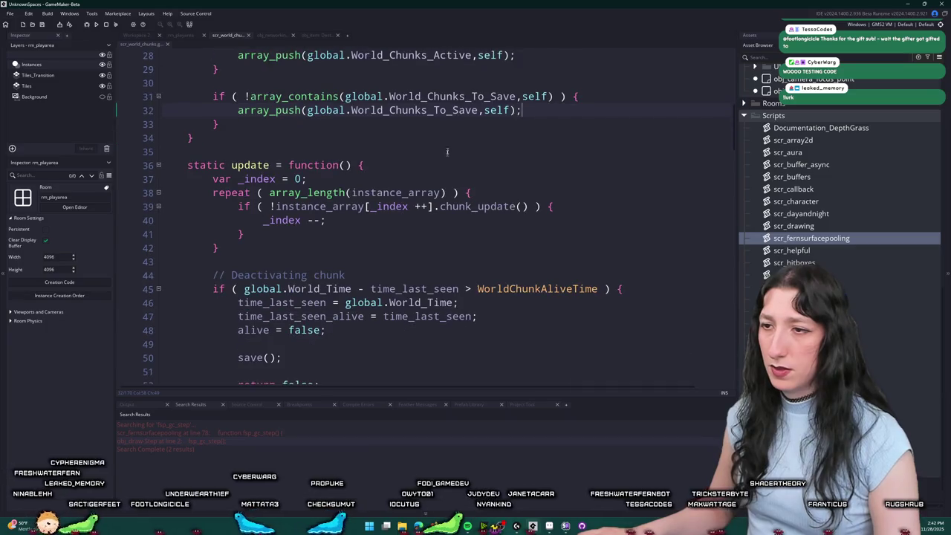
scroll(386, 109, "up", 1)
mouse_move(254, 169)
left_mouse_down()
mouse_move(223, 141)
mouse_move(238, 141)
mouse_move(252, 117)
left_mouse_up()
key("ctrl+c")
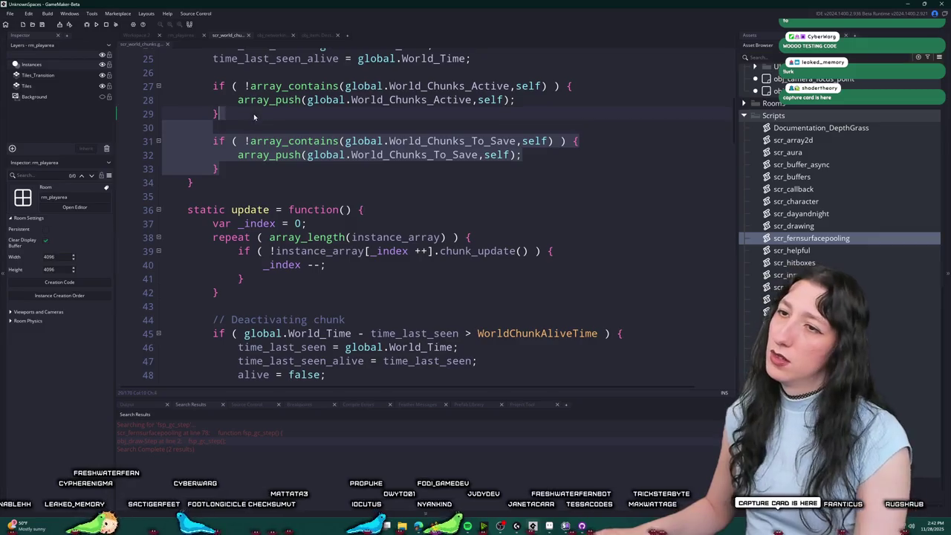
key("BackSpace")
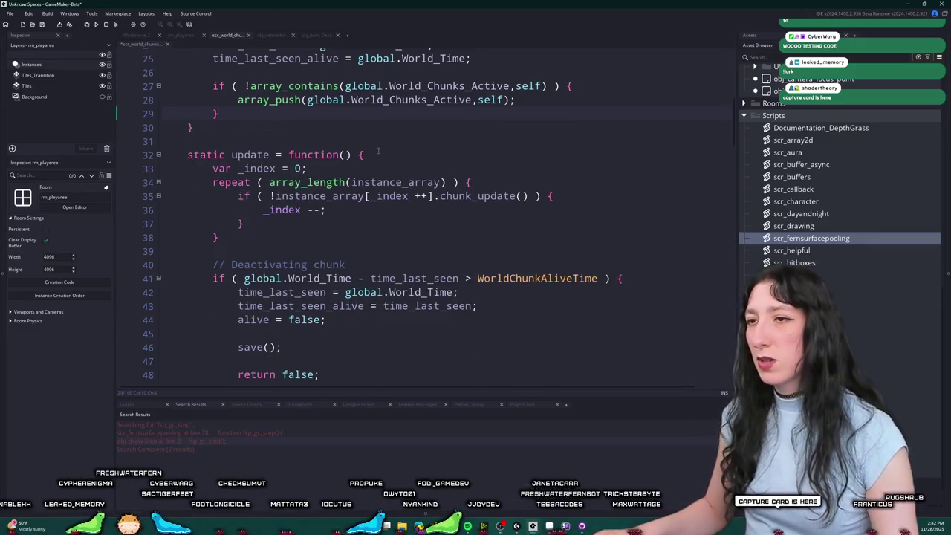
scroll(378, 151, "down", 1)
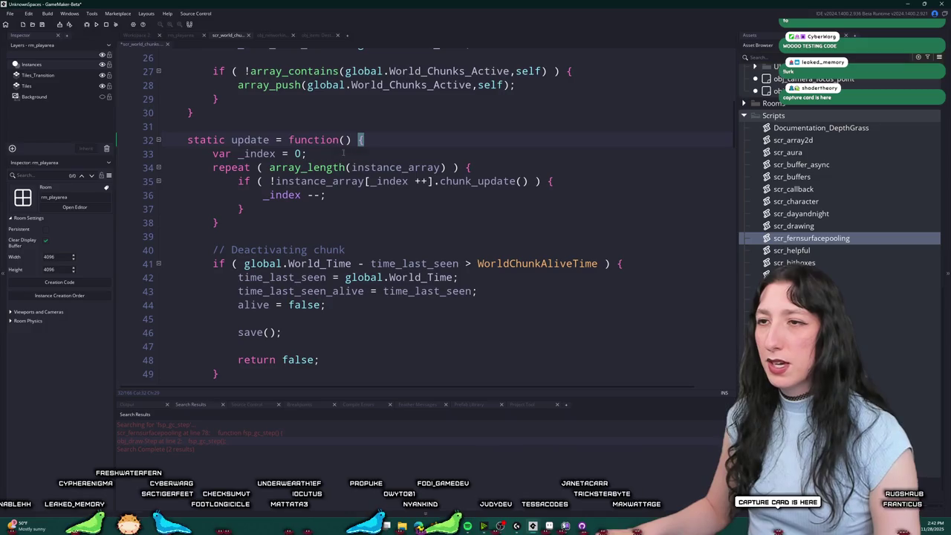
scroll(349, 234, "down", 2)
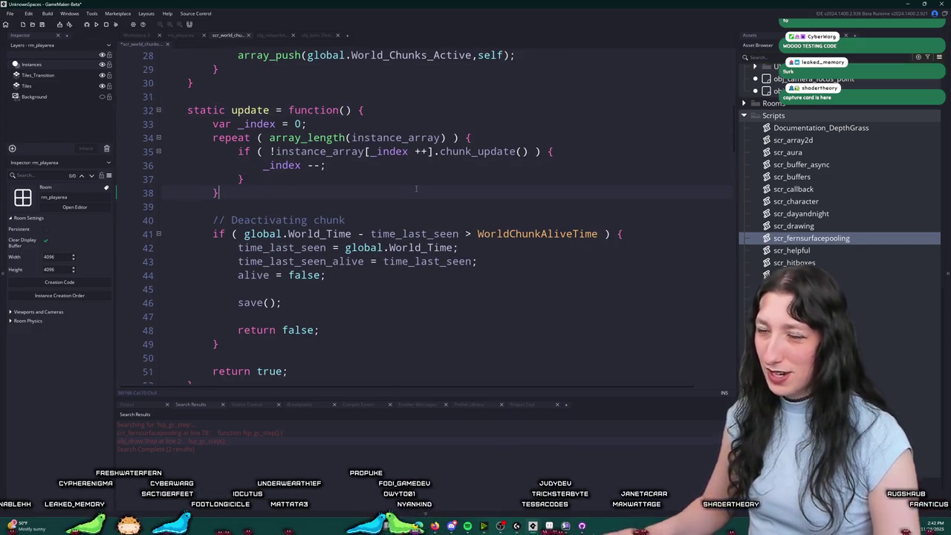
key("Return")
key("ctrl+v")
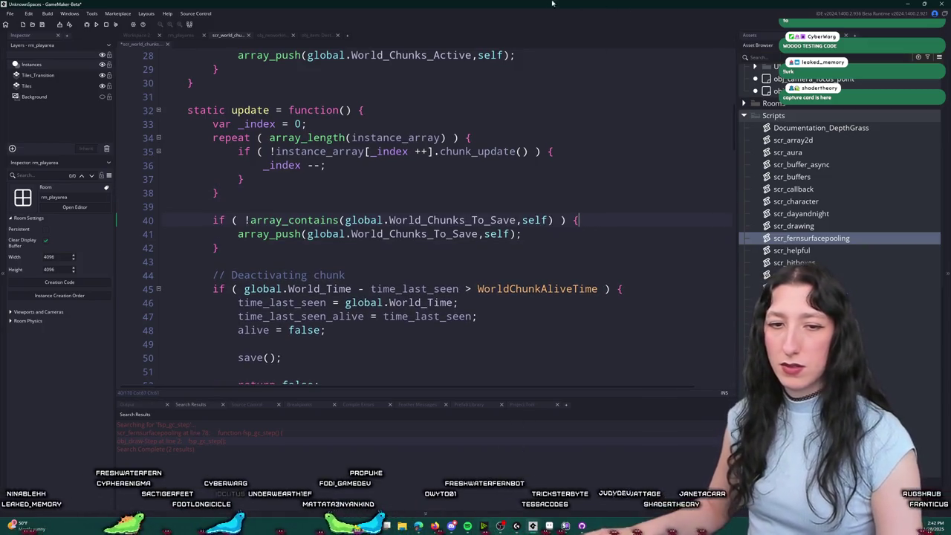
scroll(424, 216, "down", 5)
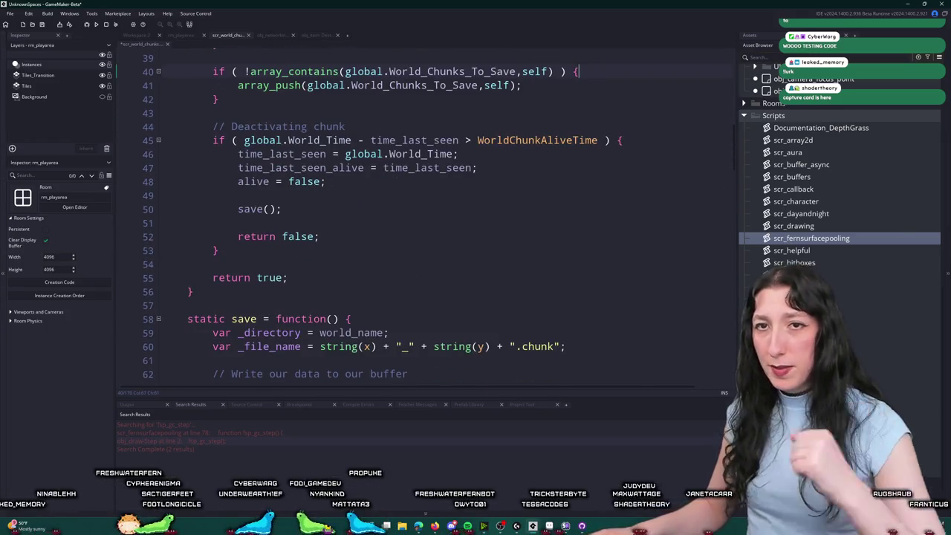
scroll(308, 318, "down", 10)
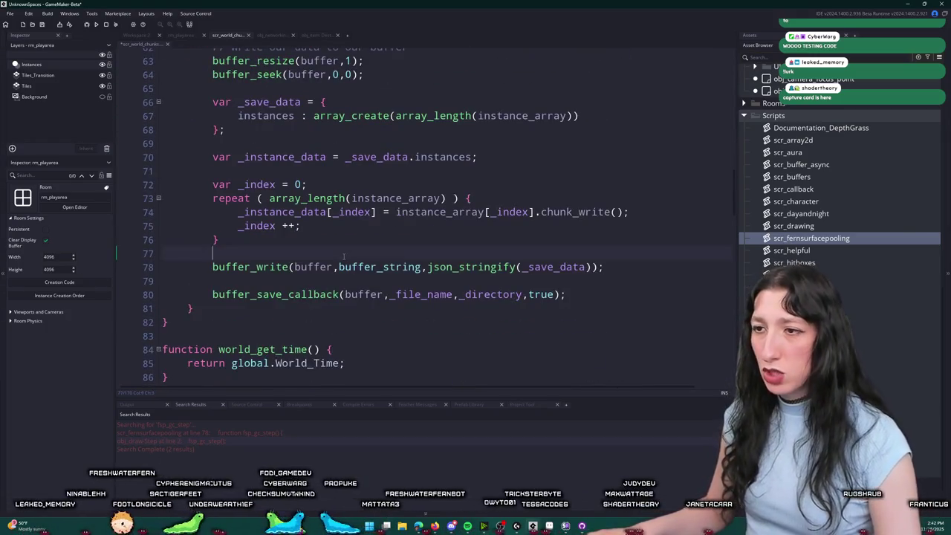
key("ctrl+v")
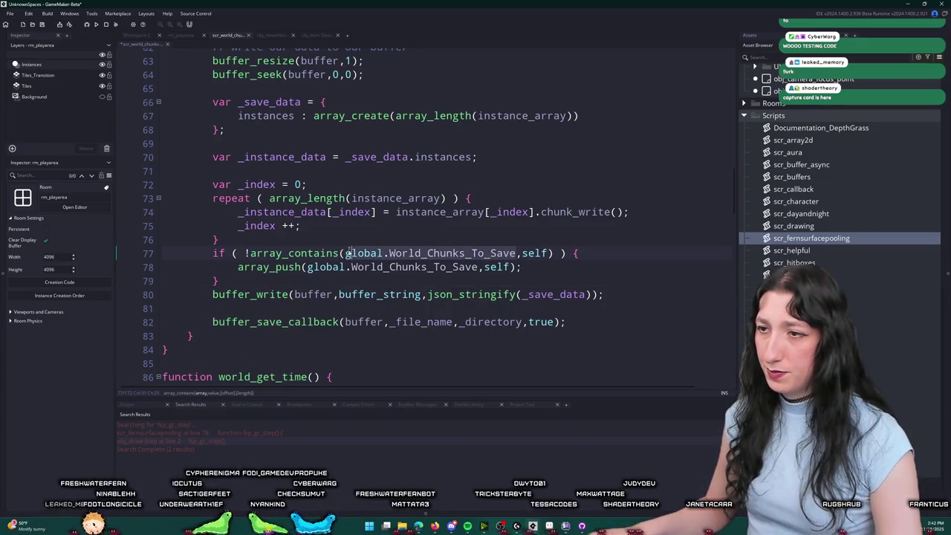
key("ctrl+z")
scroll(363, 147, "up", 3)
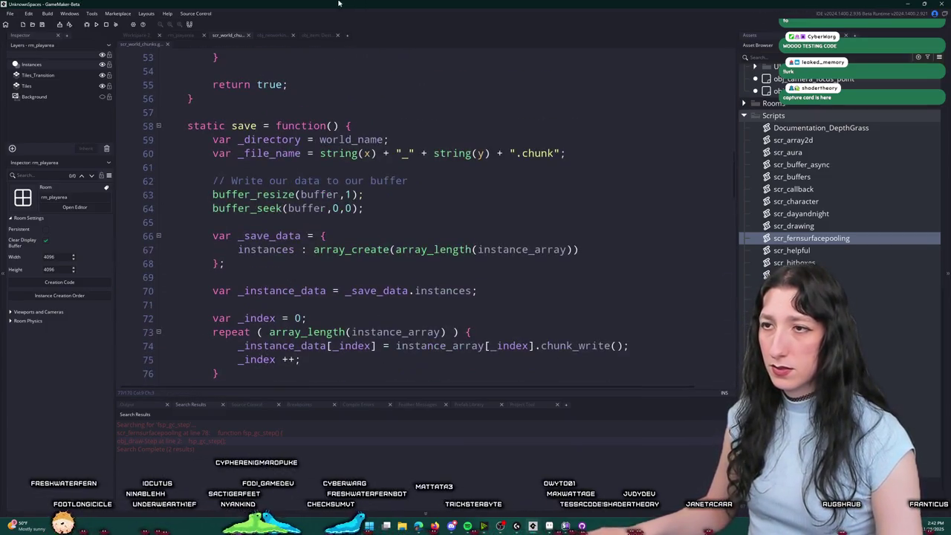
scroll(353, 269, "down", 3)
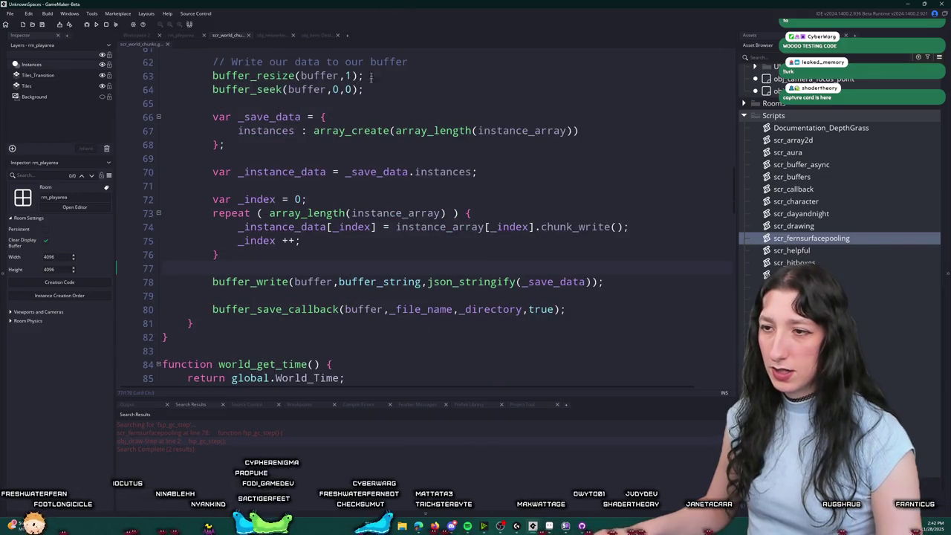
scroll(375, 185, "up", 2)
scroll(380, 227, "down", 1)
key("Return")
key("Return")
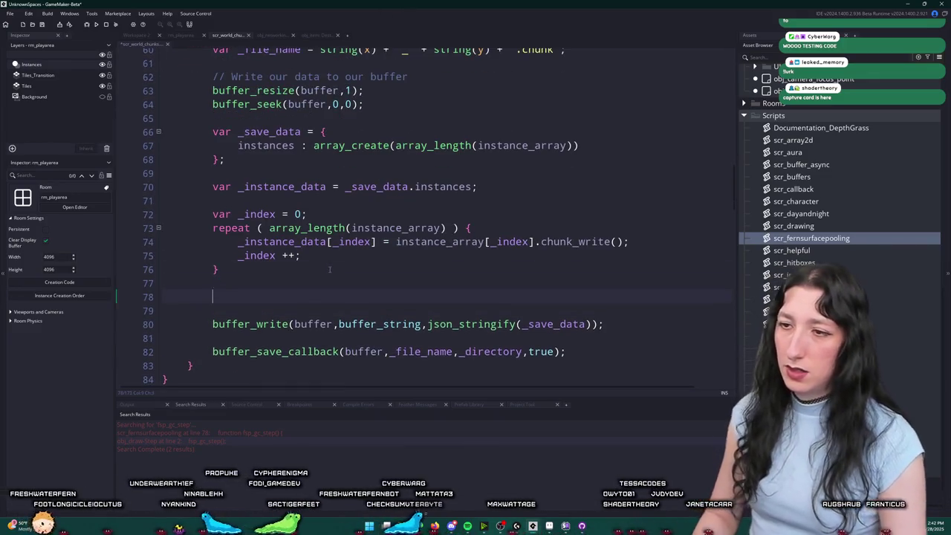
key("BackSpace")
key("BackSpace")
key("BackSpace")
scroll(565, 155, "up", 3)
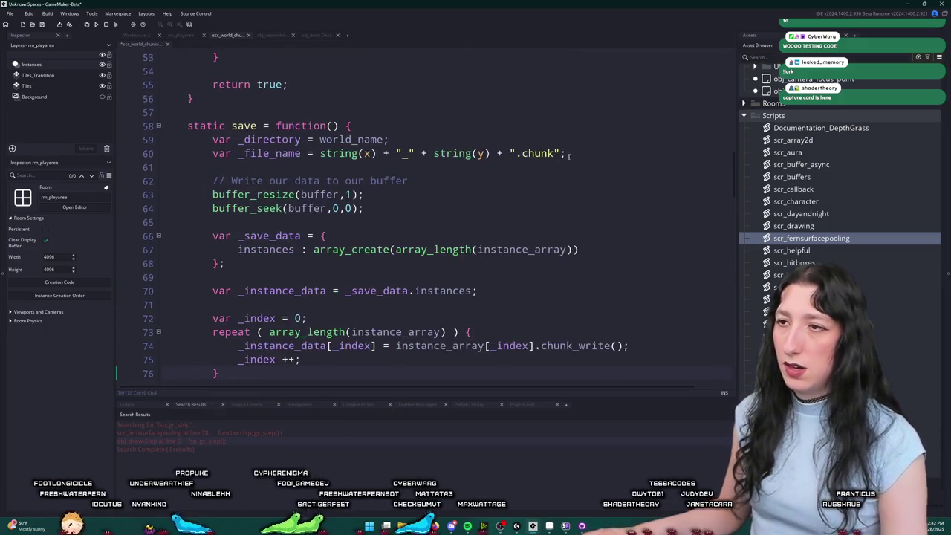
Step: Add an array_delete of this chunk from global.World_Chunks_To_Save, with 'var _index =' above it
key("Return")
key("Return")
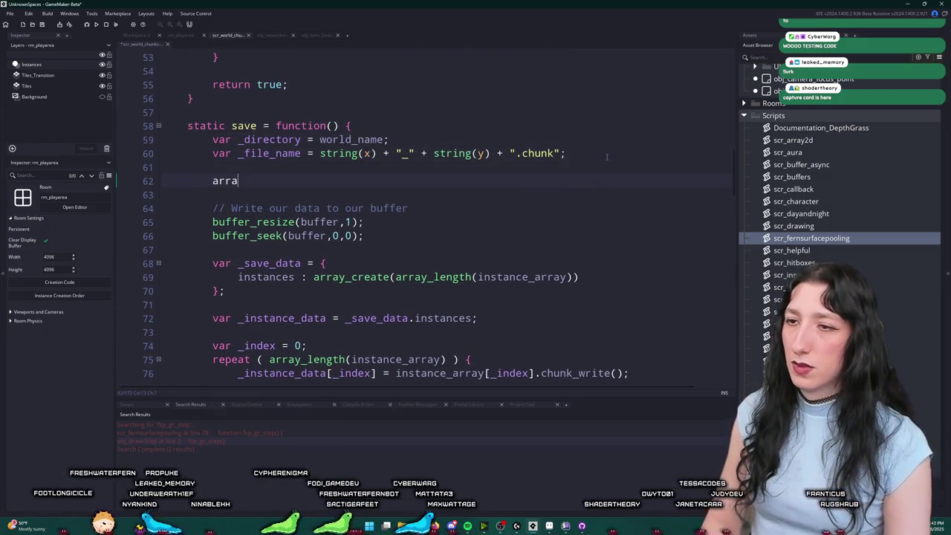
type("y_deletei")
type("global.World_Chunks_To_Save")
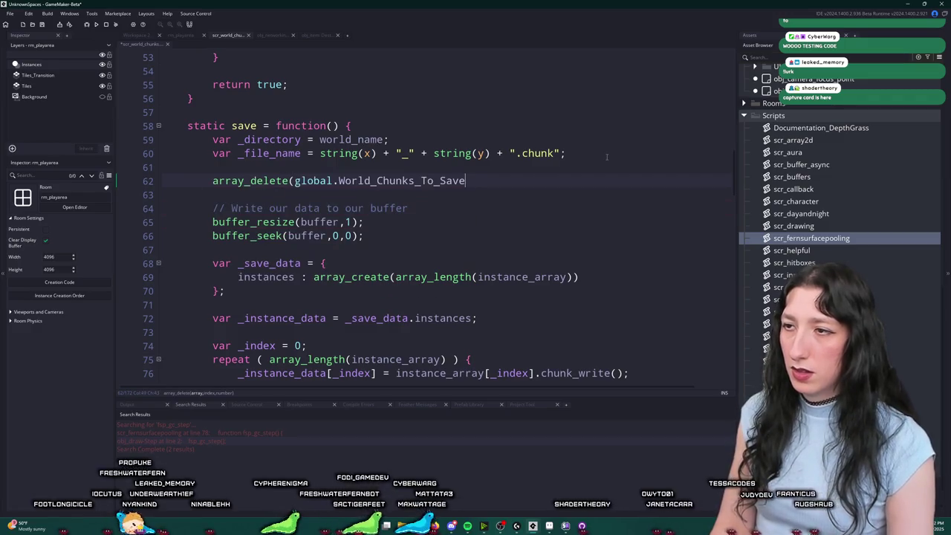
type("_get_index(global.World_Chunks_To_Save,k")
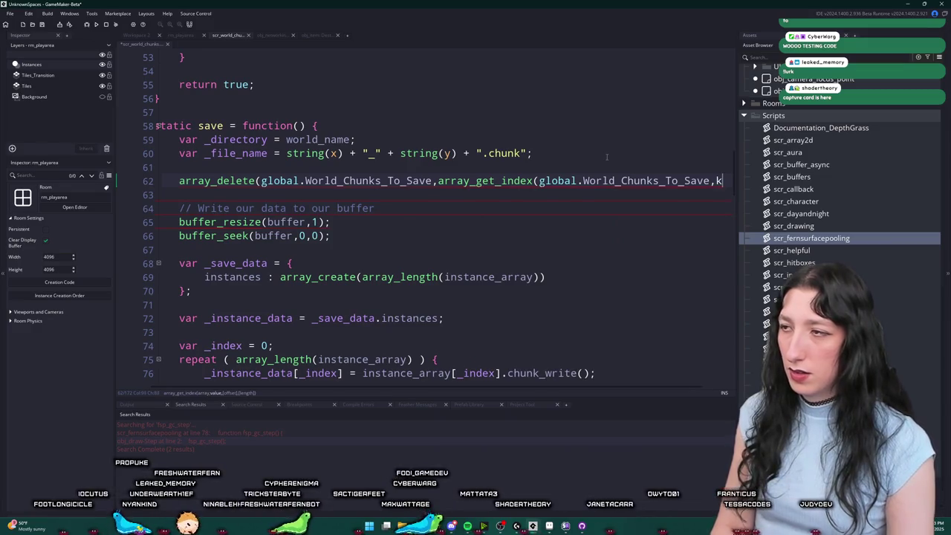
type("self),1);")
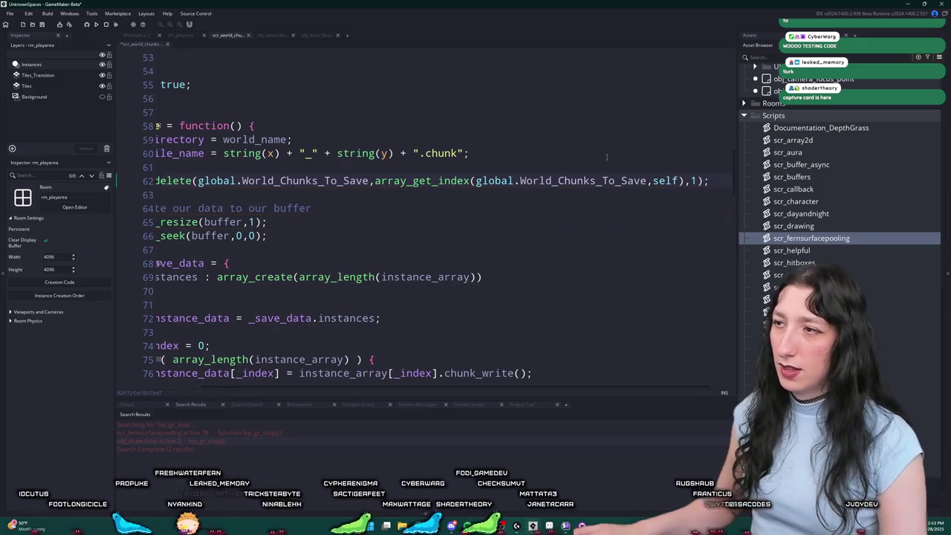
key("Home")
key("Return")
key("Up")
type("if")
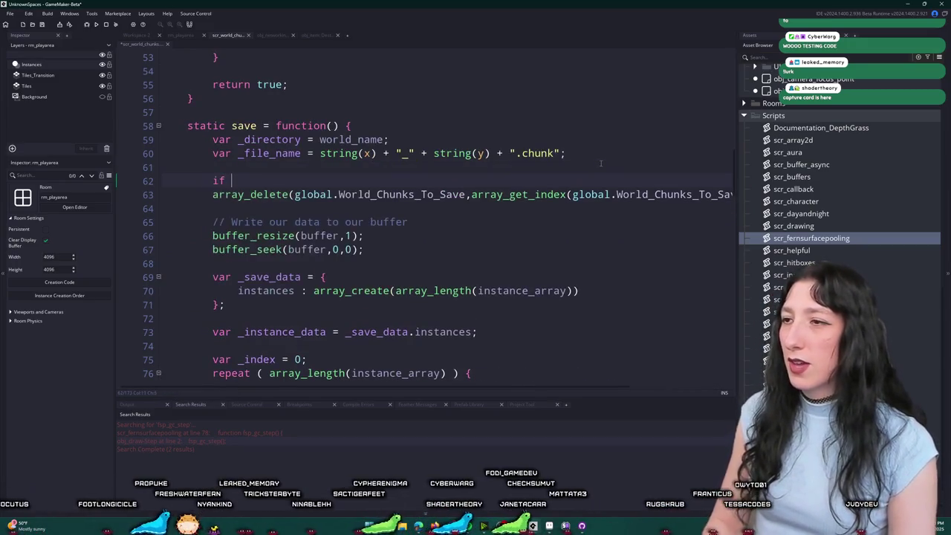
key("BackSpace")
key("BackSpace")
type("var _index =")
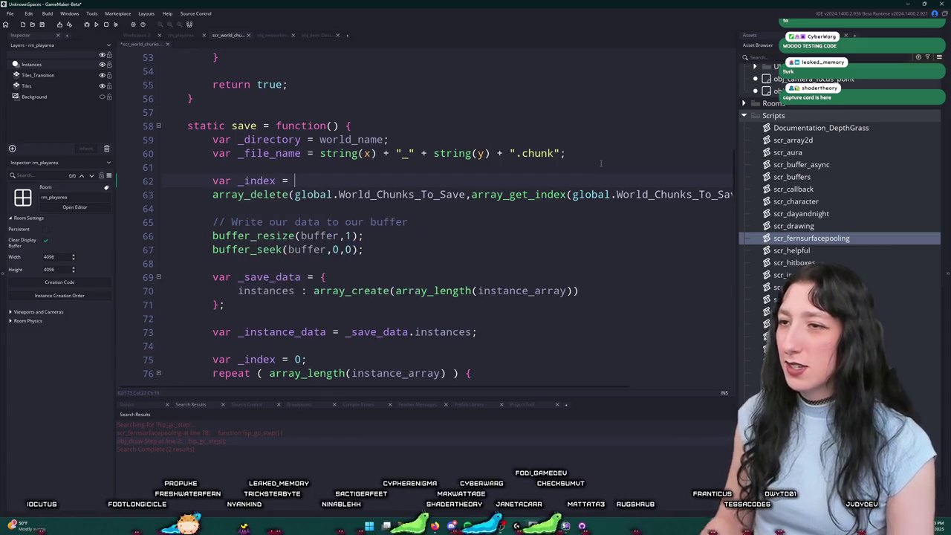
Step: Assign the array_get_index(global.World_Chunks_To_Save,self) lookup to _index and begin an '_index !=' check
mouse_move(471, 195)
left_mouse_down()
mouse_move(713, 195)
mouse_move(696, 196)
left_mouse_up()
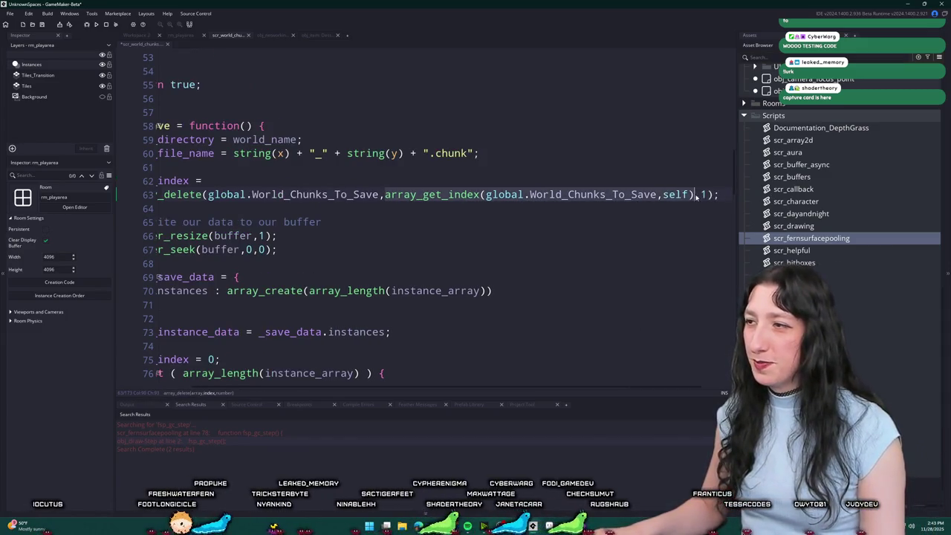
key("ctrl+c")
left_click(676, 182)
key("ctrl+v")
type(";")
key("Return")
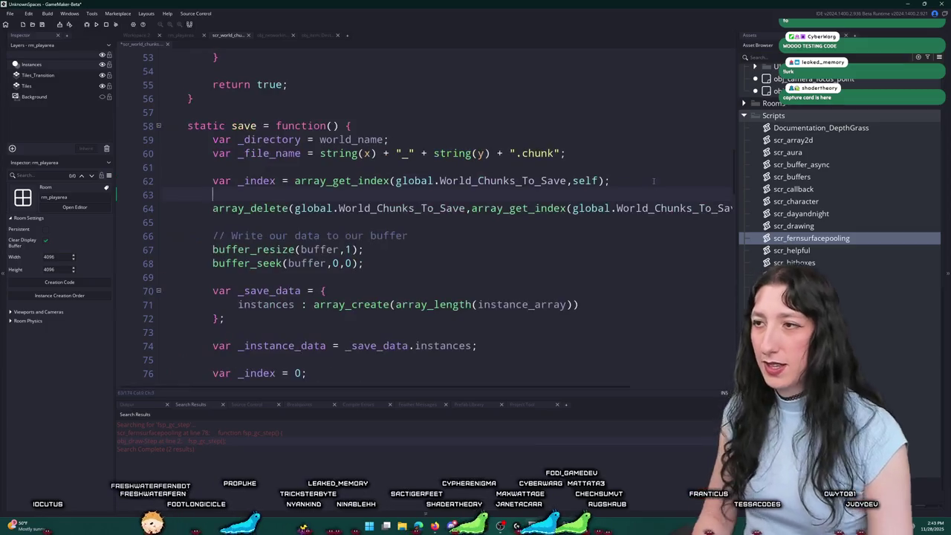
type("_index != -1 ) {")
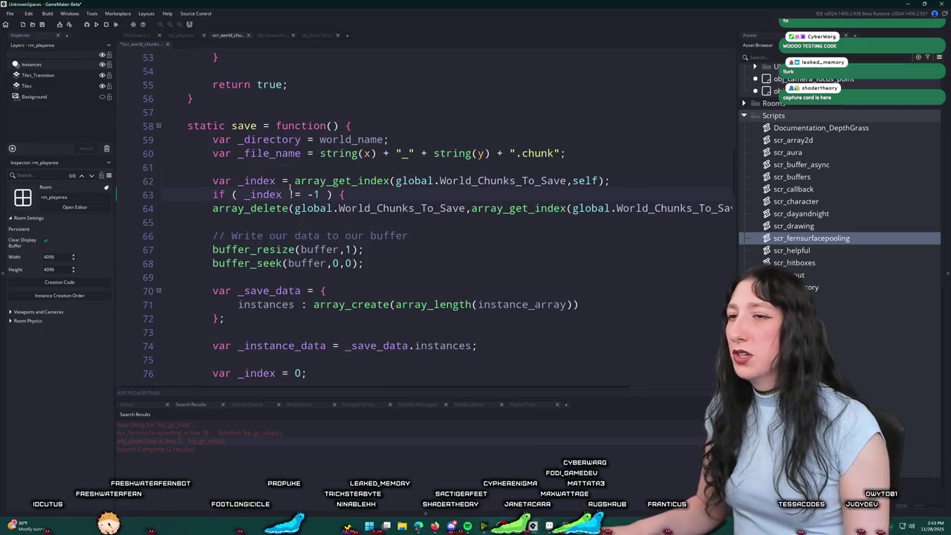
Step: Use _index as array_delete's position argument instead of the repeated lookup
left_click(286, 194)
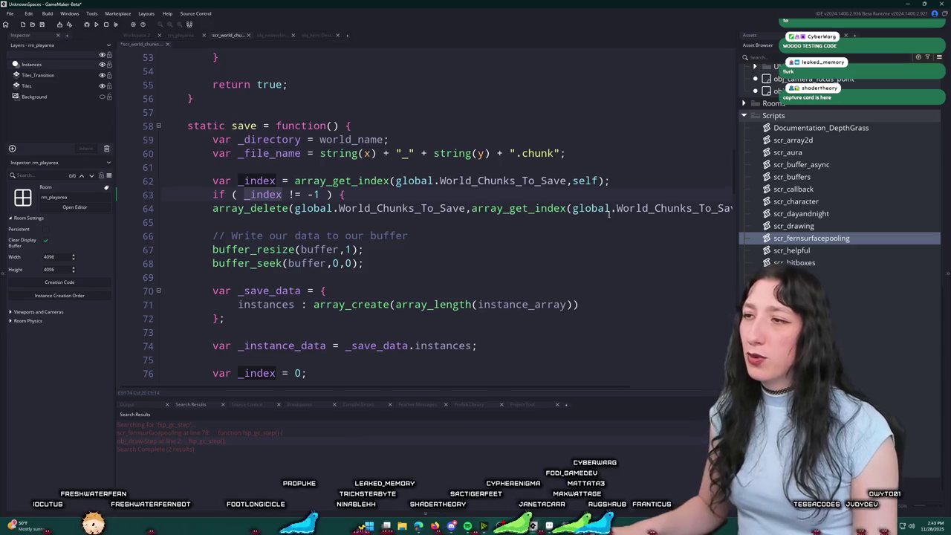
mouse_move(472, 210)
left_mouse_down()
mouse_move(725, 210)
mouse_move(678, 210)
left_mouse_up()
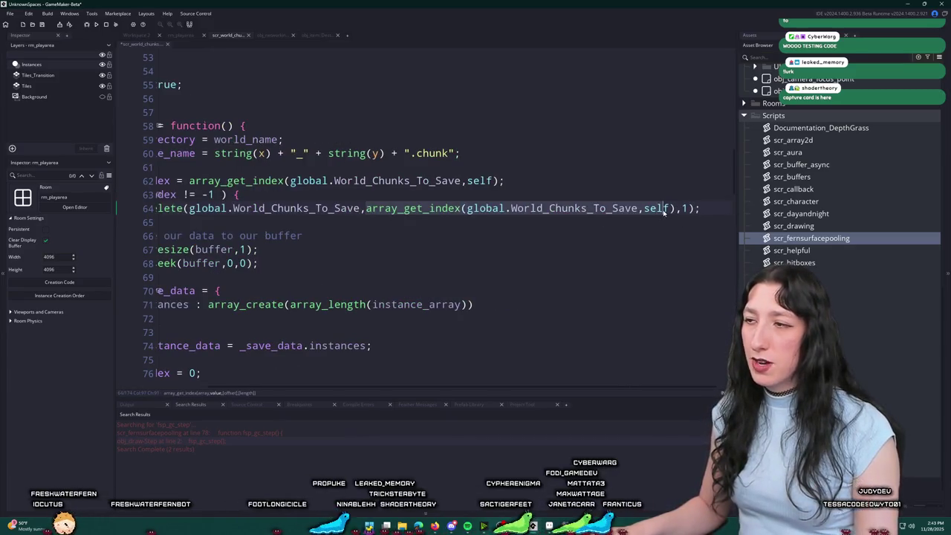
type("_index")
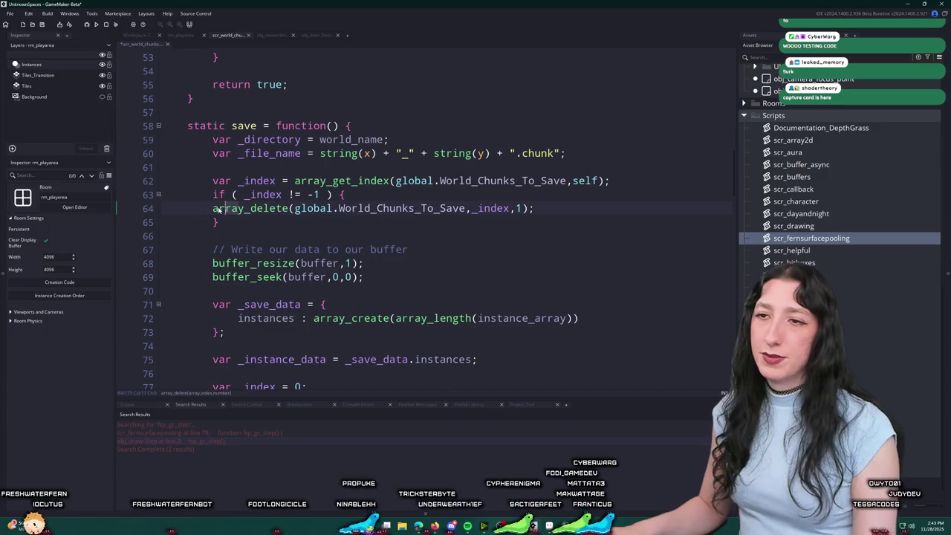
left_click(214, 211)
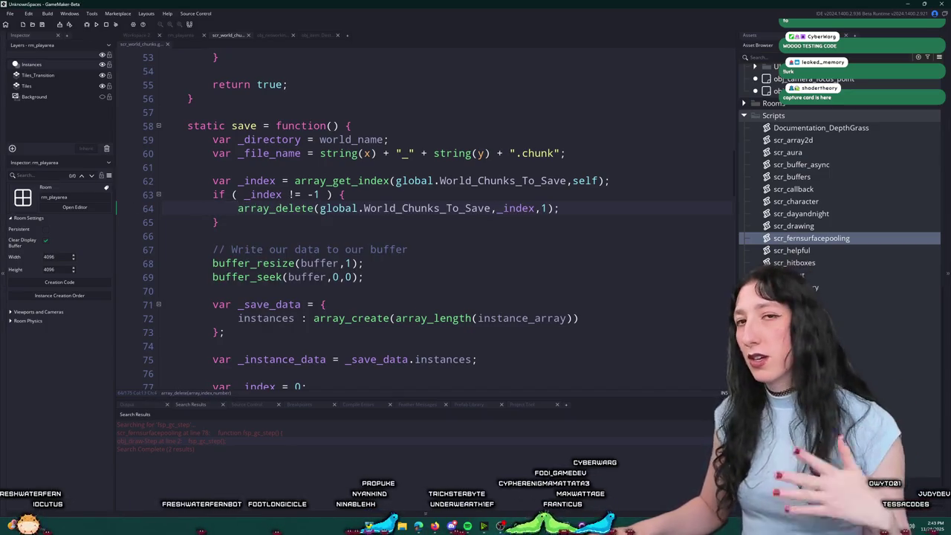
left_click(364, 190)
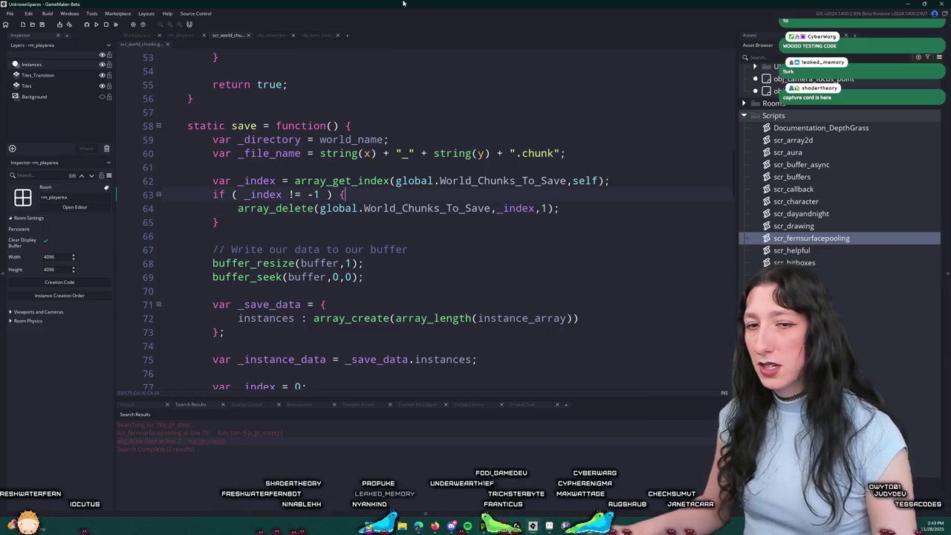
key("Down")
key("Down")
key("Up")
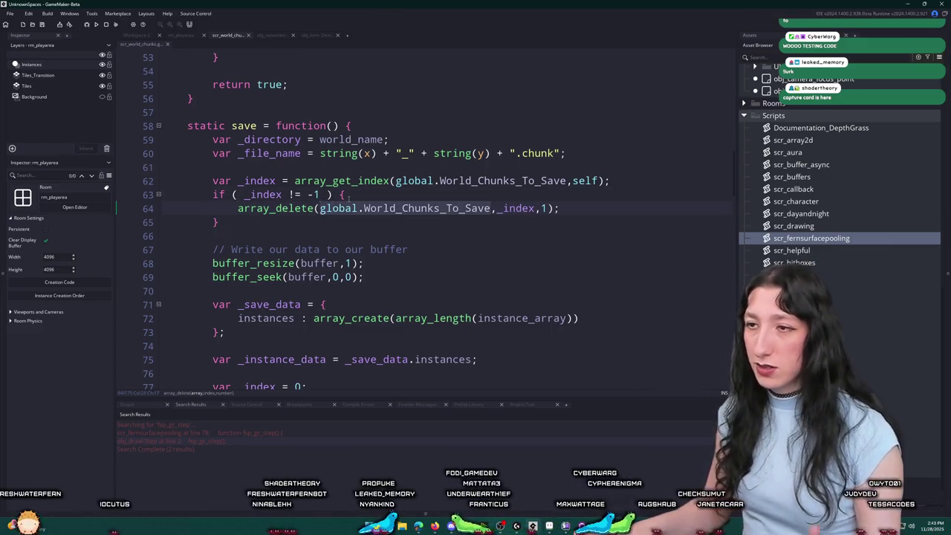
left_click(355, 195)
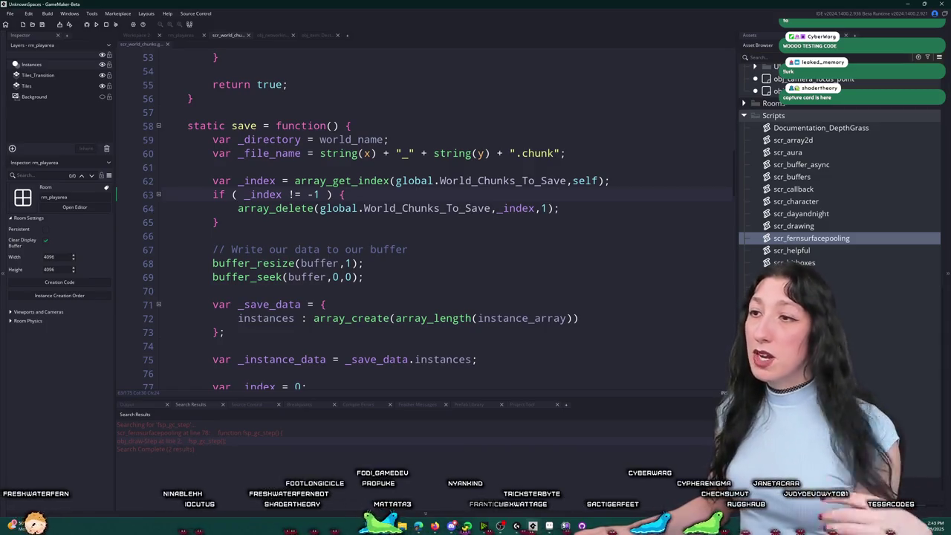
right_click(463, 194)
left_click(432, 192)
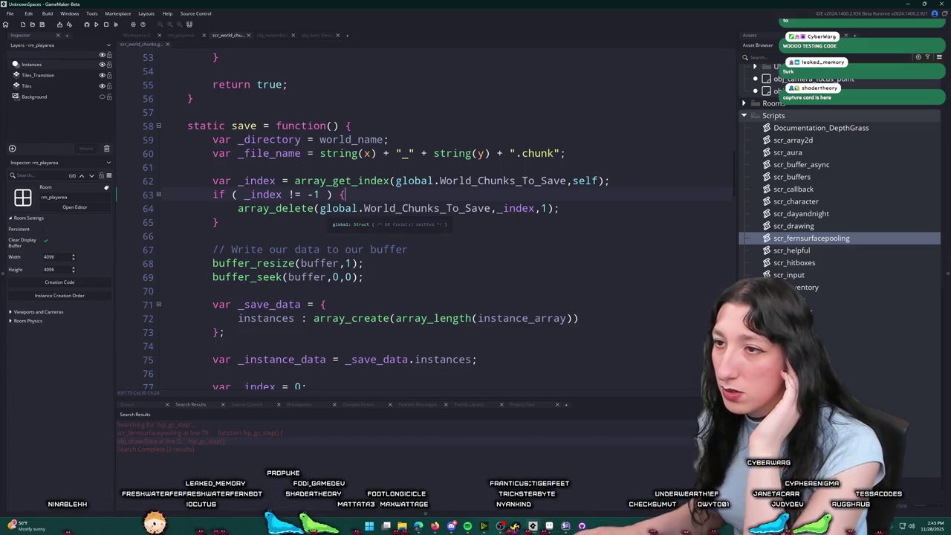
scroll(428, 74, "up", 1)
scroll(416, 148, "down", 15)
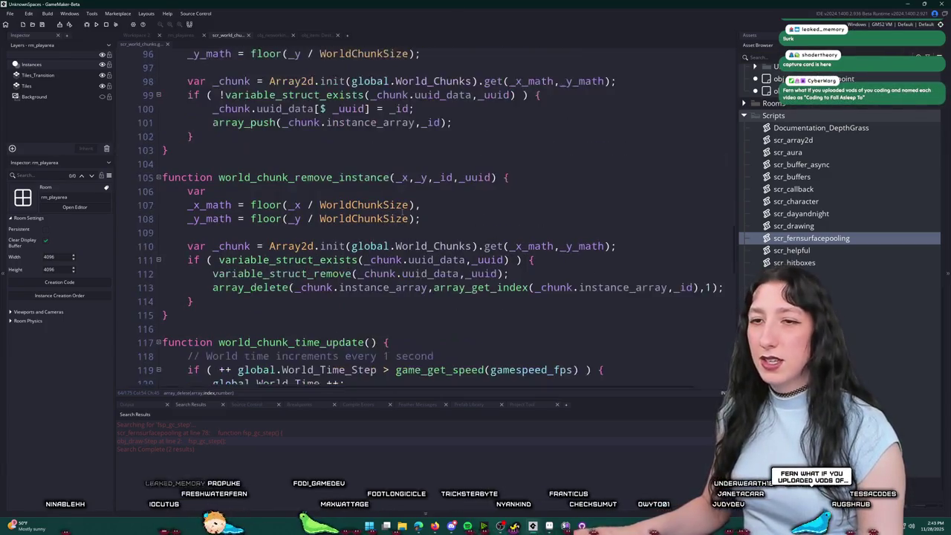
scroll(401, 219, "down", 20)
Step: Declare a new world_chunk_save function with an empty body at the end of the script
left_click(357, 353)
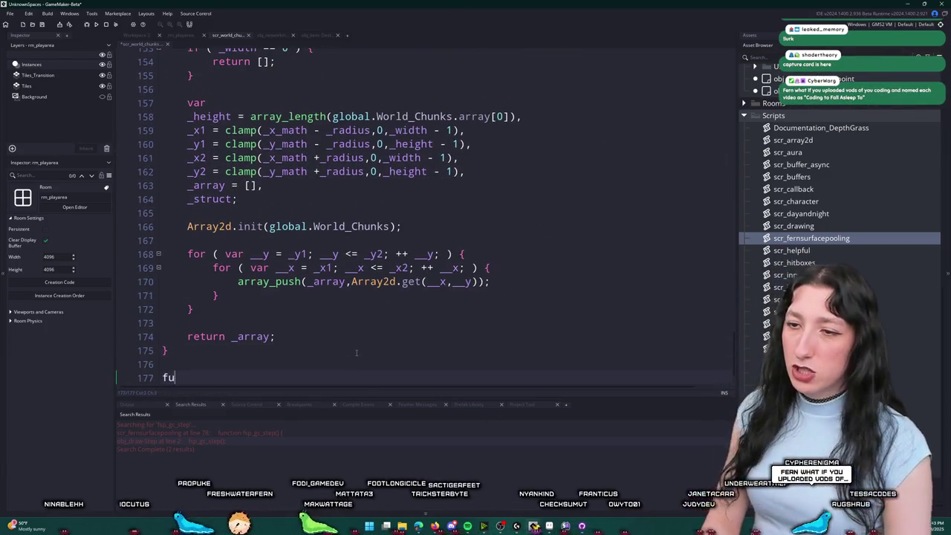
type("ncti onwo")
type("on world")
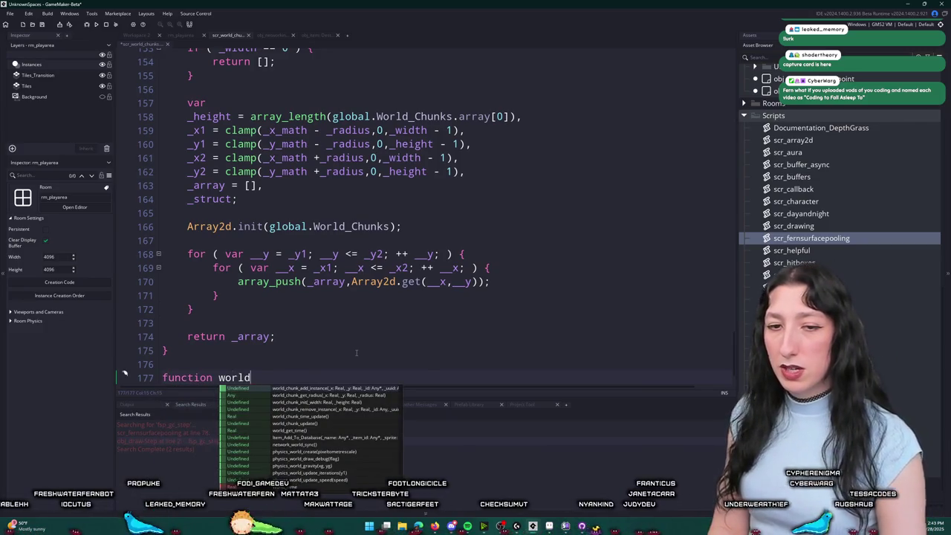
type("e")
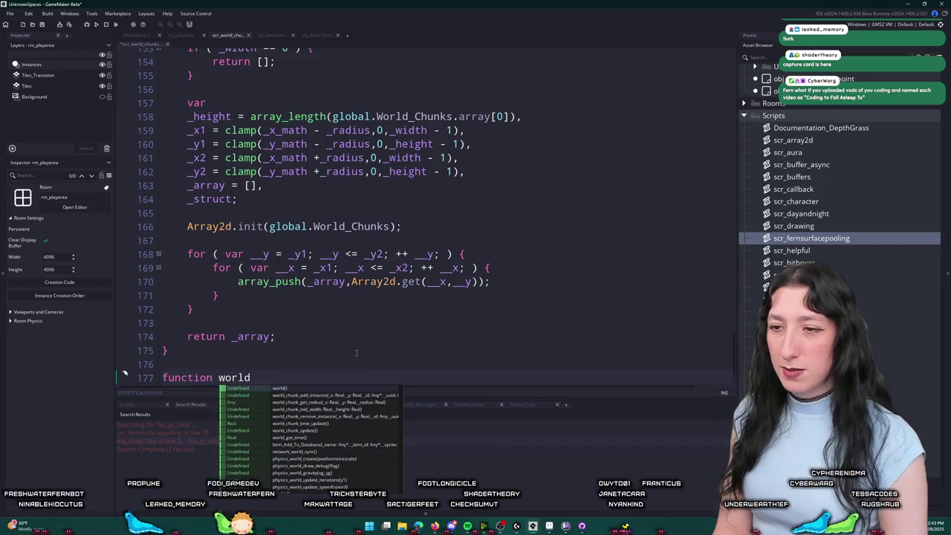
type("_chunk_save")
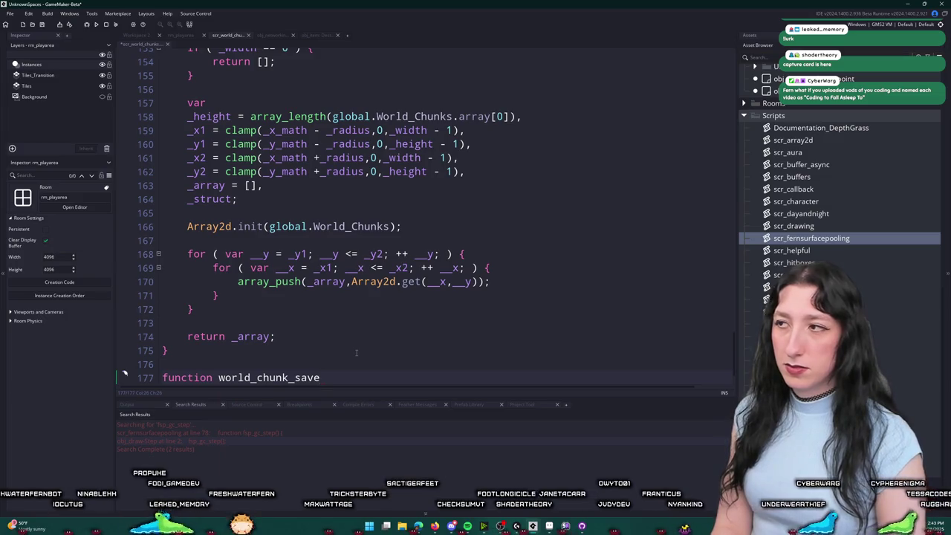
type(" {")
key("Return")
type("}")
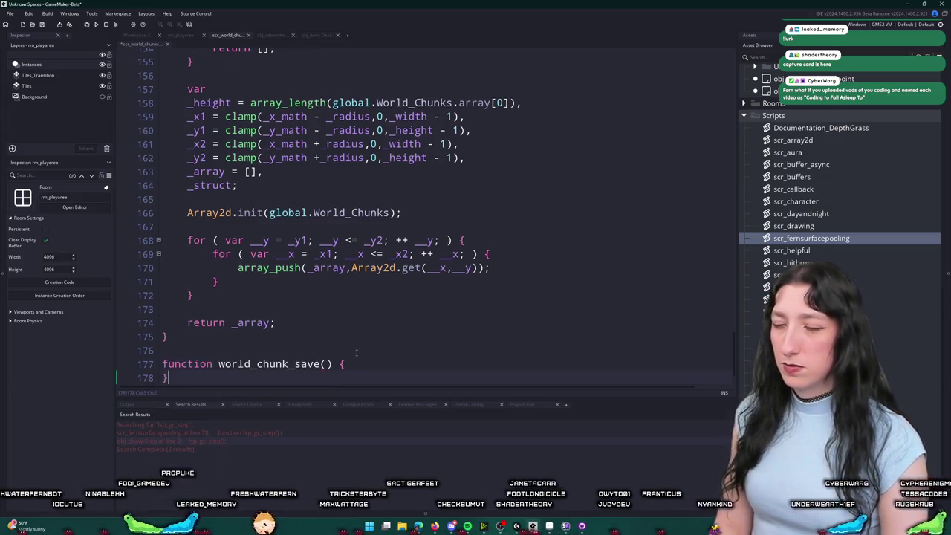
key("ctrl+v")
key("ctrl+z")
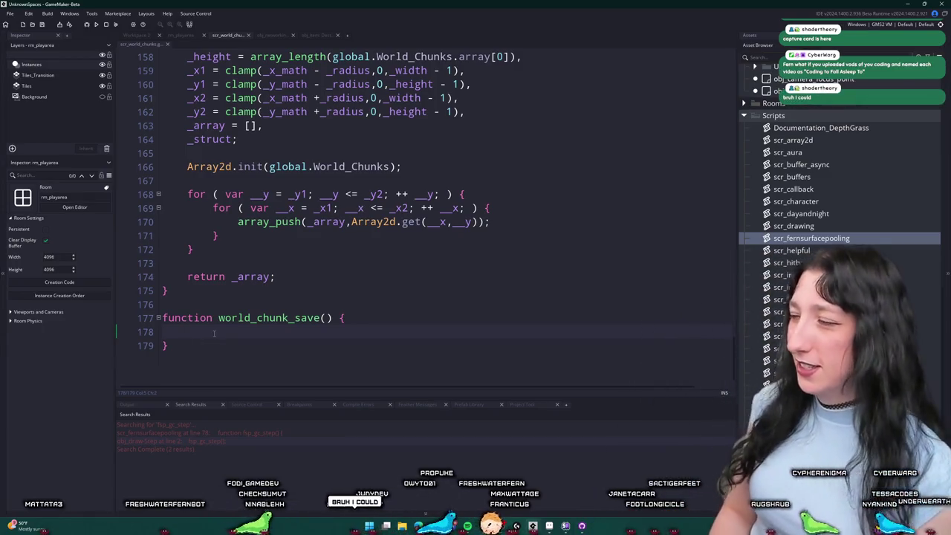
key("ctrl+v")
key("ctrl+z")
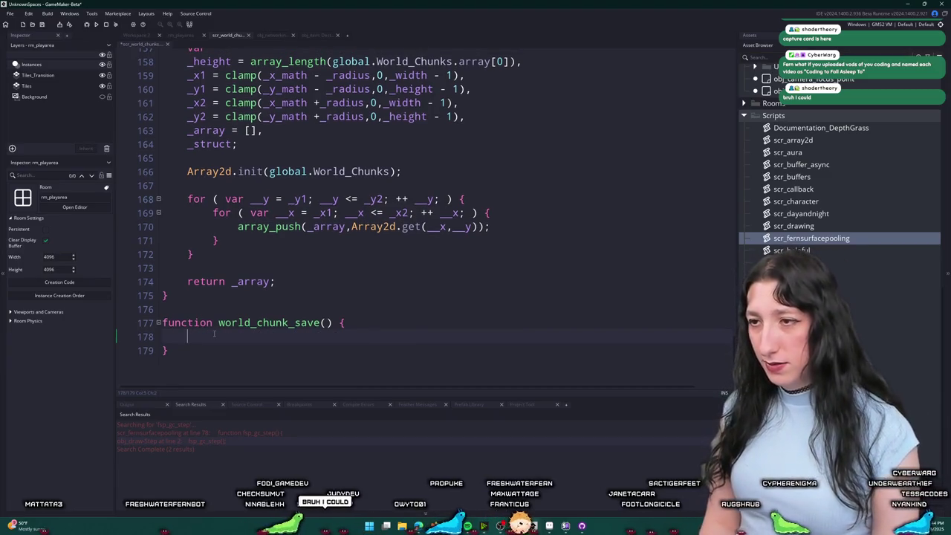
Step: Repeat over global.World_Chunks_To_Save from _index = 0, calling [_index ++].save() on each chunk
type("var _index = 0;")
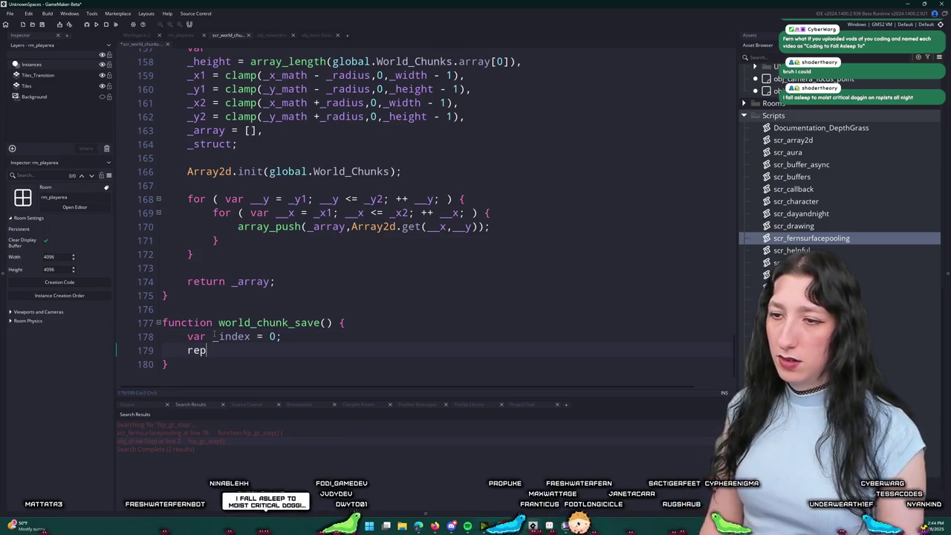
type(" repeat ( arr")
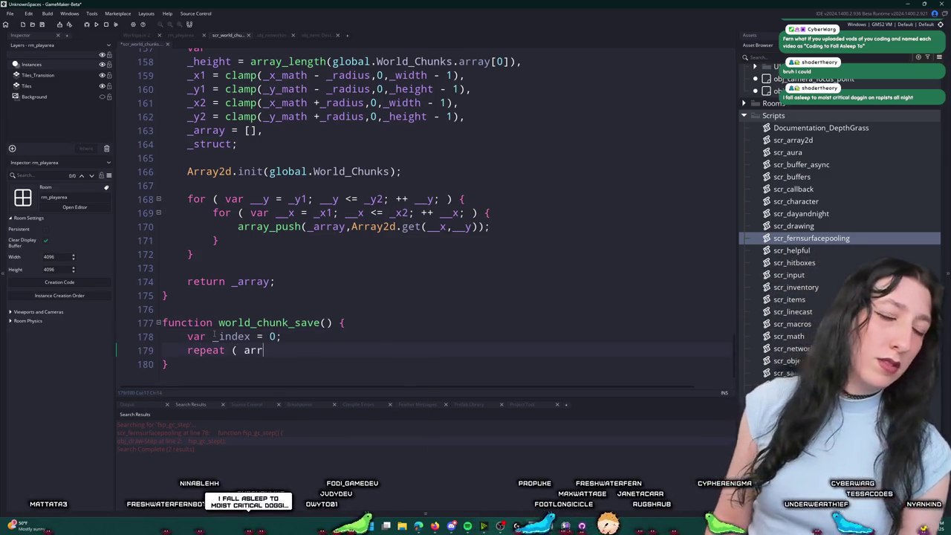
type("ay_length(global.World_Chunks_To_Save) ) {")
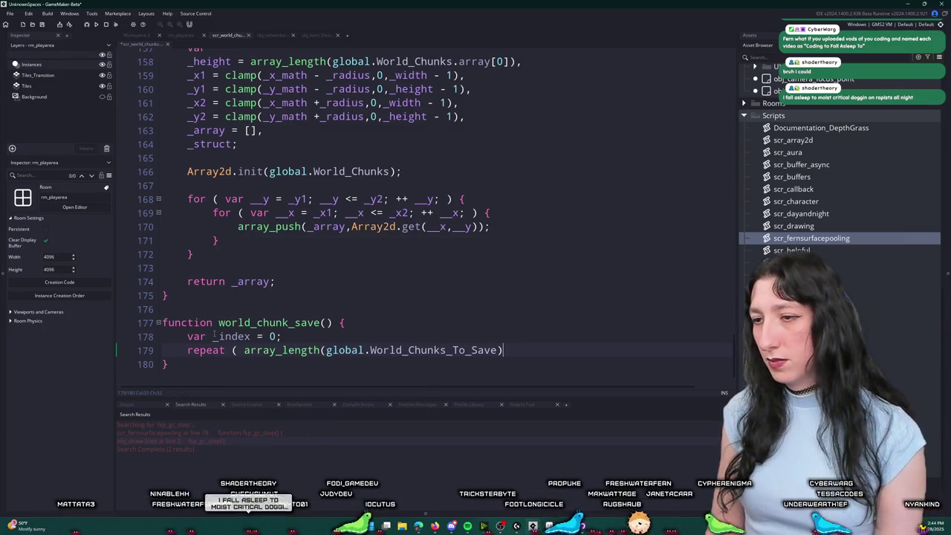
key("Return")
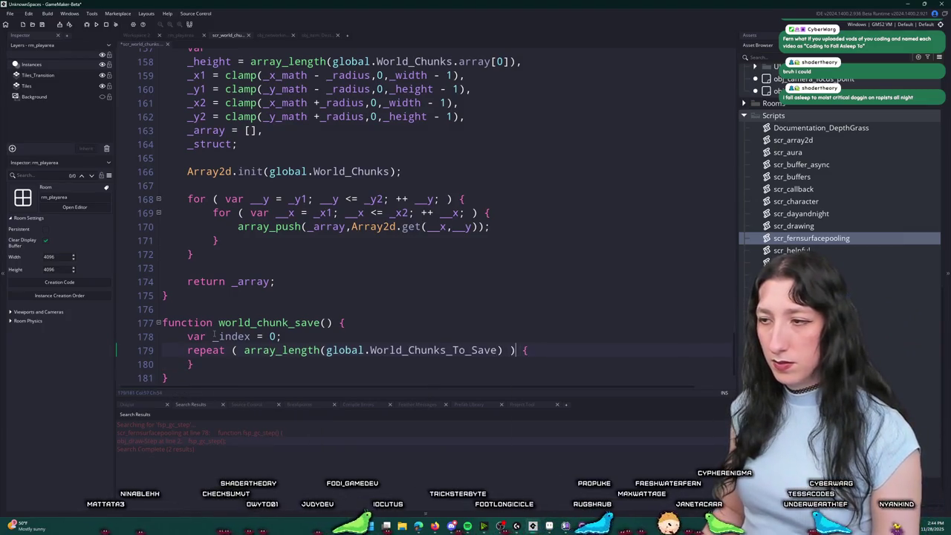
key("Return")
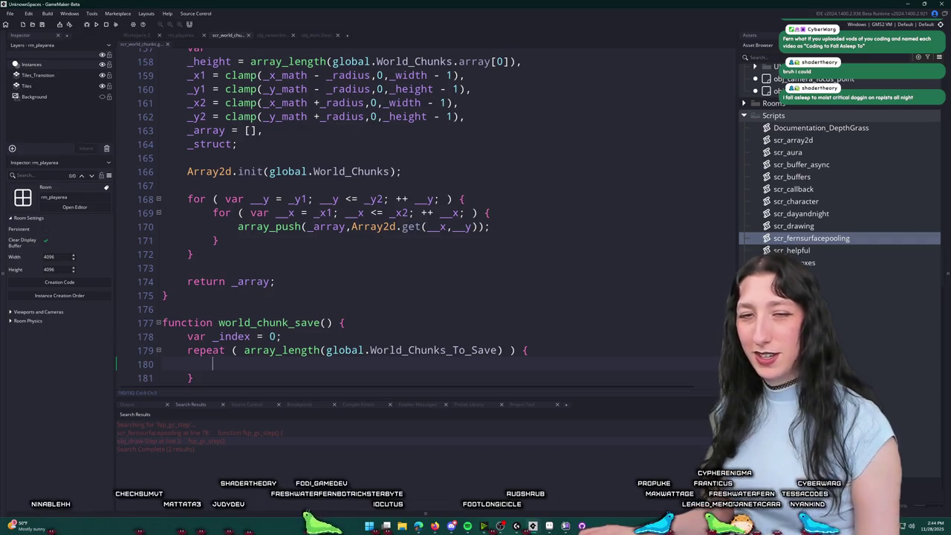
key("Insert")
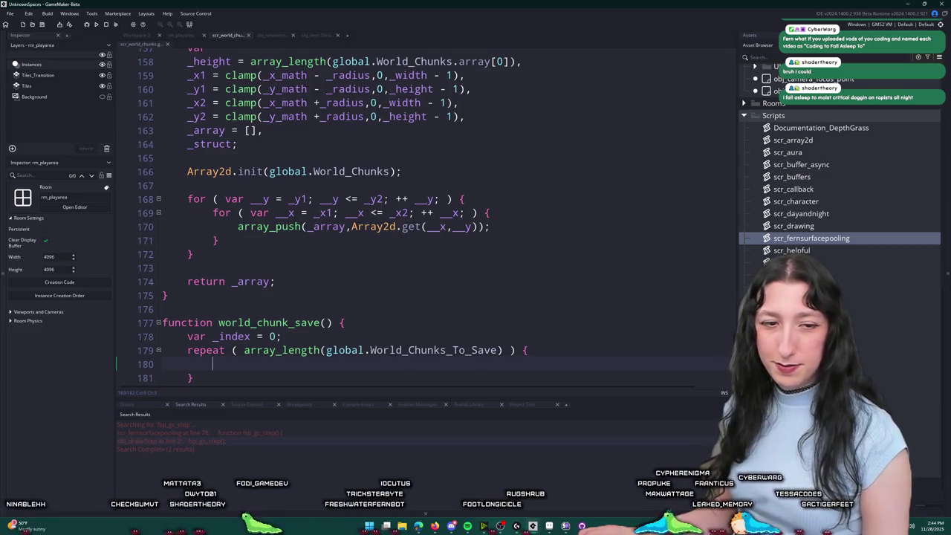
scroll(258, 367, "down", 1)
type("global.World_Chunks_To_Save[")
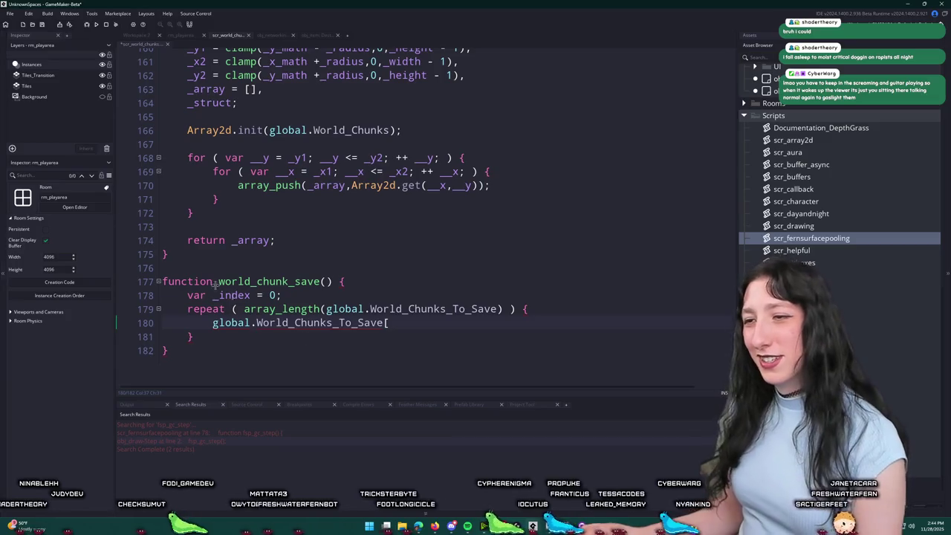
type("_index")
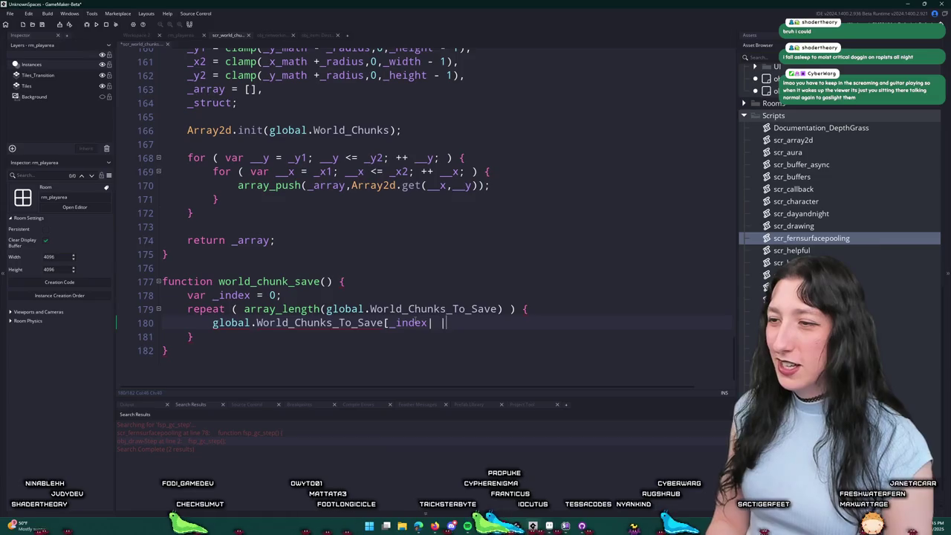
type(" ++]")
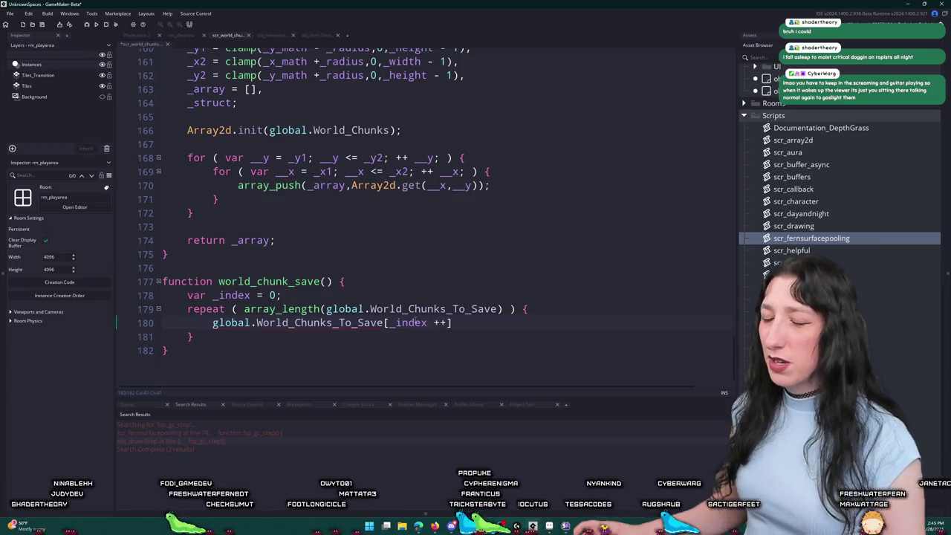
type(".save();")
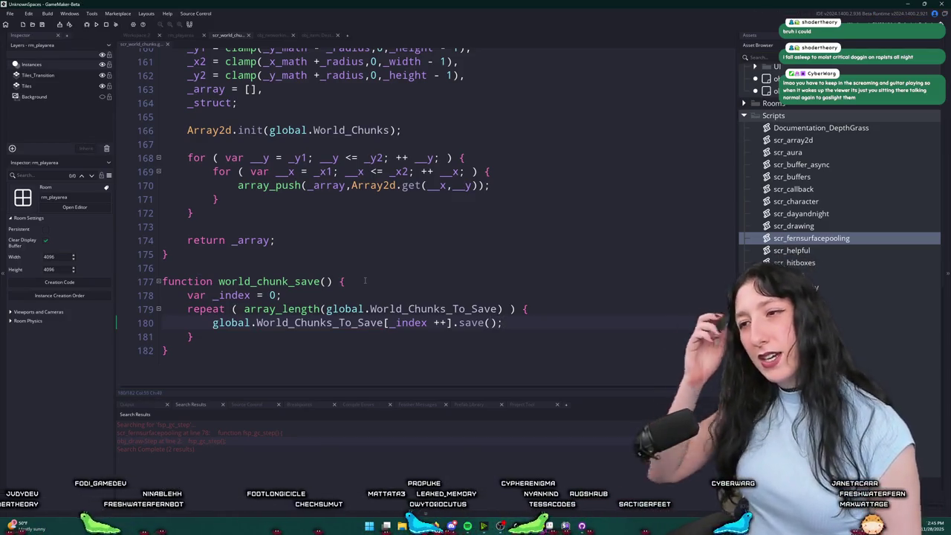
Step: Reset global.World_Chunks_To_Save = []; after the loop and select the world_chunk_save name
key("Down")
key("Return")
key("Return")
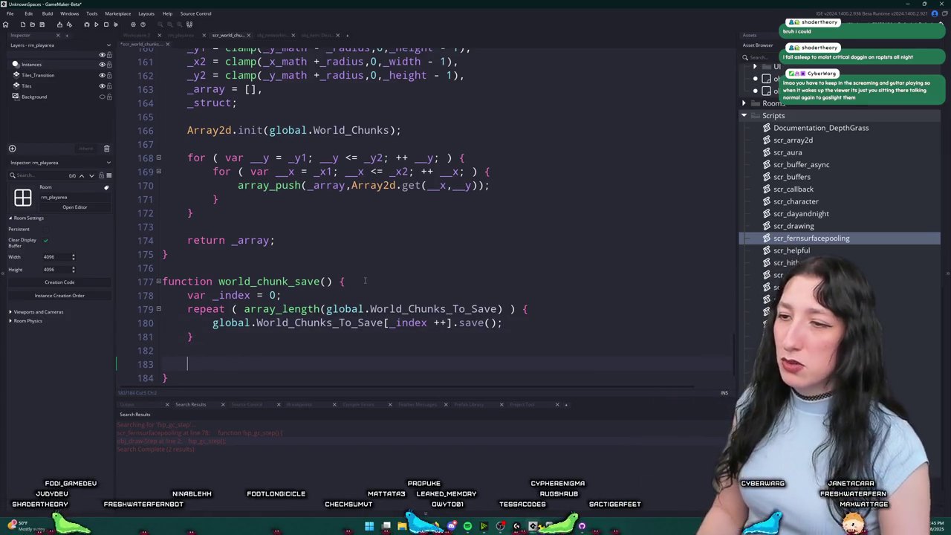
type("arr")
key("BackSpace")
key("BackSpace")
key("BackSpace")
type("global.World_Chunks_To_Save")
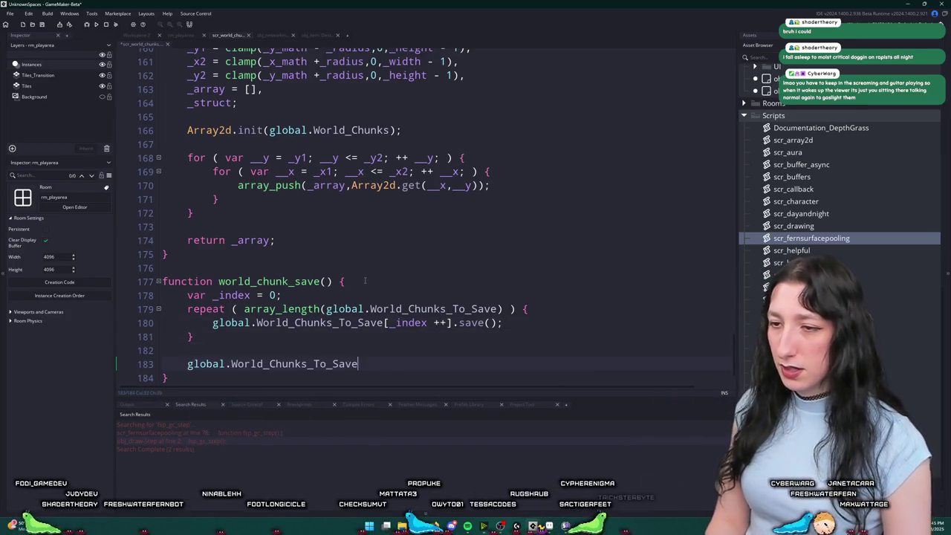
type(" = [];")
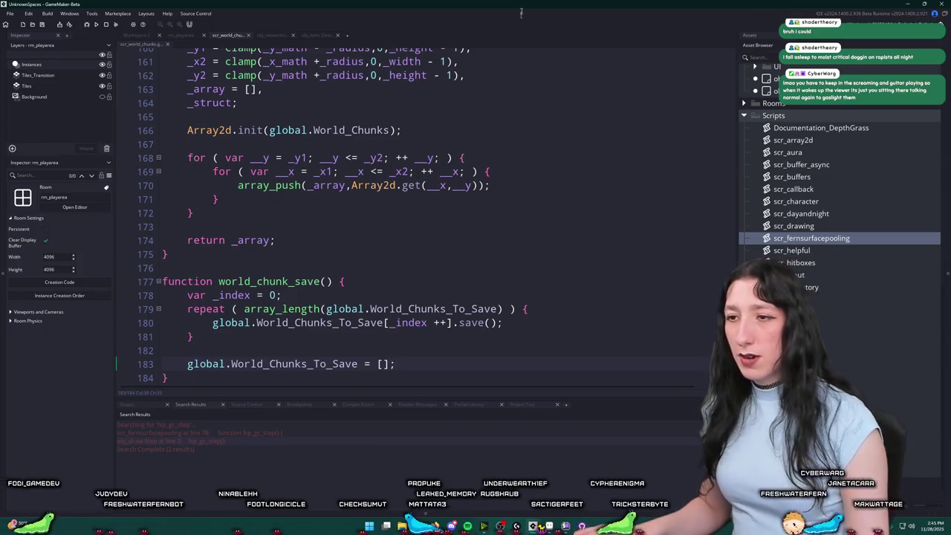
double_click(289, 281)
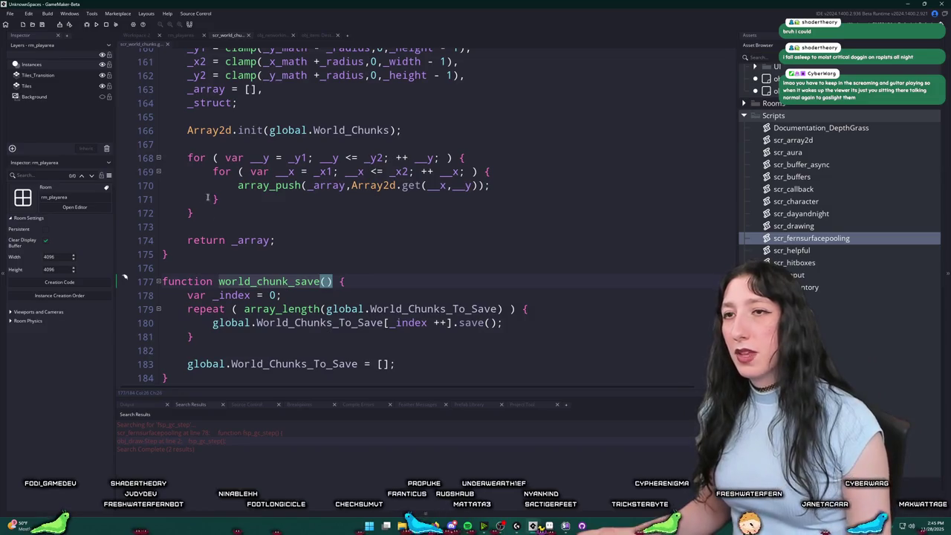
left_click(133, 35)
Step: Open obj_world_chunks' Step event code and maximise the code editor
key("ctrl+t")
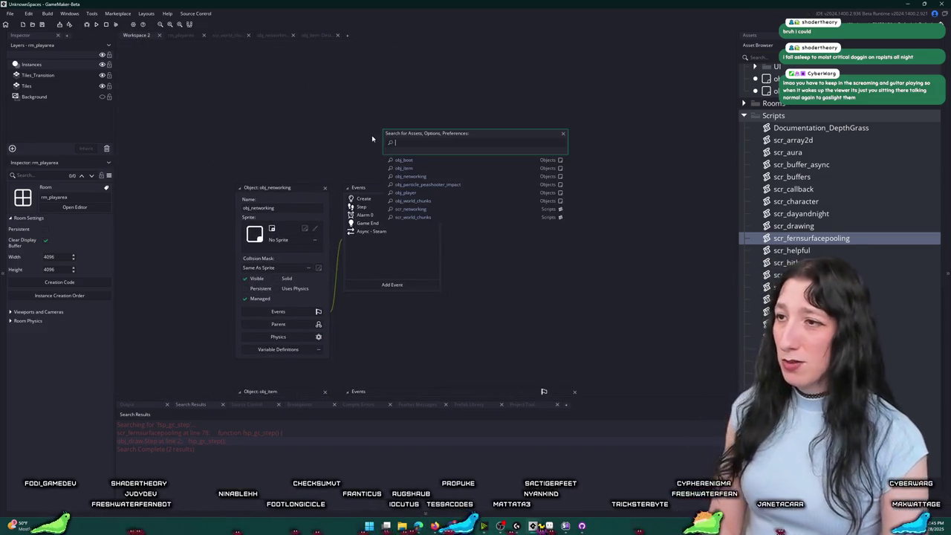
type("obj_w")
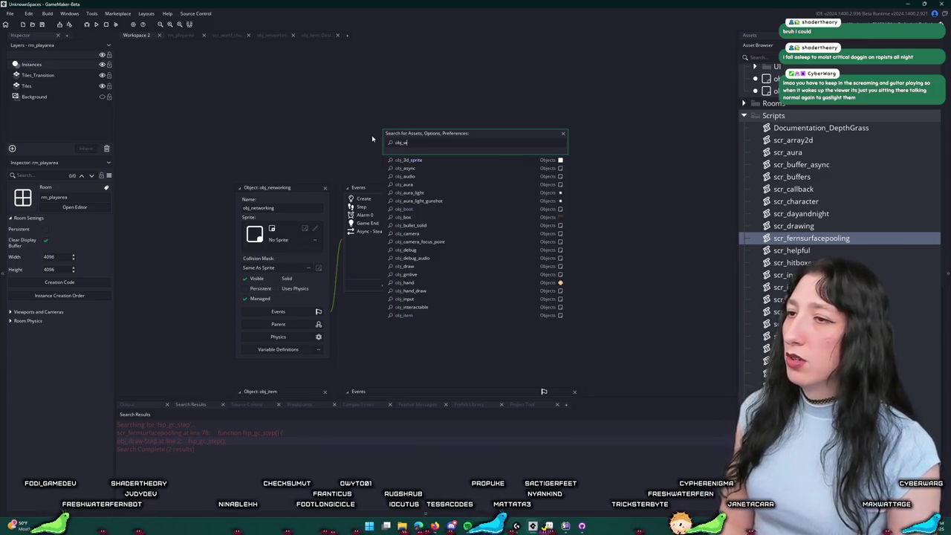
type("orld")
key("Return")
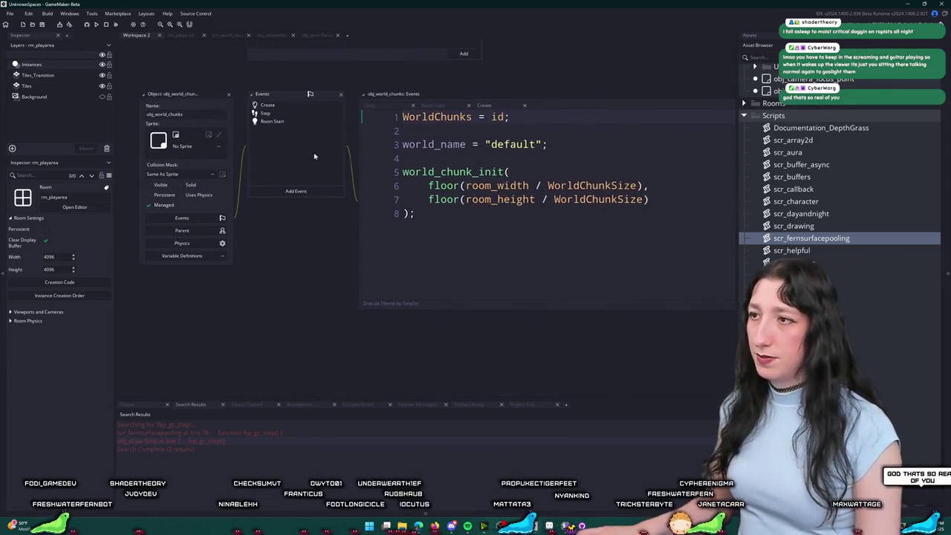
left_click(546, 144)
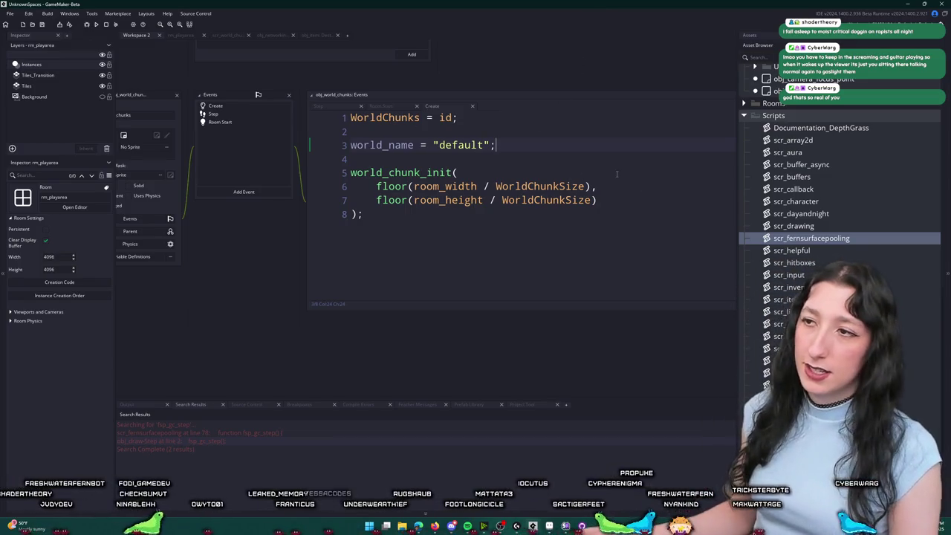
left_click(318, 106)
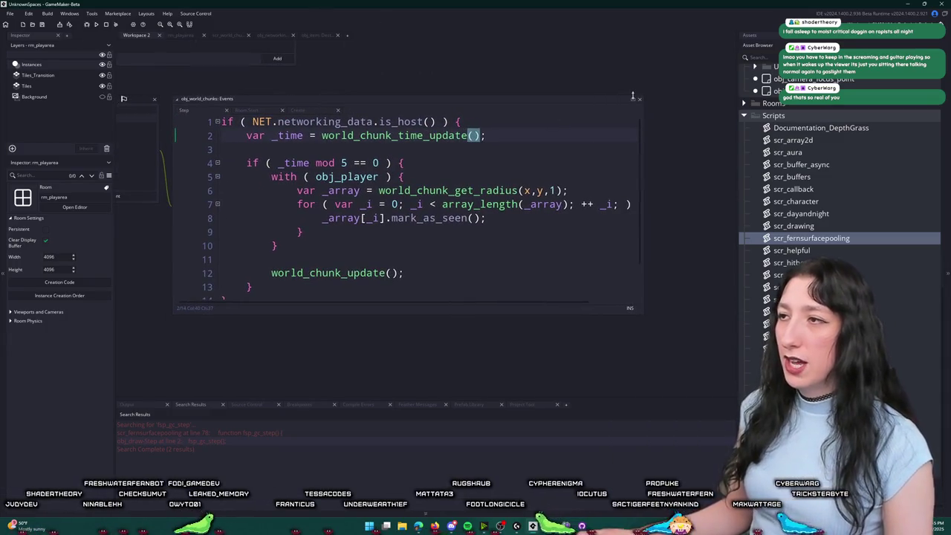
left_click(633, 96)
Step: Duplicate the _time mod condition line to start a second if block with a closing brace
mouse_move(377, 97)
left_mouse_down()
mouse_move(186, 97)
mouse_move(361, 99)
left_mouse_up()
key("ctrl+d")
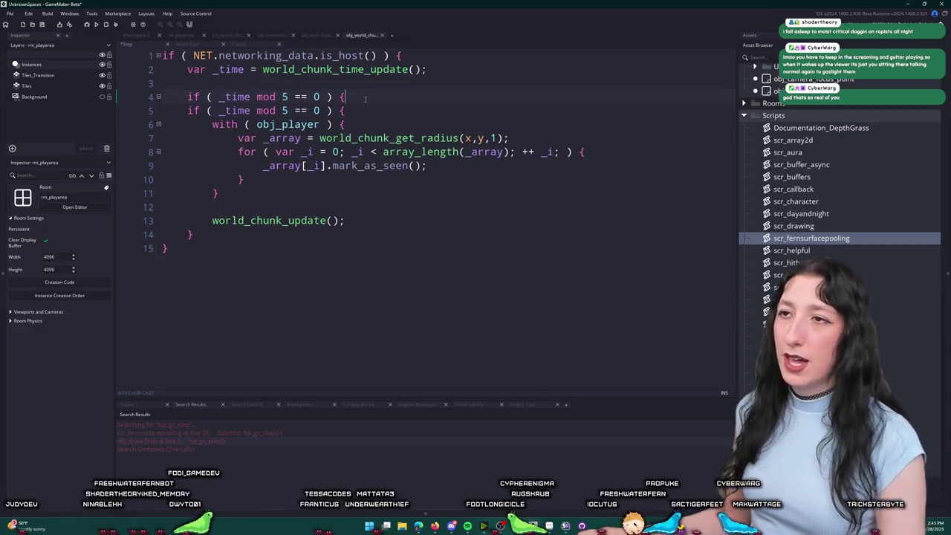
key("Return")
key("Return")
key("Up")
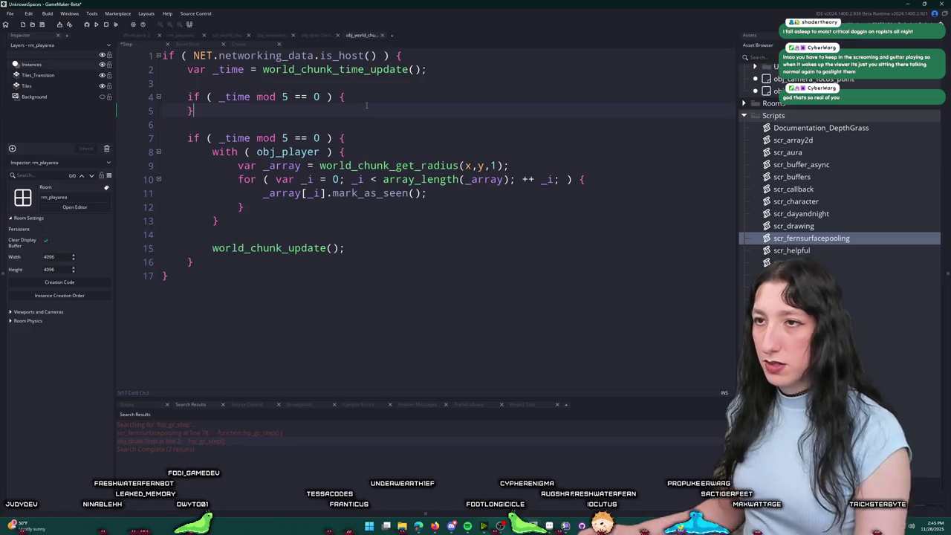
type("}")
key("Down")
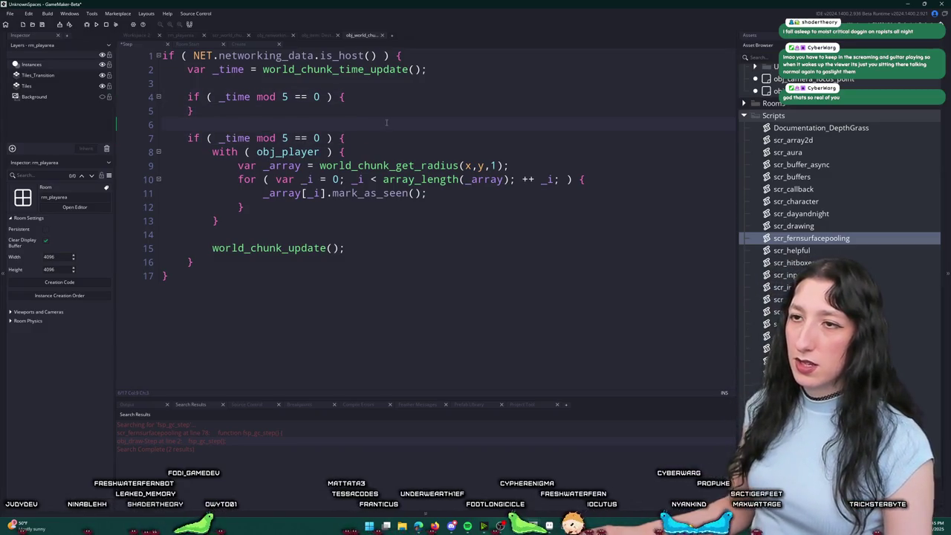
key("Return")
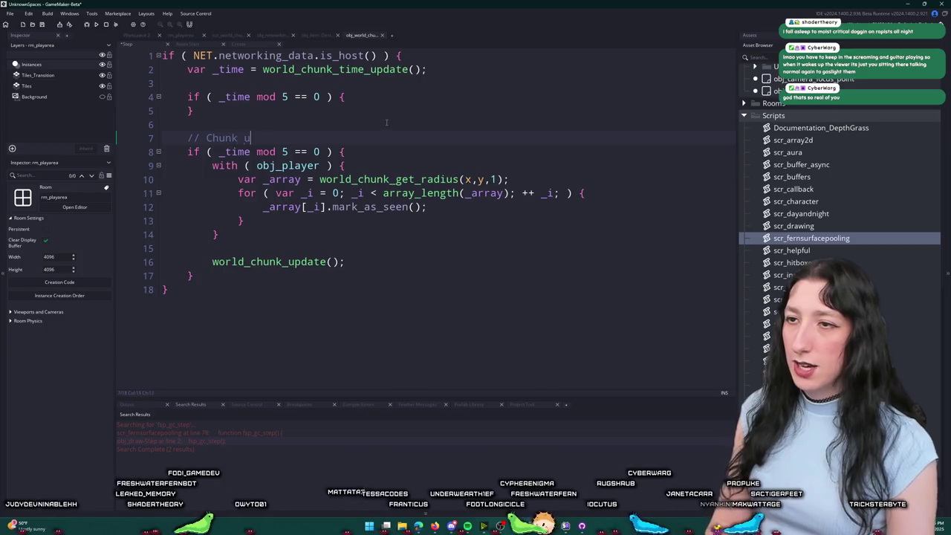
type("updatesk")
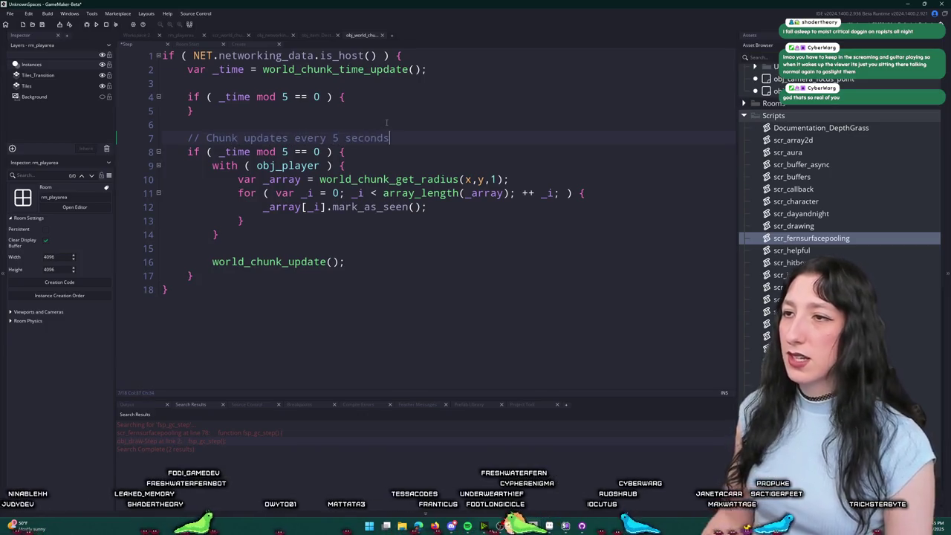
key("Return")
Step: Comment the block, make it _time mod (60 * 1), call world_chunk_save(), and build
type("// CHunk saving every 5 minutes")
type("60 * 5)")
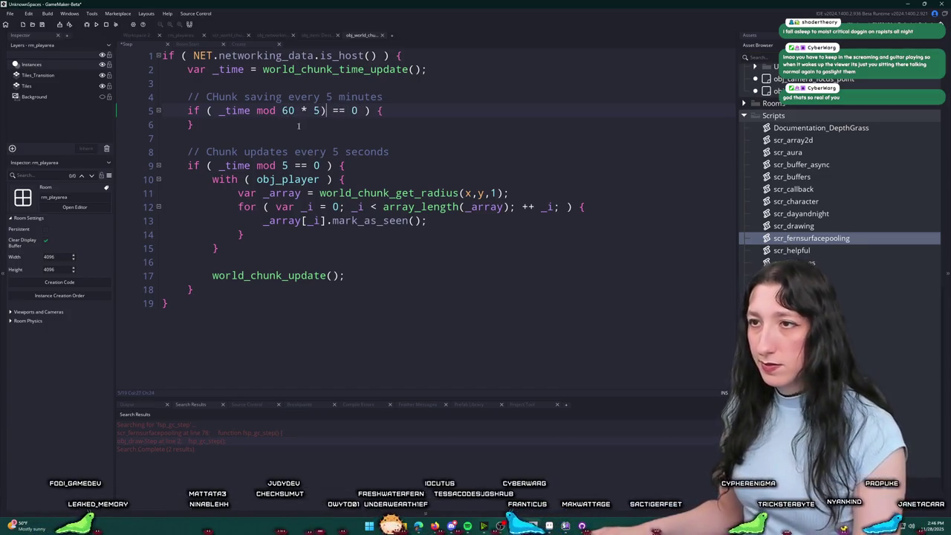
type("(")
left_click(395, 110)
key("Return")
type("world_chunk_save")
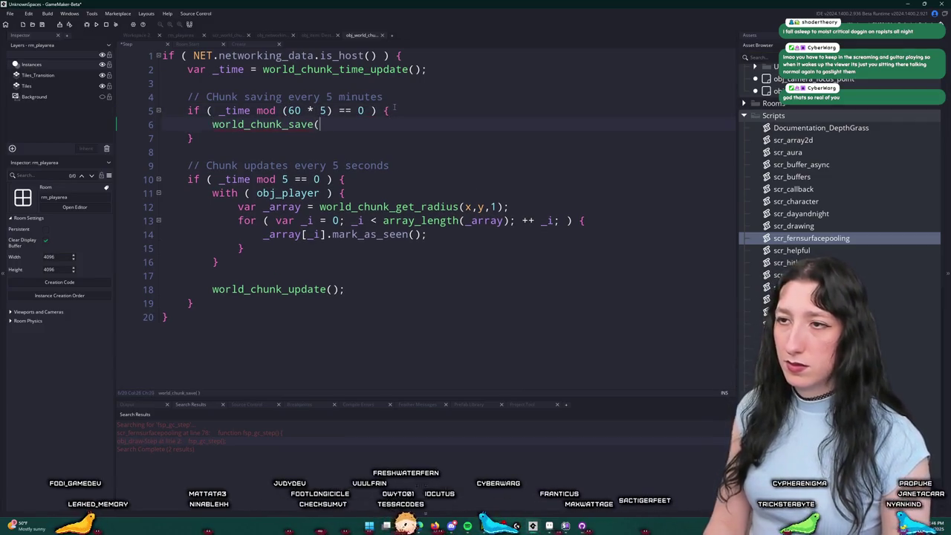
type(");")
key("F5")
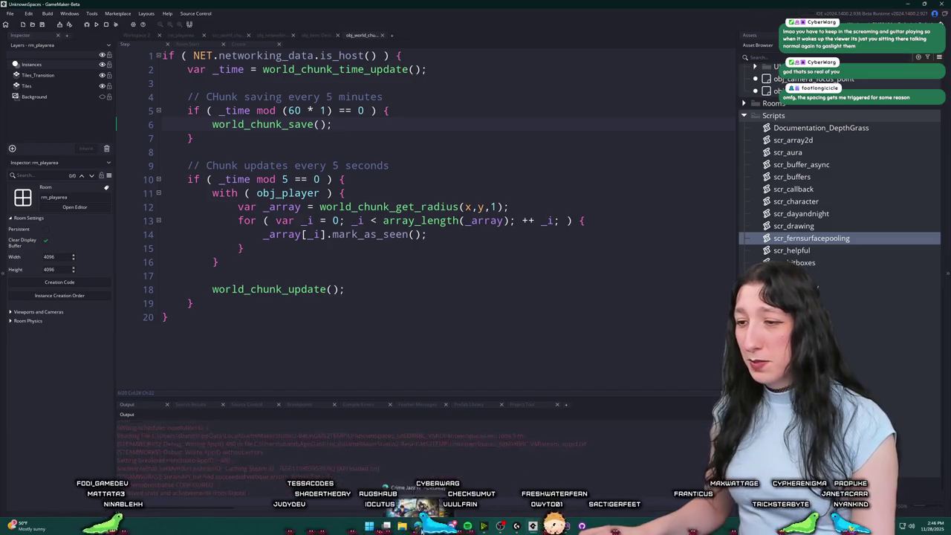
Step: Create a lobby, abort the code error, and jump to the world_chunk_save definition
left_click(475, 246)
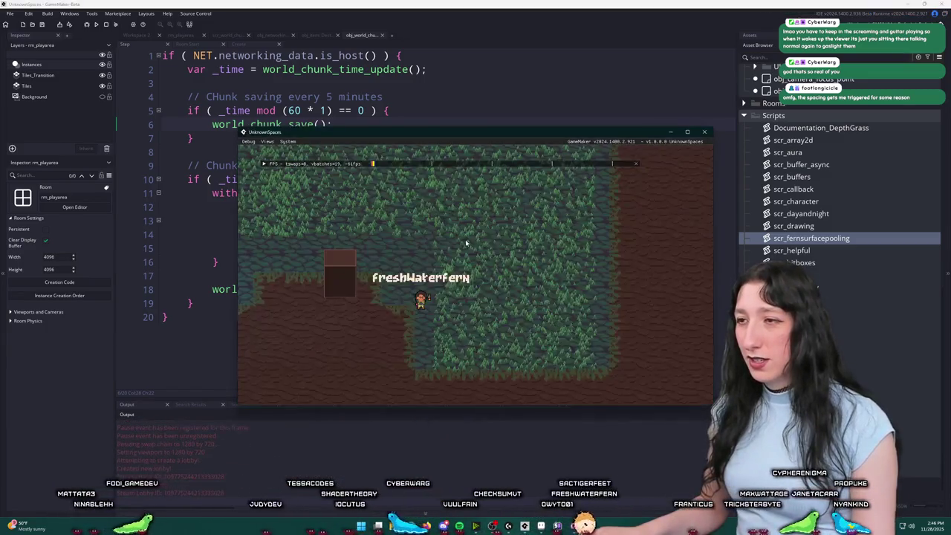
left_click(382, 347)
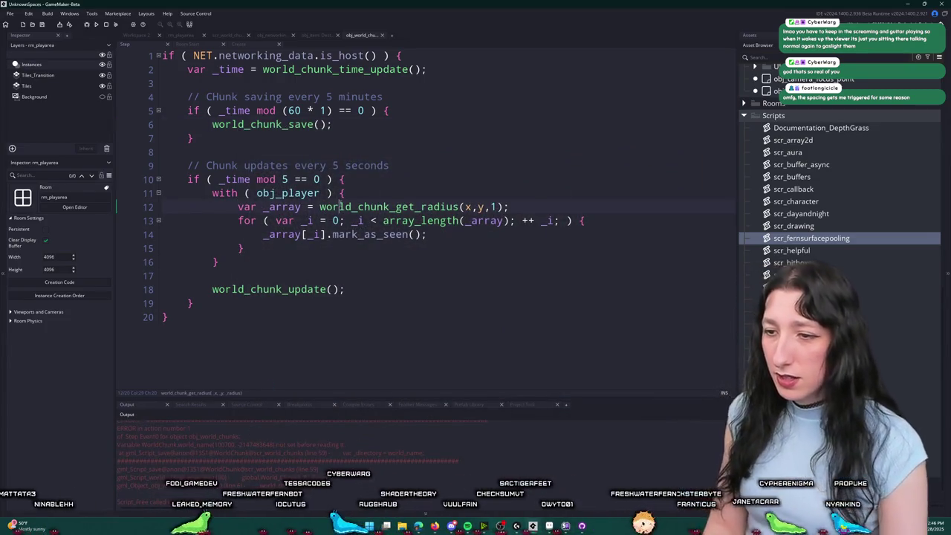
key("ctrl+t")
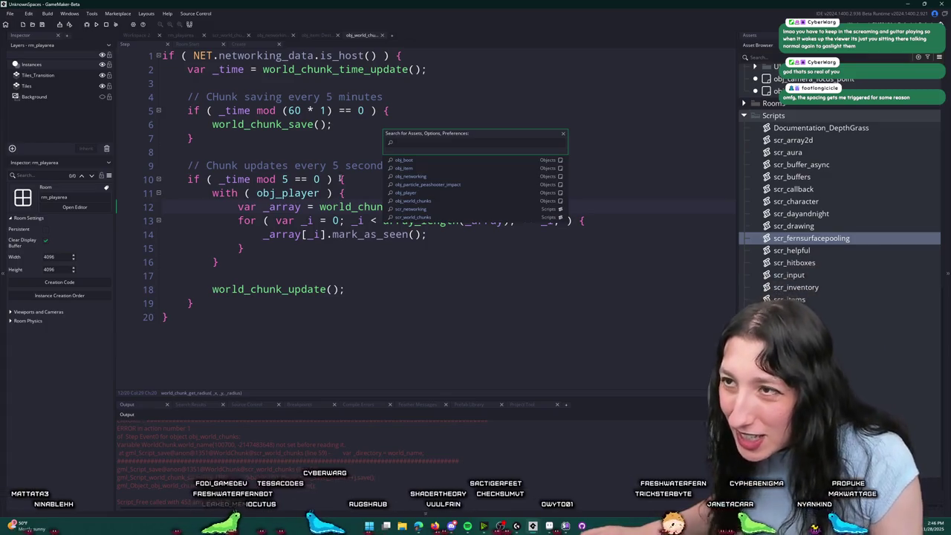
left_click(284, 126)
middle_click(284, 126)
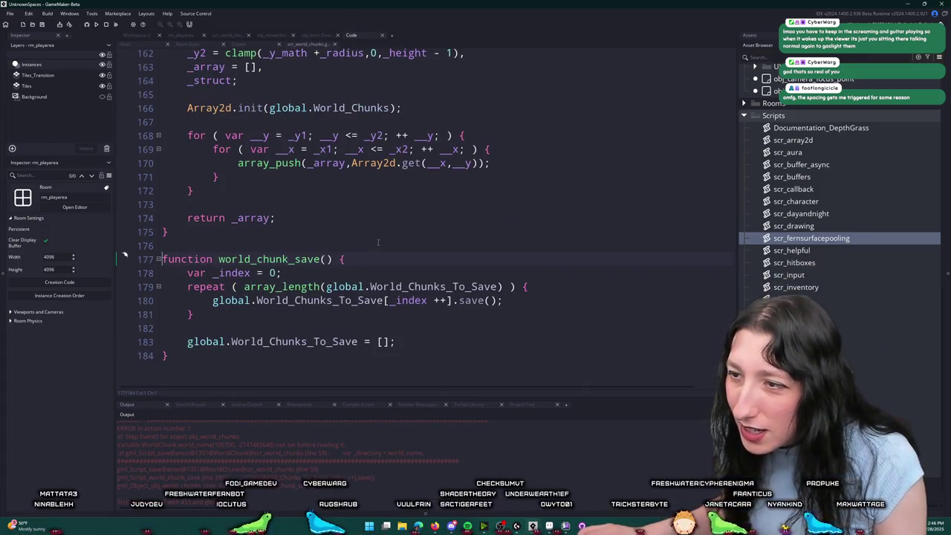
Step: Change the world_name reference on line 59 to WorldChunks.world_name
key("ctrl+f")
key("Return")
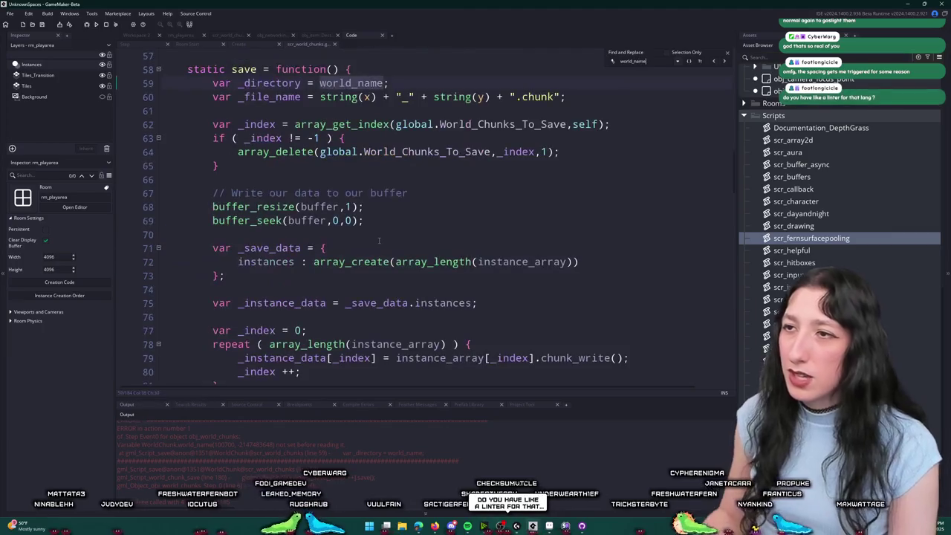
left_click(320, 83)
type("WOR")
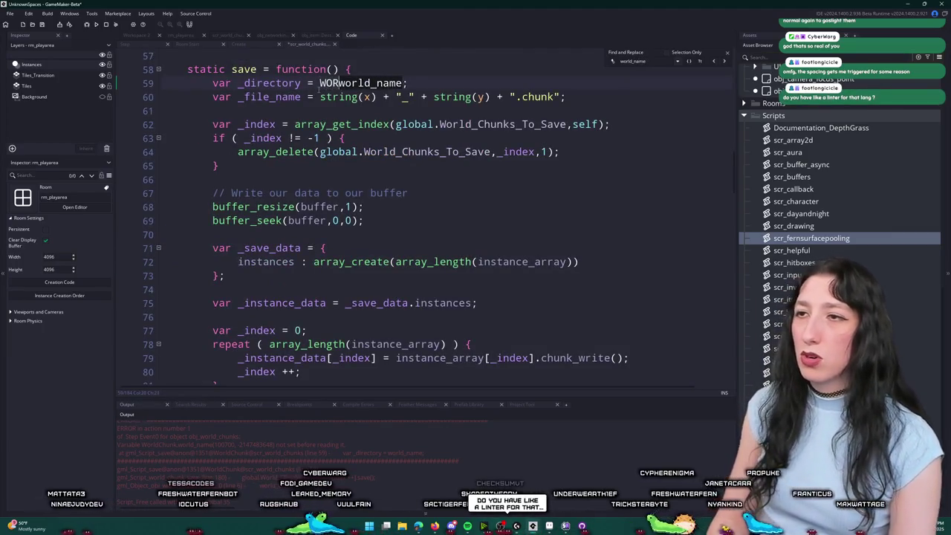
key("BackSpace")
key("BackSpace")
type("olrdChunk.")
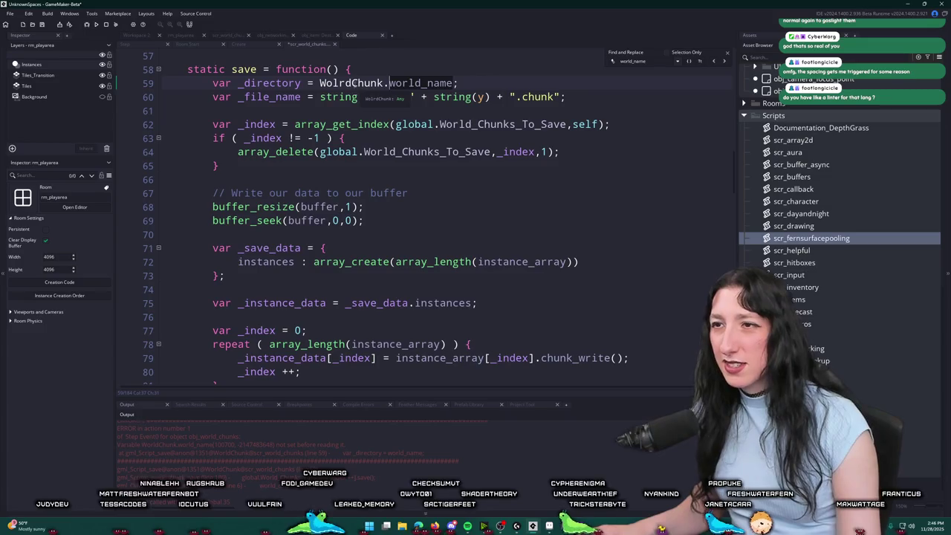
double_click(351, 83)
type("WorldChunk")
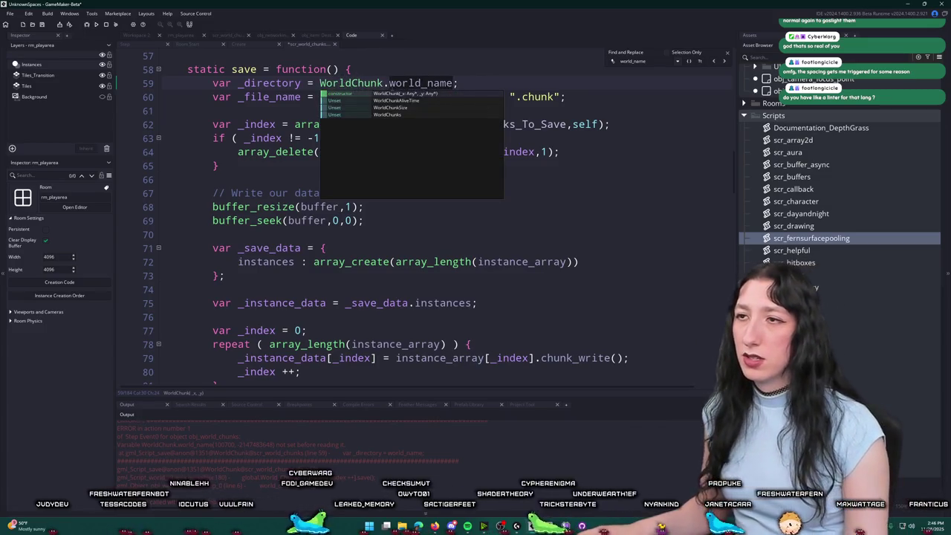
type("s")
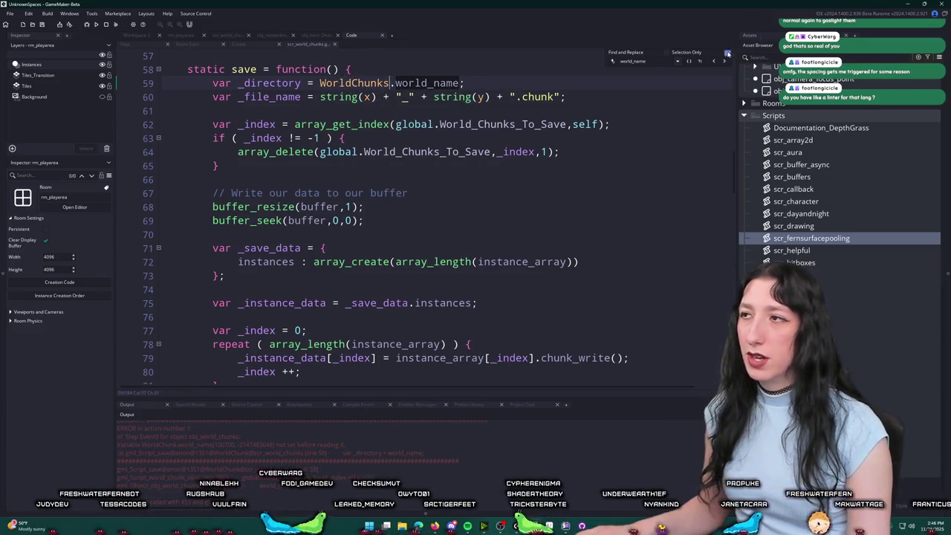
left_click(727, 53)
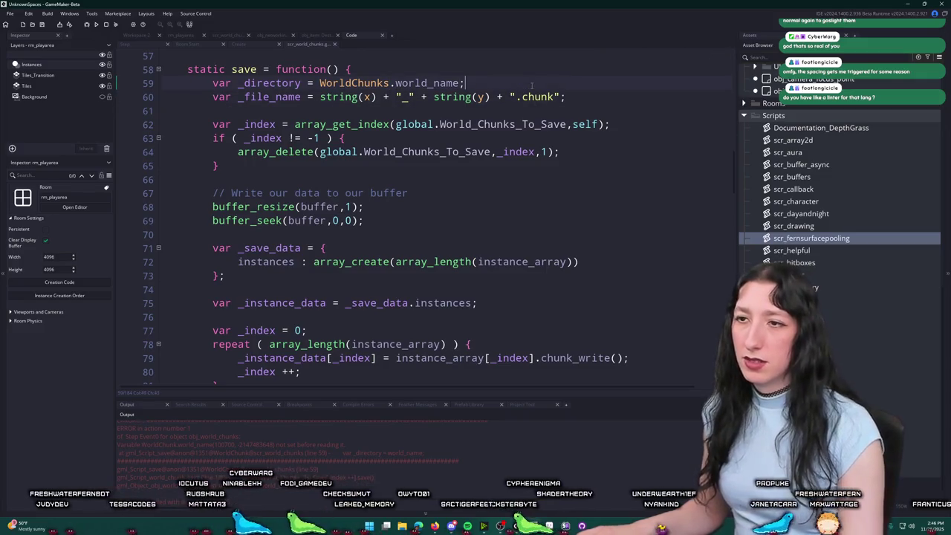
Step: Rebuild, create a lobby, and abort after the World_Chunks_To_Save save error
key("F5")
scroll(454, 205, "down", 2)
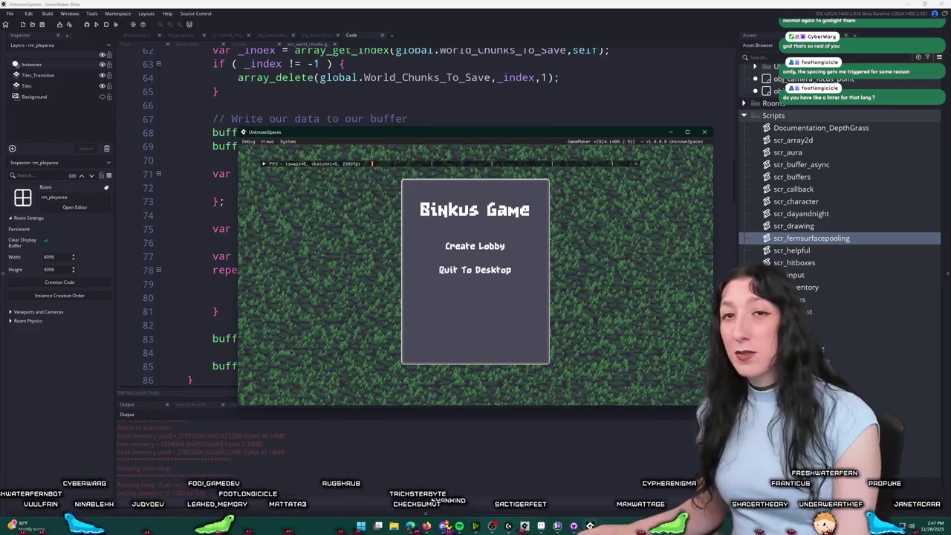
left_click(463, 247)
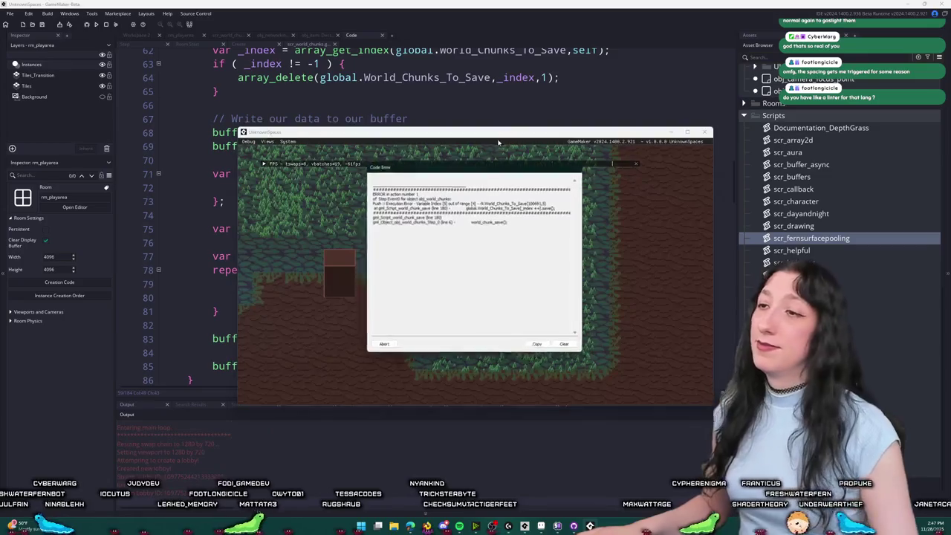
left_click(382, 347)
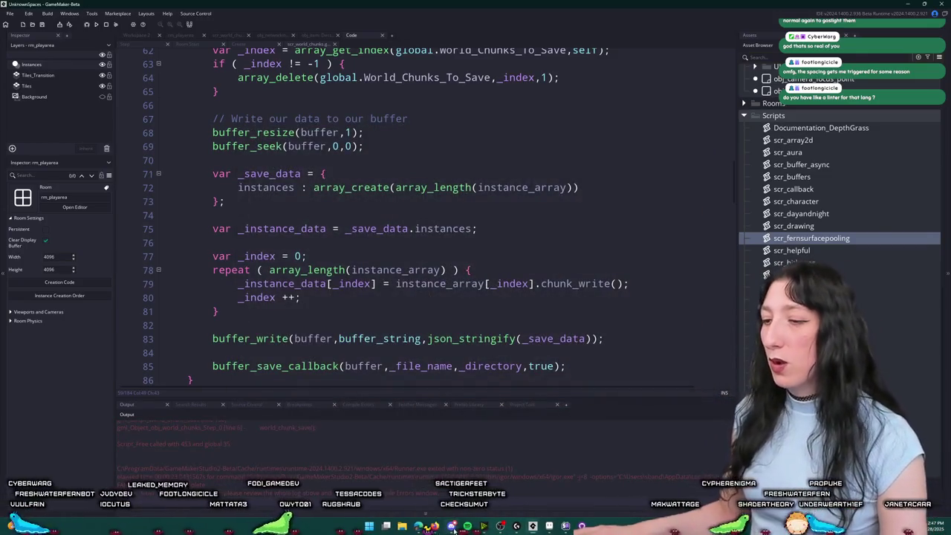
key("alt+Tab")
scroll(100, 307, "down", 8)
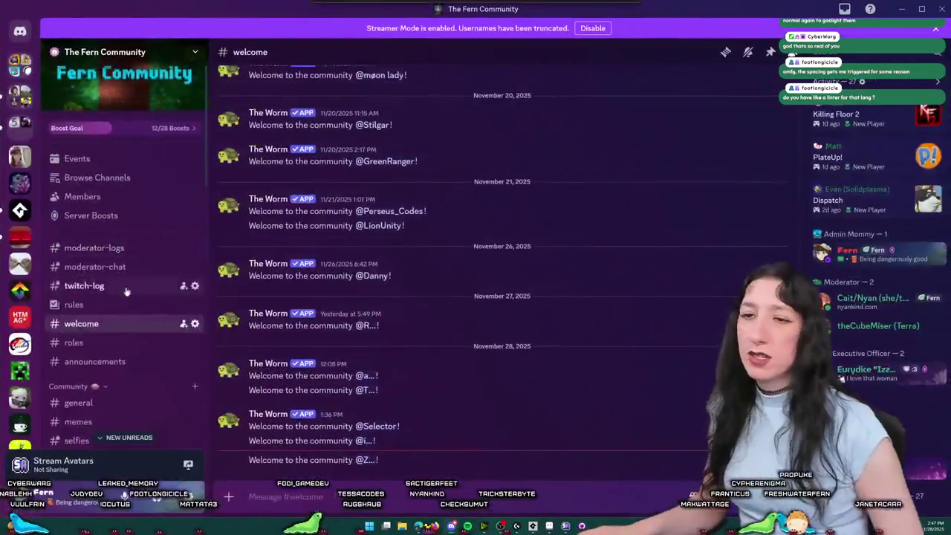
scroll(100, 306, "up", 3)
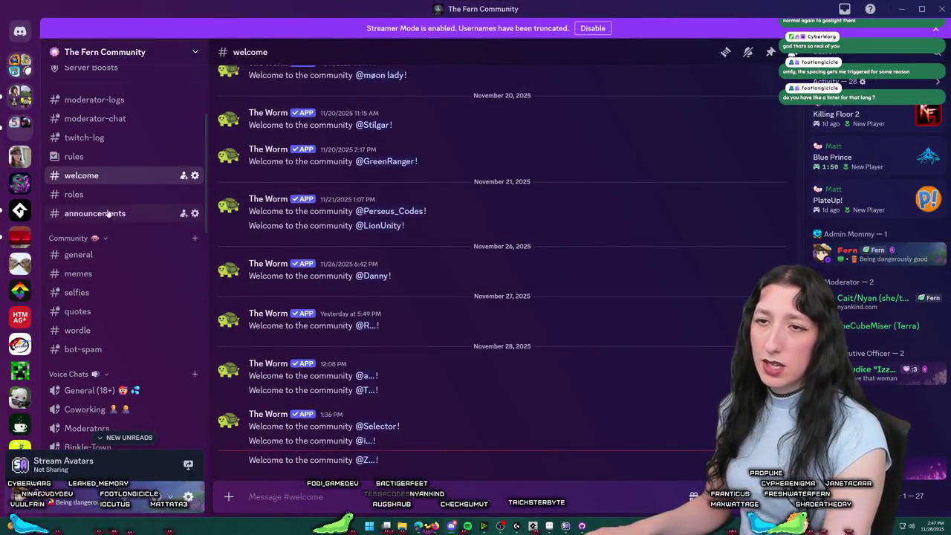
left_click(104, 195)
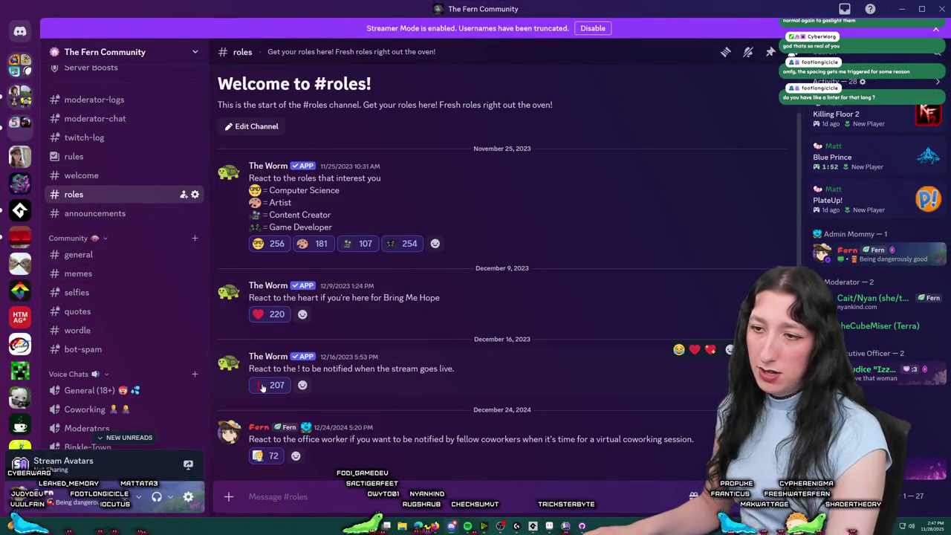
scroll(128, 296, "down", 5)
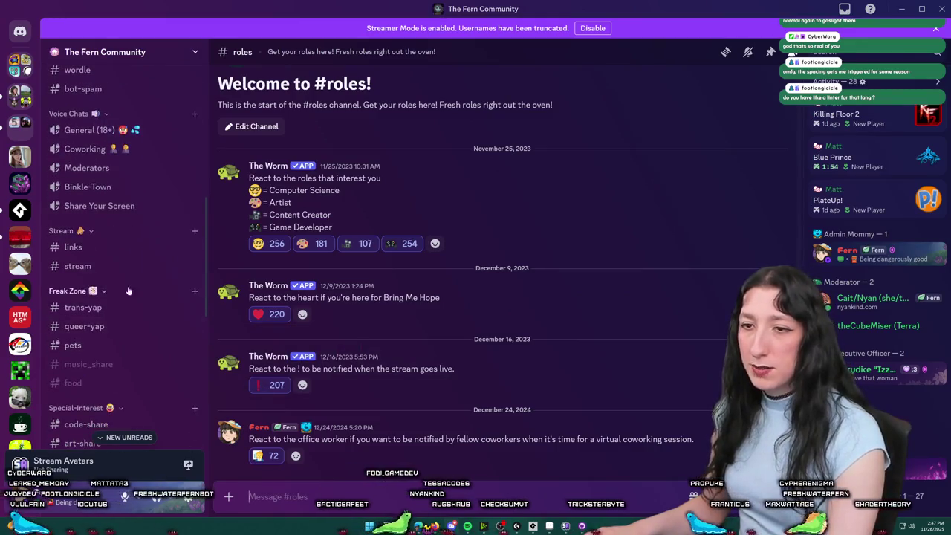
left_click(127, 267)
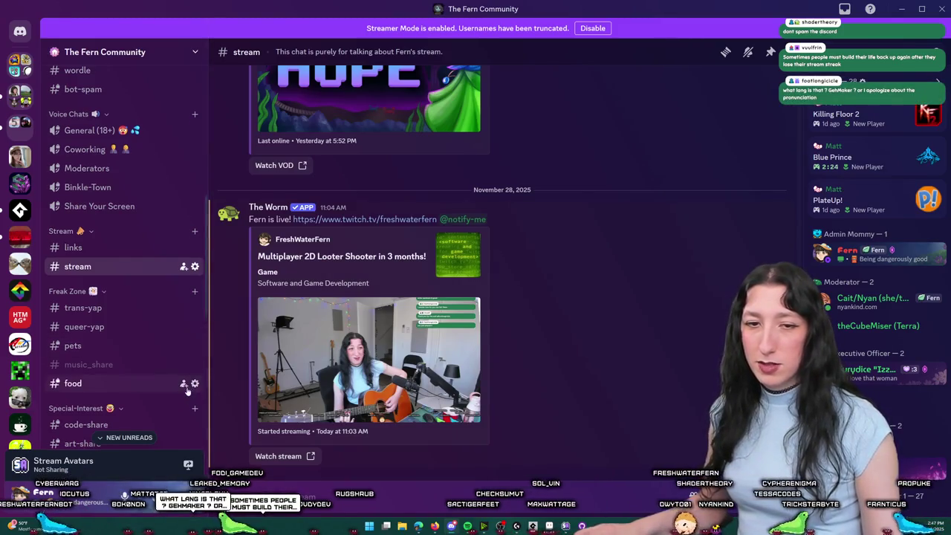
scroll(96, 282, "up", 3)
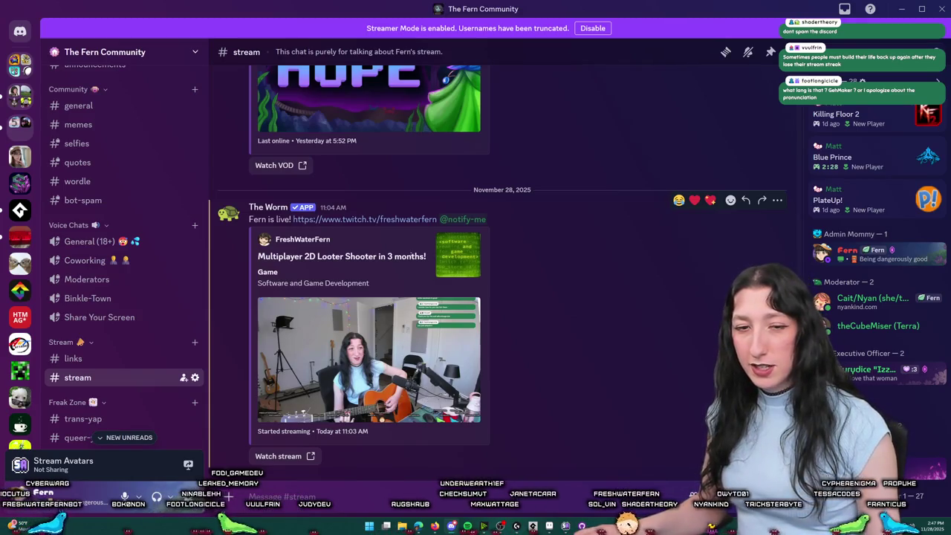
scroll(82, 223, "up", 3)
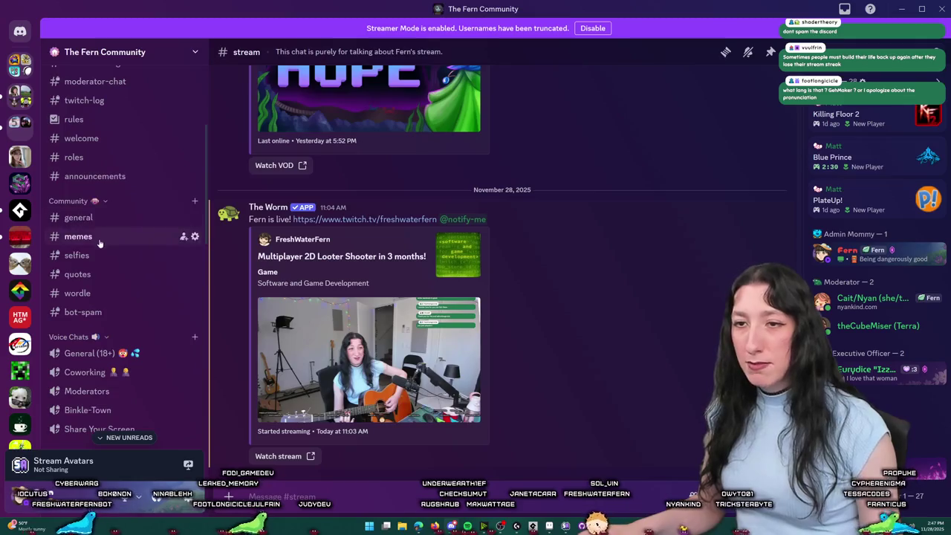
left_click(78, 217)
key("alt+Tab")
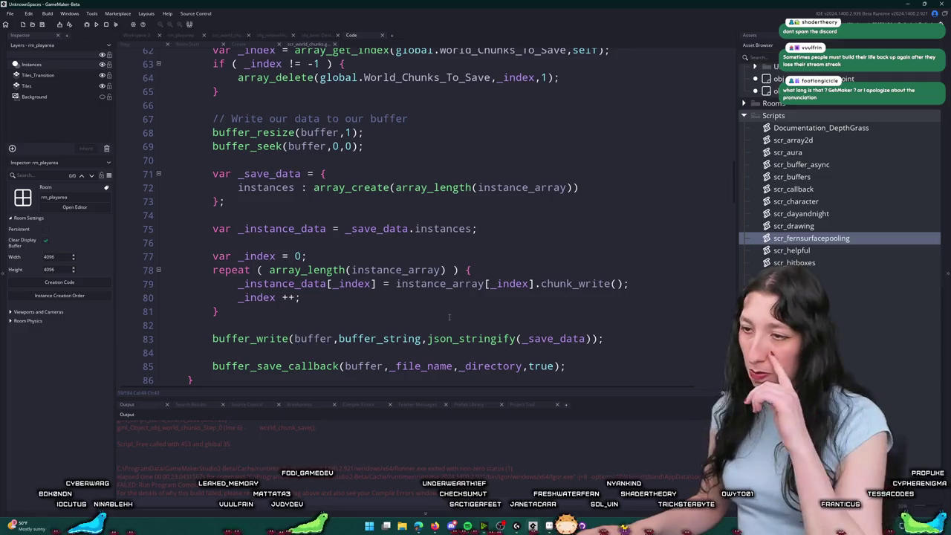
Step: Go to line 180, where the out-of-range World_Chunks_To_Save error occurred
scroll(439, 329, "up", 5)
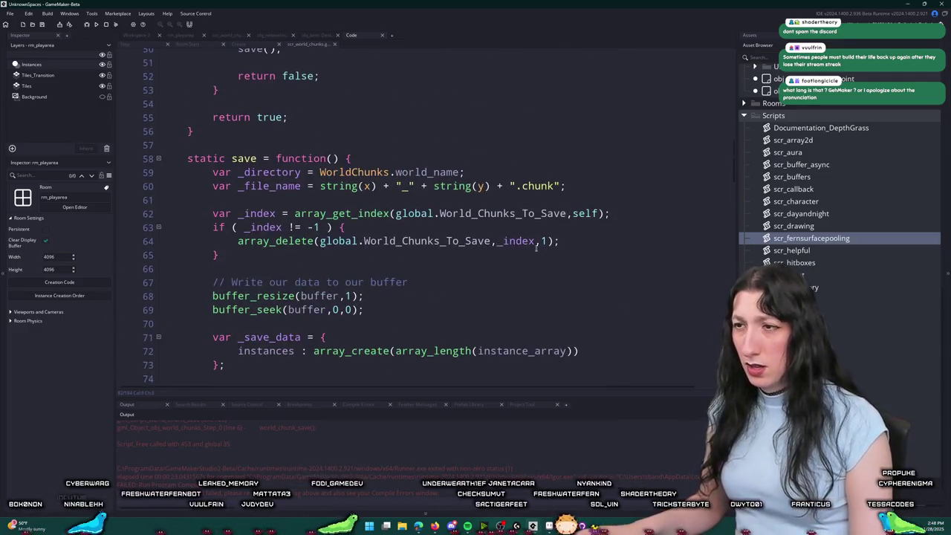
left_click(591, 241)
scroll(511, 194, "down", 2)
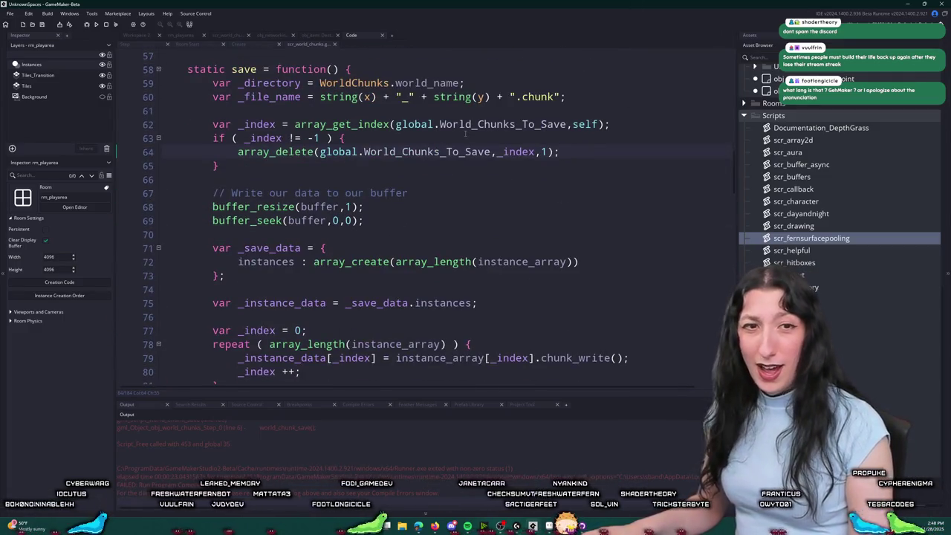
scroll(466, 134, "down", 5)
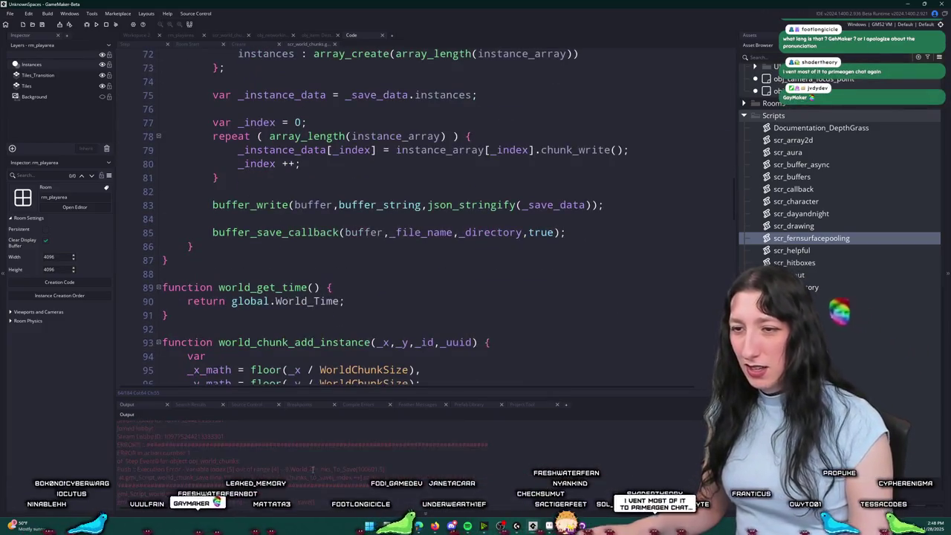
key("ctrl+g")
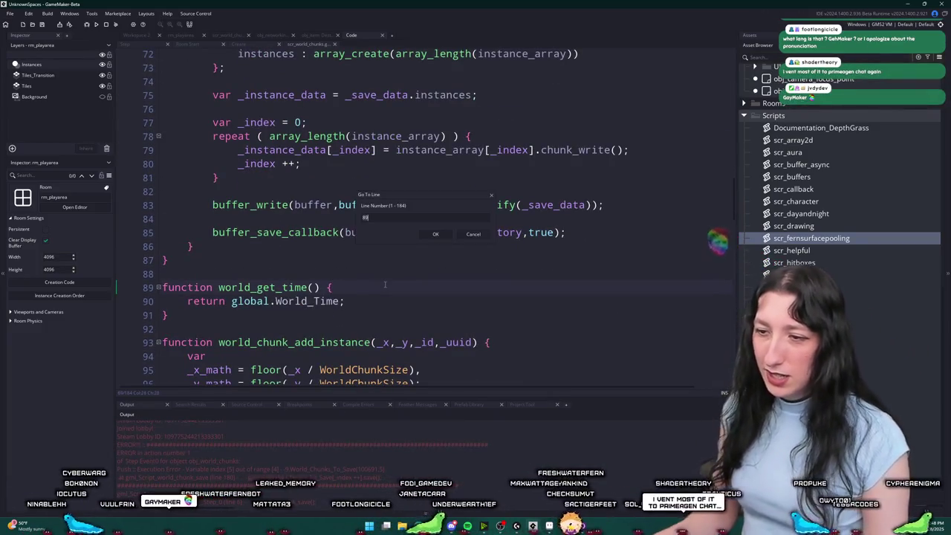
type("180")
key("Return")
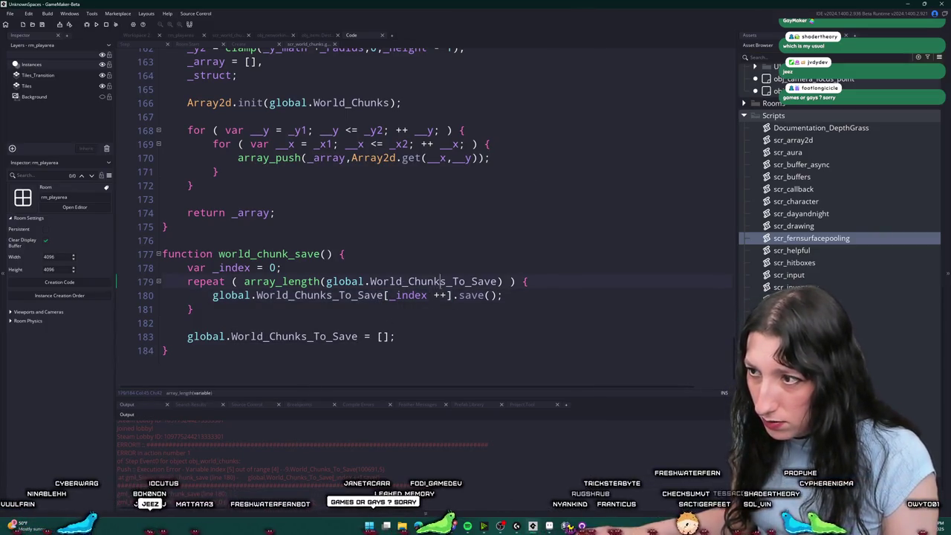
key("Right")
key("Right")
key("Right")
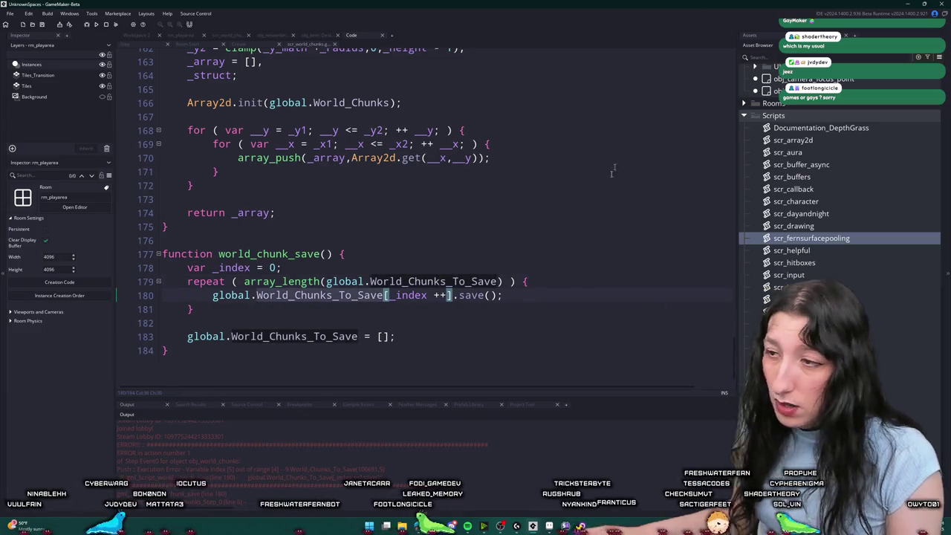
Step: Step through the World_Chunks_To_Save search matches to reach the world_chunk_save code
key("ctrl+f")
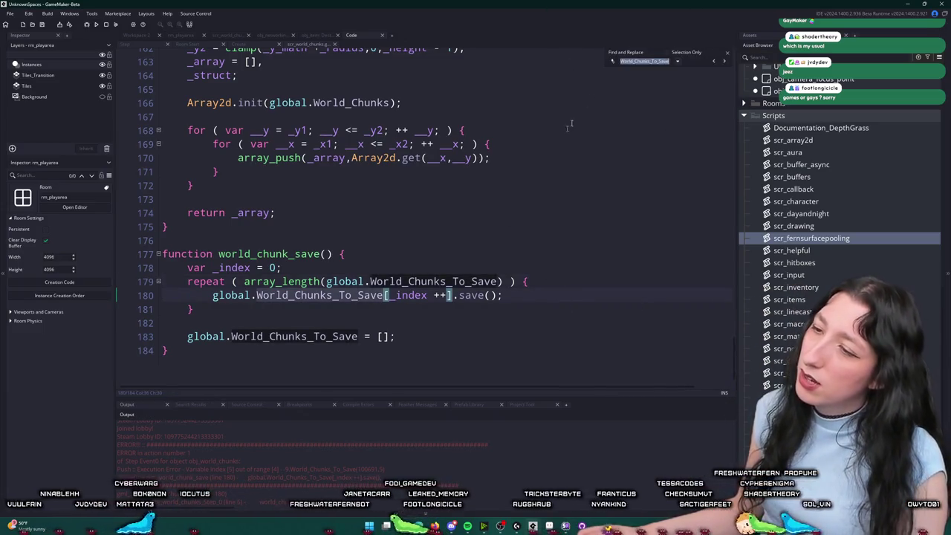
left_click(718, 62)
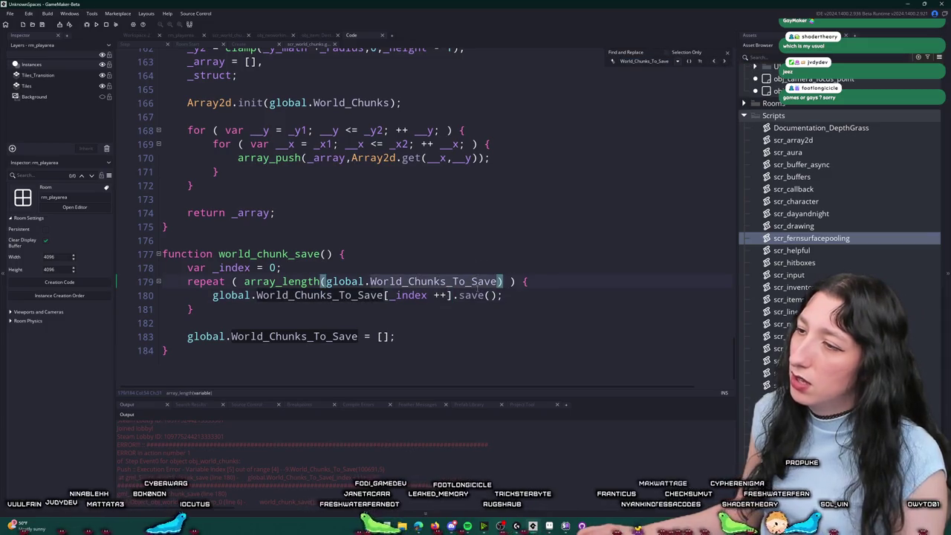
left_click(718, 62)
left_click(725, 61)
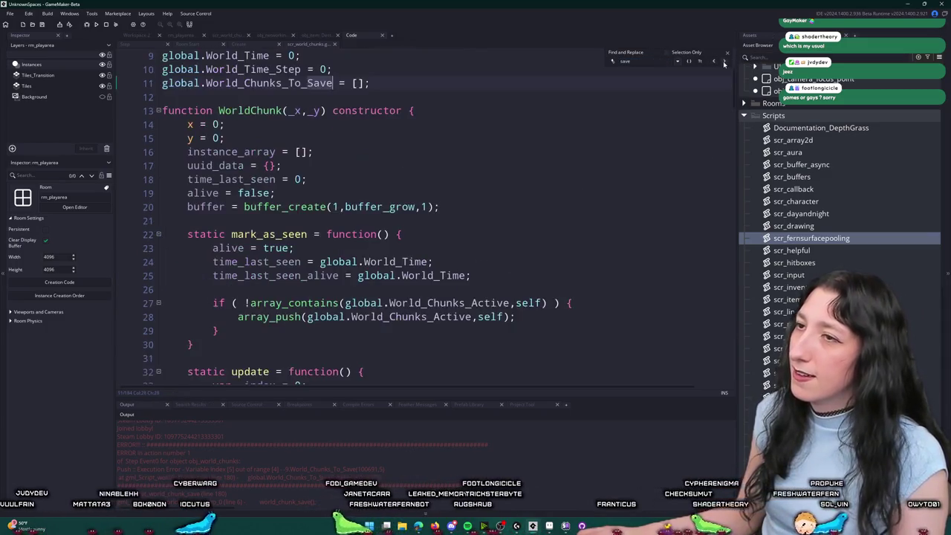
left_click(724, 61)
left_click(724, 61)
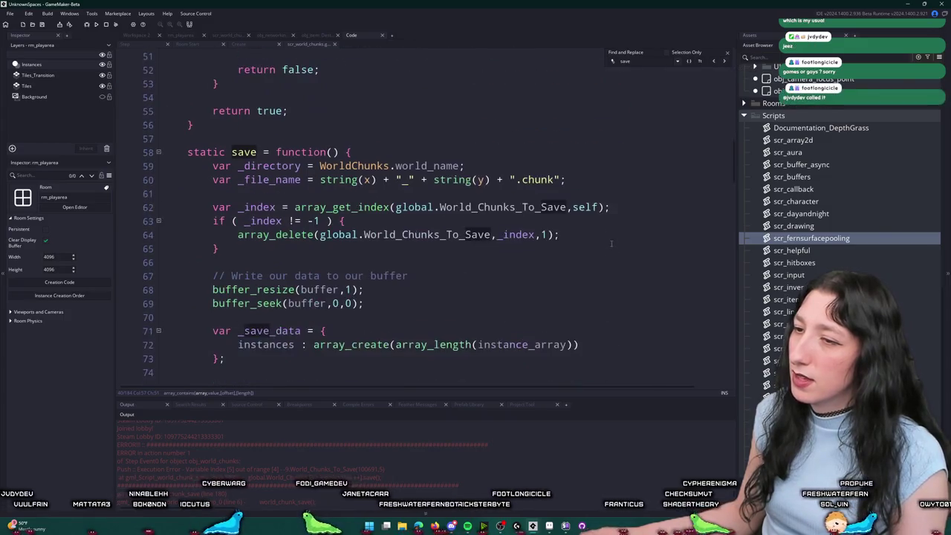
left_click(725, 61)
left_click(726, 60)
left_click(725, 60)
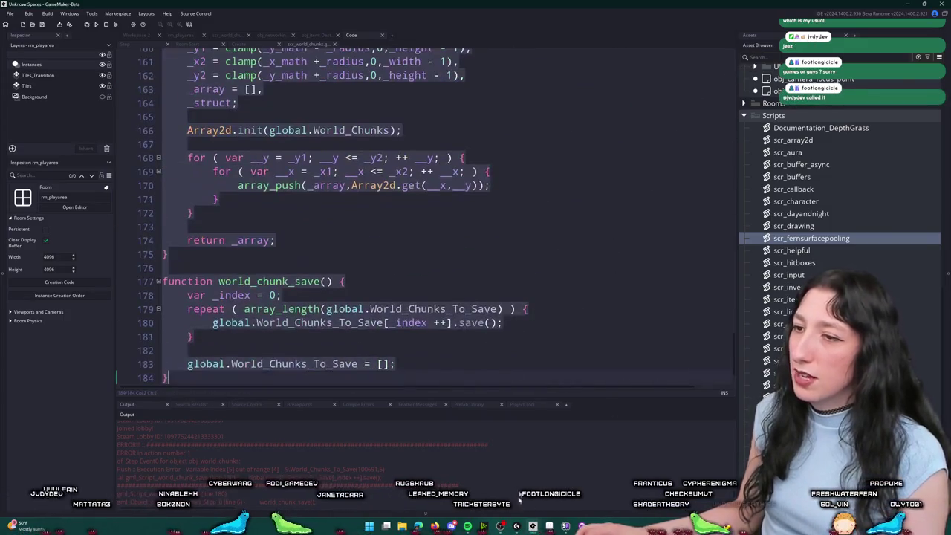
left_click(433, 185)
Step: Turn the repeat loop into a while loop that saves World_Chunks_To_Save[0]
double_click(200, 309)
type("while")
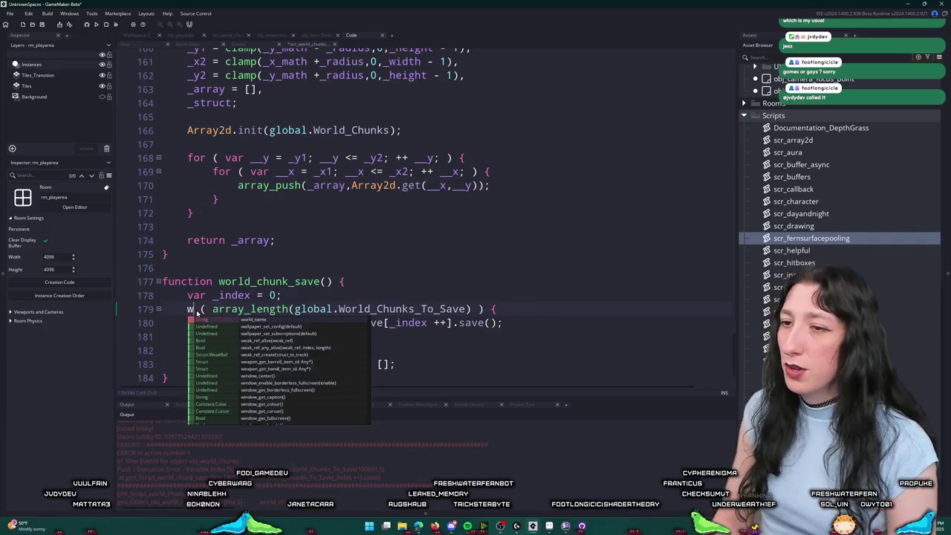
left_click(496, 309)
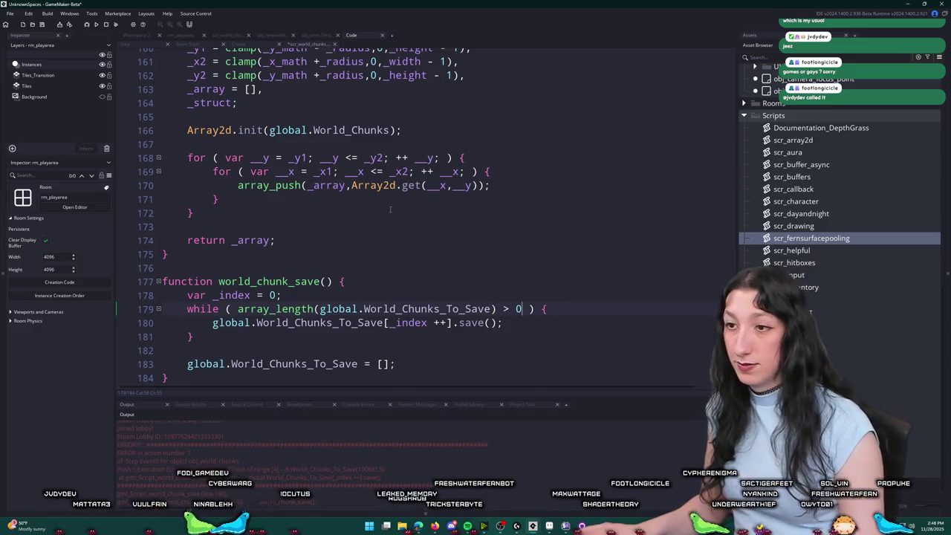
key("BackSpace")
key("BackSpace")
key("BackSpace")
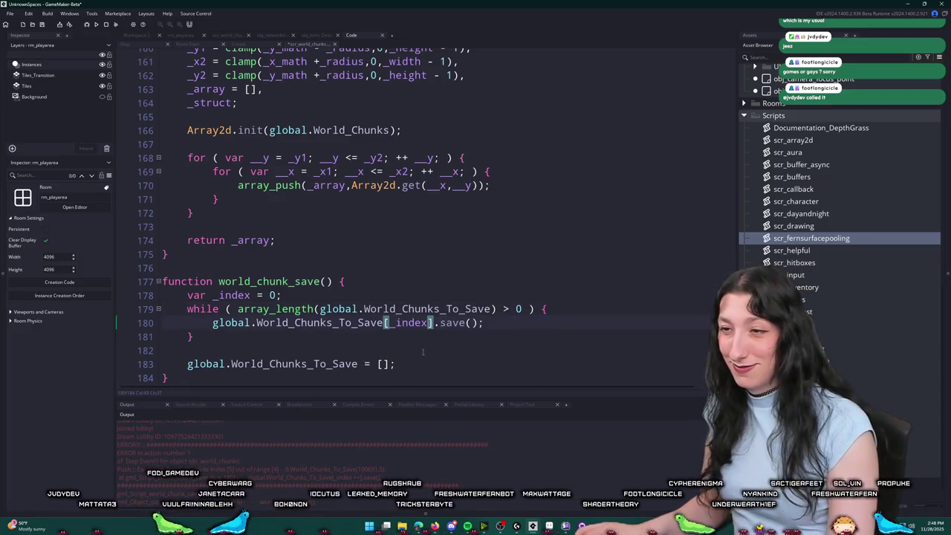
double_click(408, 322)
type("0")
Step: Delete the _index declaration and the array reset line, then build and run
key("Up")
key("Up")
key("Home")
key("shift+Down")
key("BackSpace")
left_click_drag(416, 352, 195, 322)
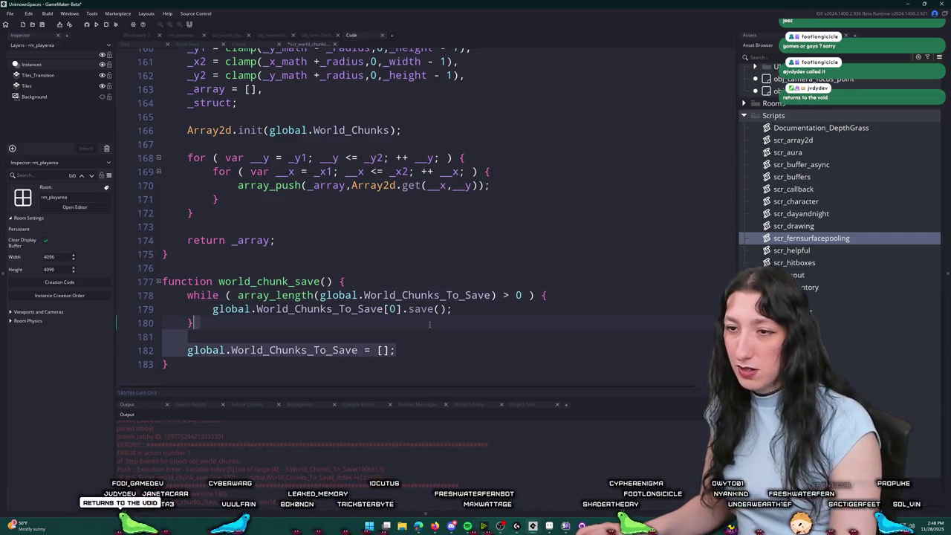
key("BackSpace")
key("F5")
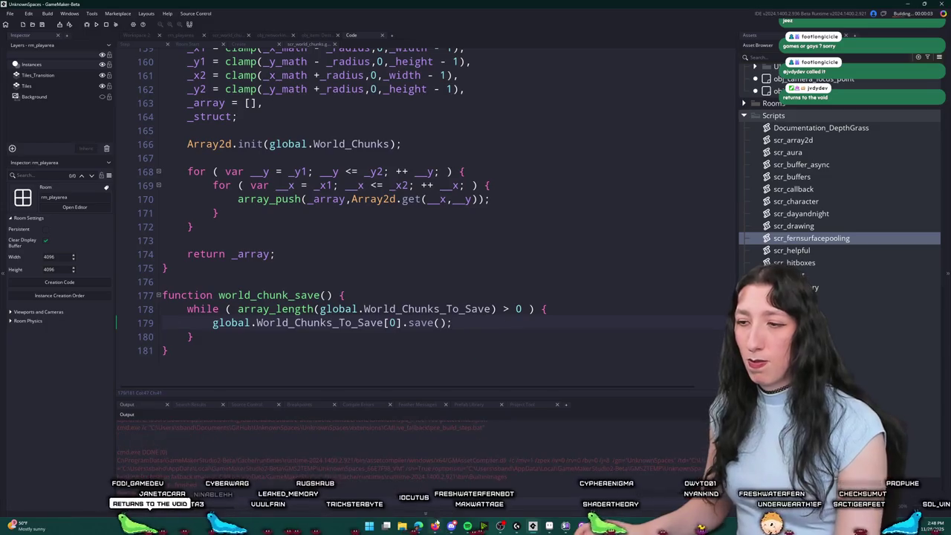
Step: Open File Explorer at the %localappdata% folder
key("super+e")
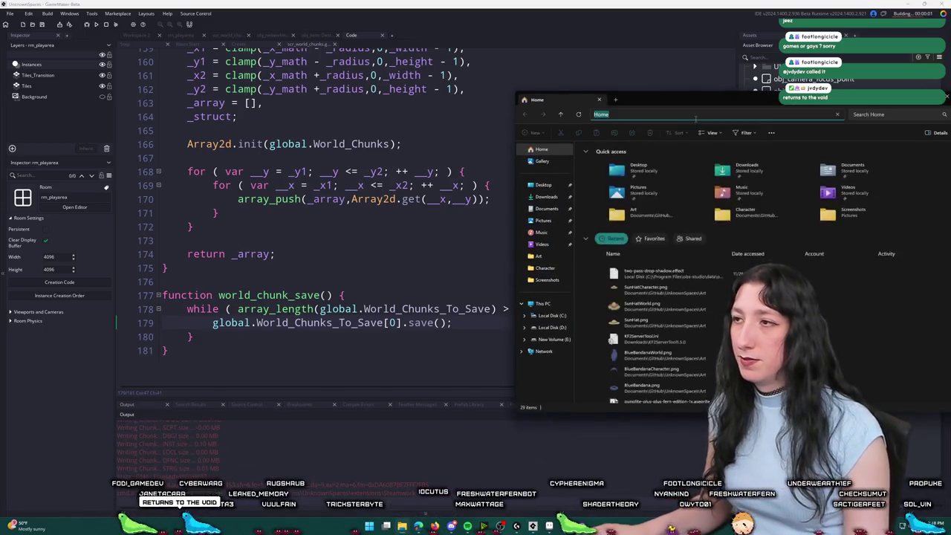
left_click(696, 114)
type("%localappdat")
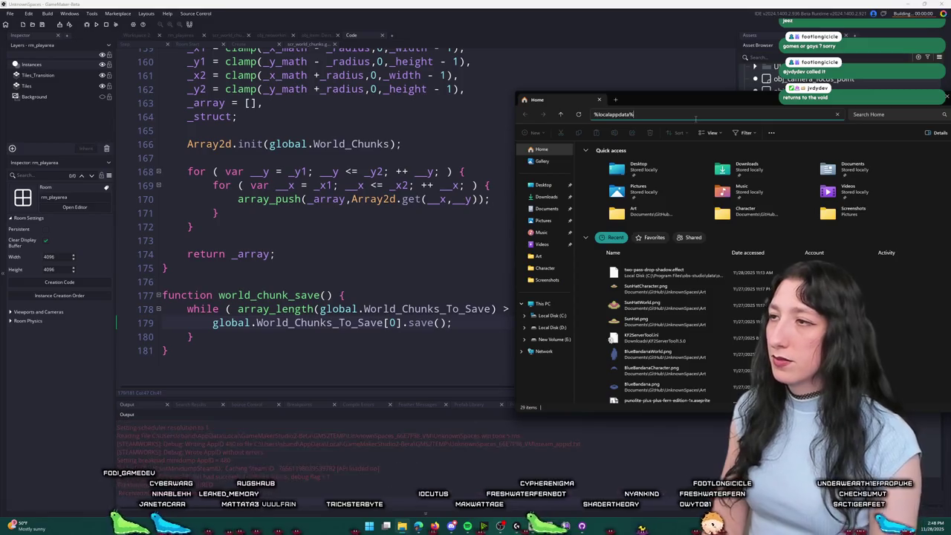
type("a%")
key("Return")
scroll(621, 173, "down", 15)
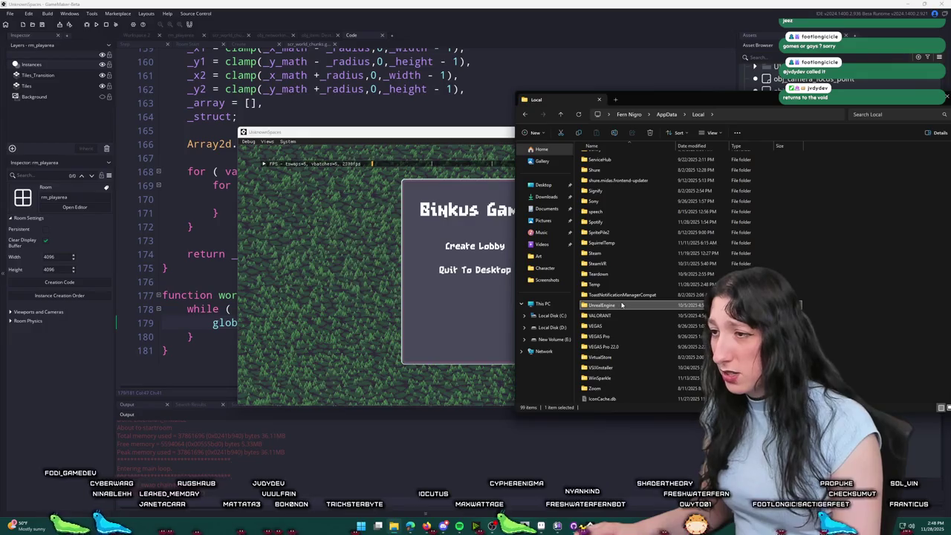
Step: Create a lobby in the running game, check the file browser, and return to GameMaker
left_click(472, 139)
left_click(475, 246)
left_click(872, 234)
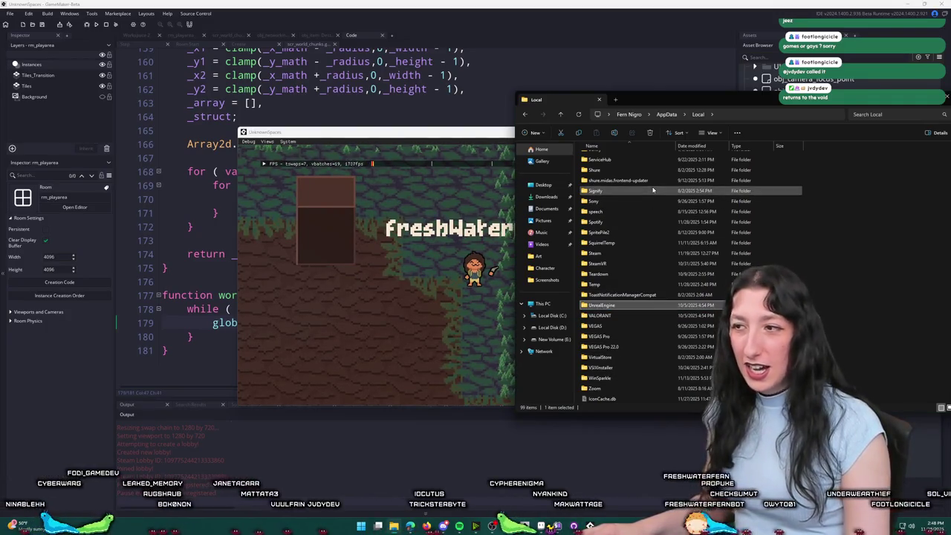
left_click(422, 259)
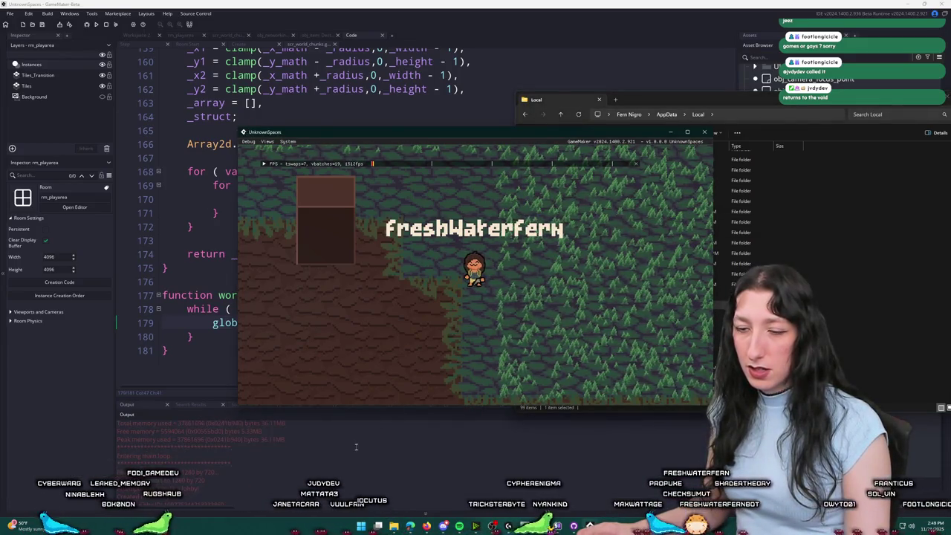
left_click(841, 153)
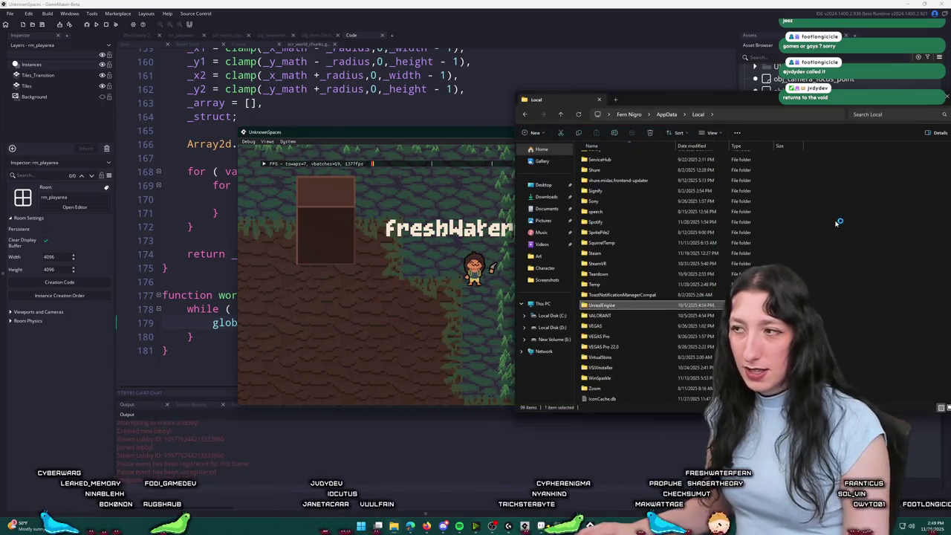
left_click(404, 88)
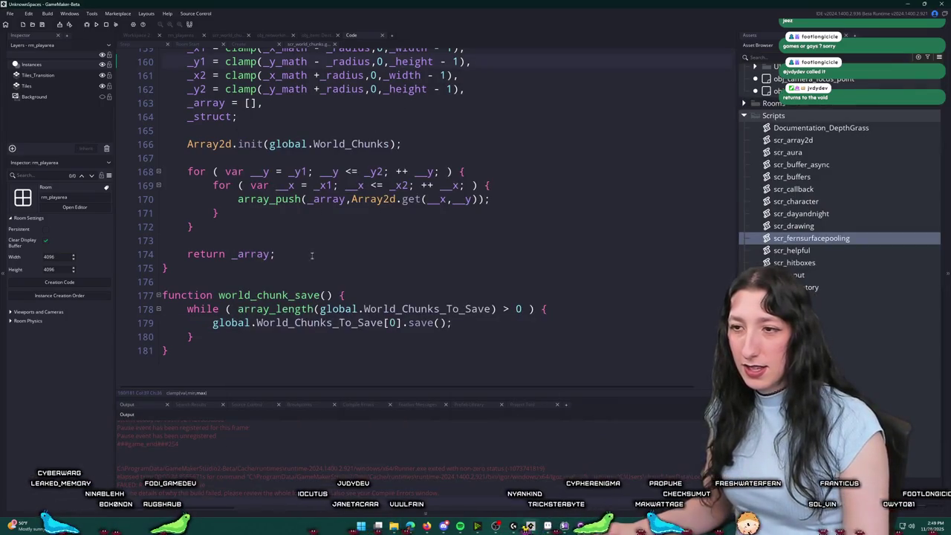
Step: Find the save call and open the buffer_save_callback definition
key("ctrl+f")
key("Return")
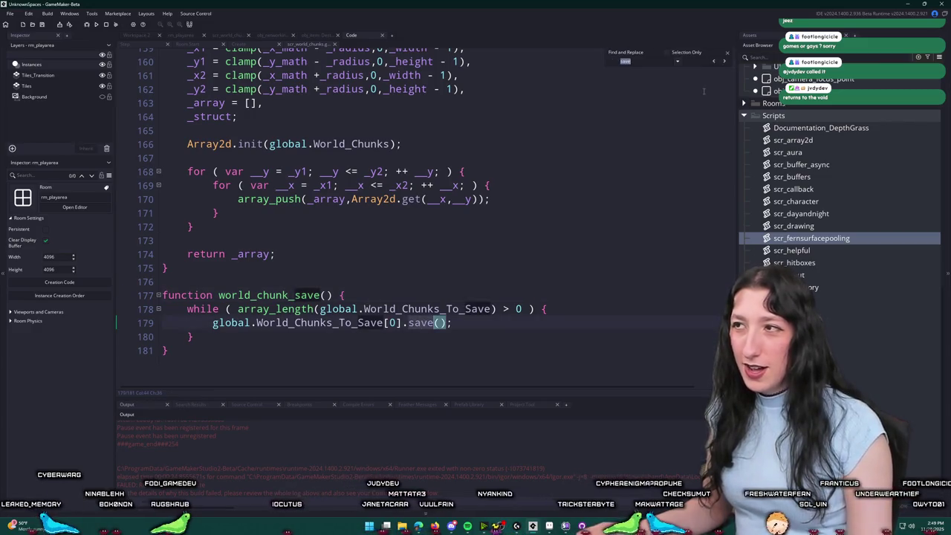
left_click(724, 64)
left_click(726, 64)
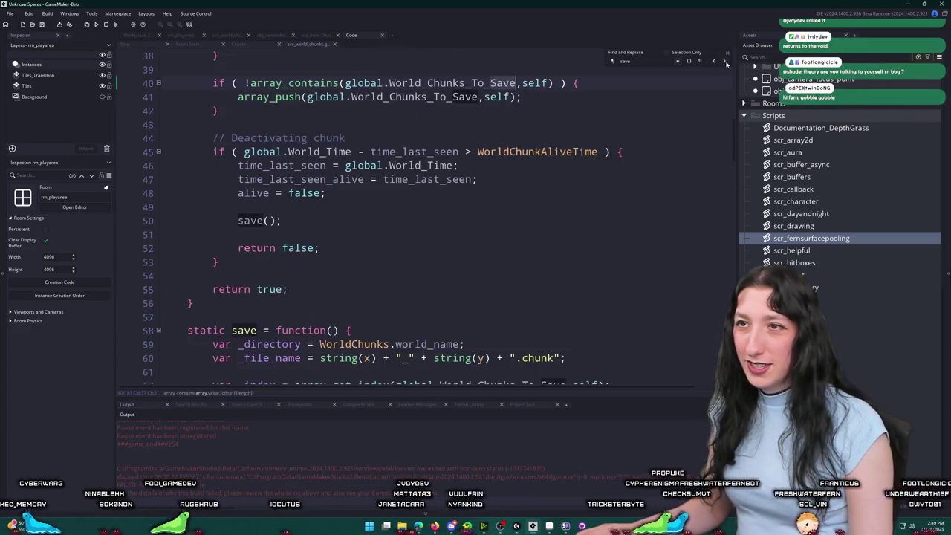
left_click(728, 57)
scroll(339, 276, "down", 6)
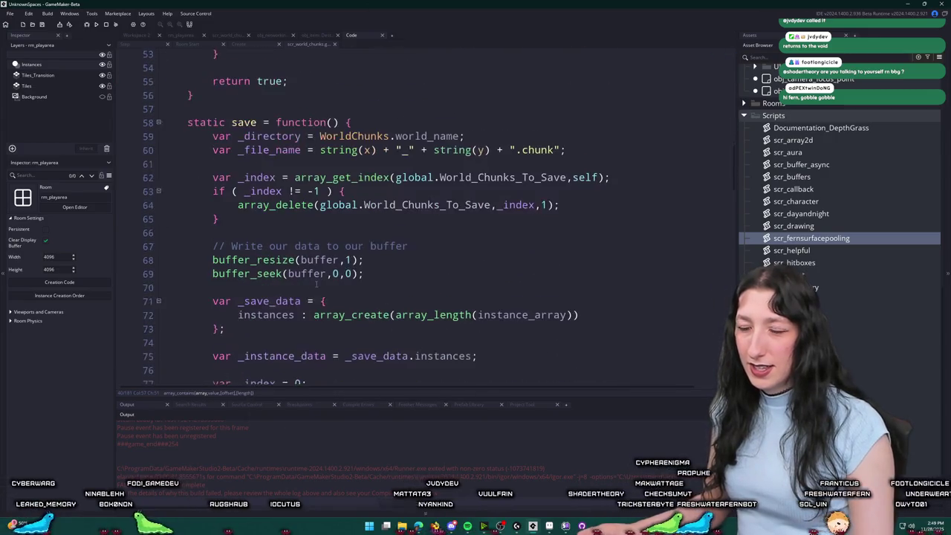
scroll(339, 275, "down", 3)
left_click(289, 330)
middle_click(290, 331)
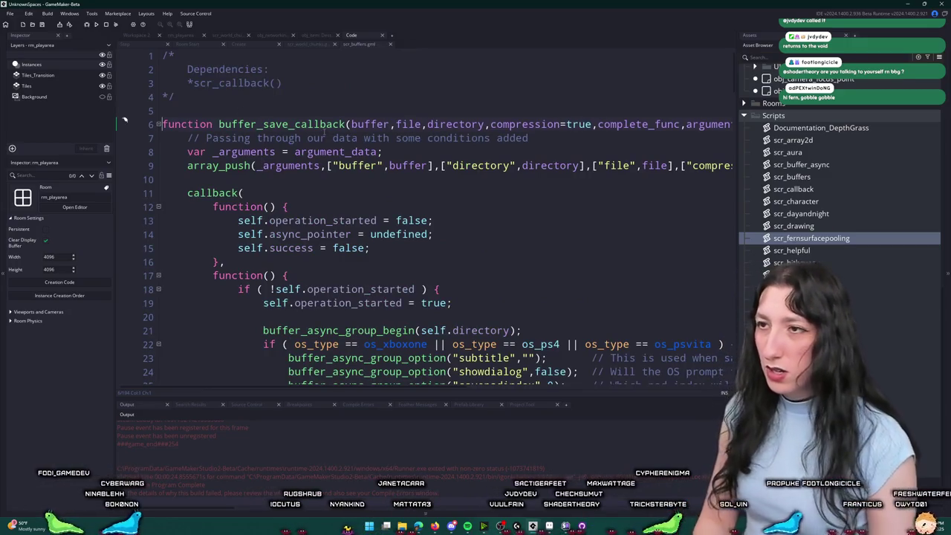
Step: Search the project for callback_process and open its call in obj_async's Step event
key("ctrl+shift+f")
key("Return")
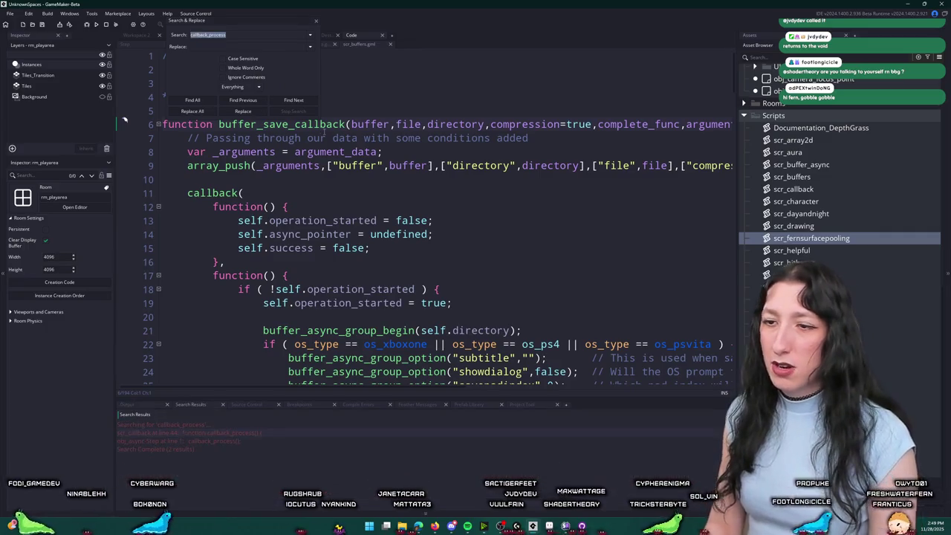
double_click(245, 438)
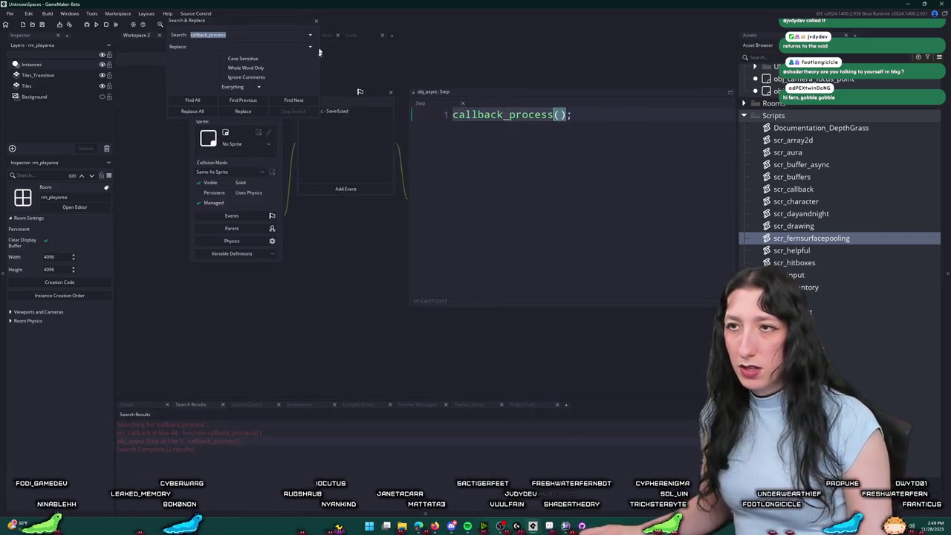
left_click(316, 21)
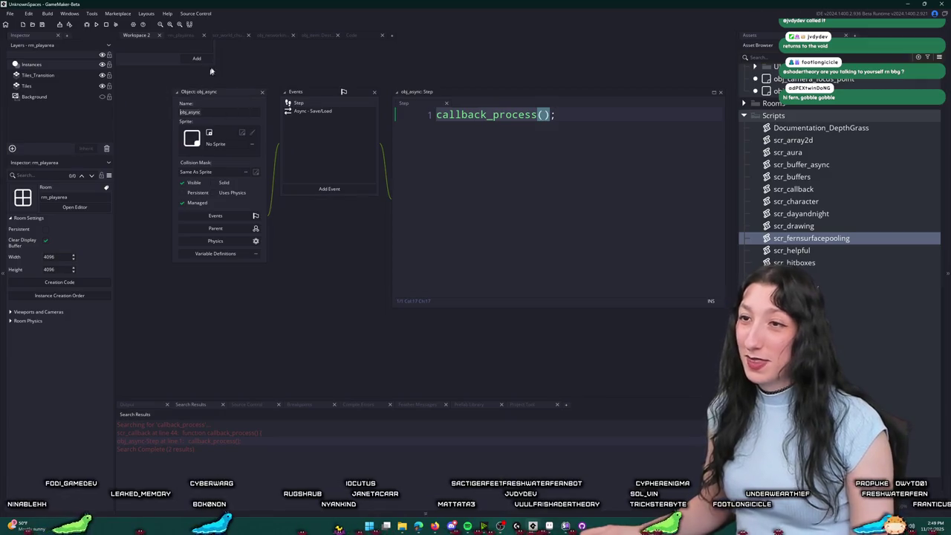
Step: Open obj_boot's Step event code through the asset search
key("ctrl+t")
type("obj_bu")
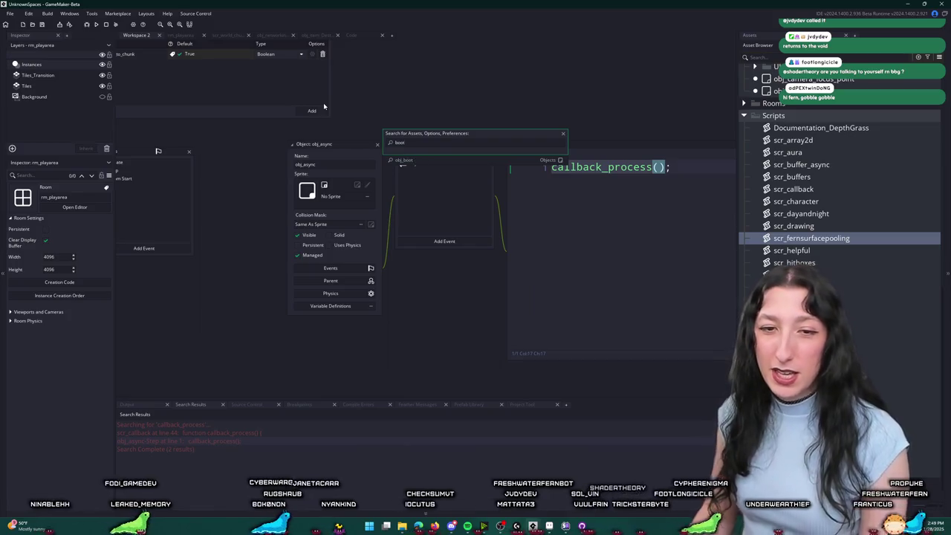
key("BackSpace")
key("BackSpace")
key("BackSpace")
type("boot")
key("Return")
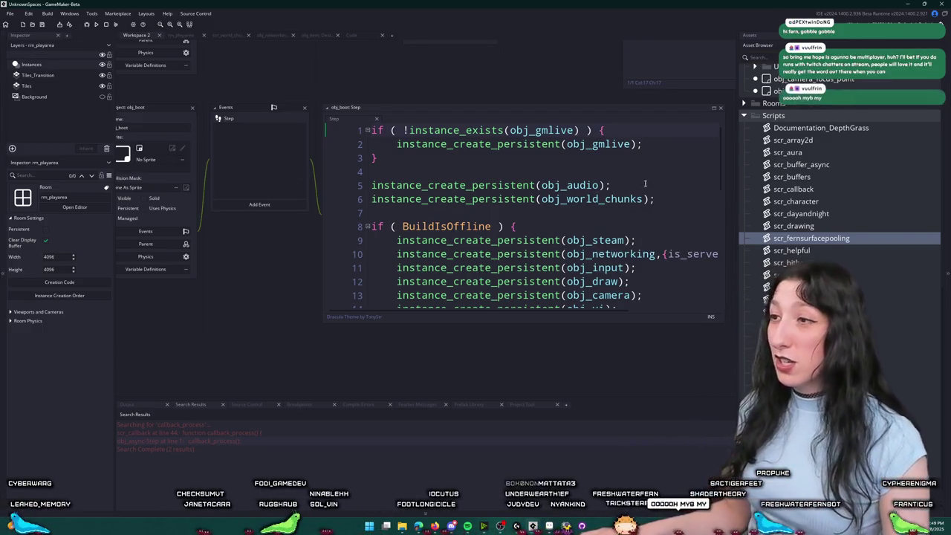
Step: Add instance_create_persistent(obj_async); below the obj_world_chunks line
left_click(616, 199)
key("ctrl+d")
type("async);")
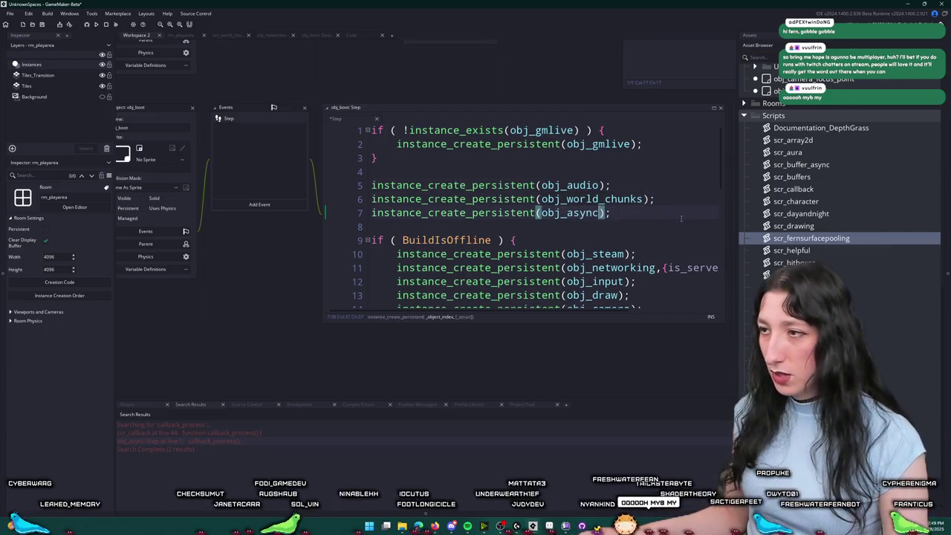
key("ctrl+d")
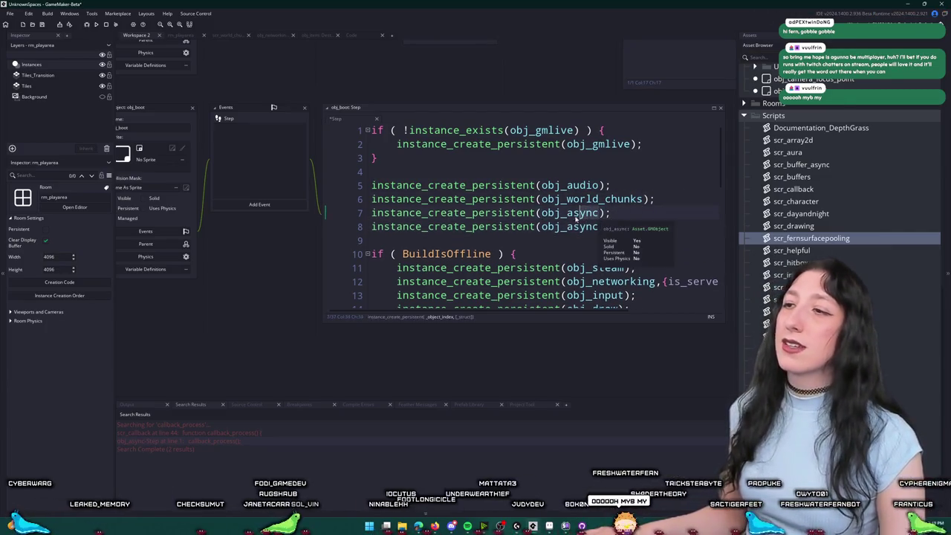
double_click(576, 213)
key("BackSpace")
type("b")
key("ctrl+z")
key("ctrl+z")
key("ctrl+z")
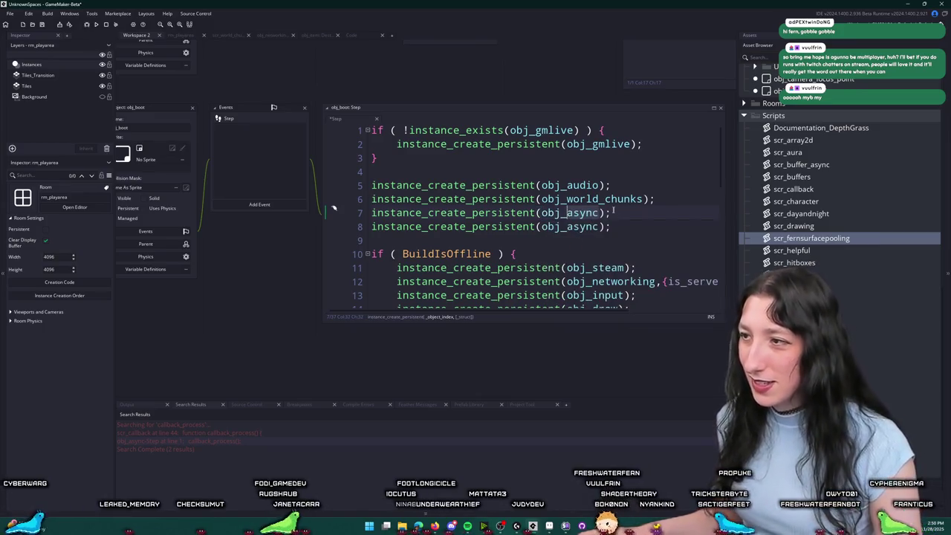
scroll(839, 254, "up", 10)
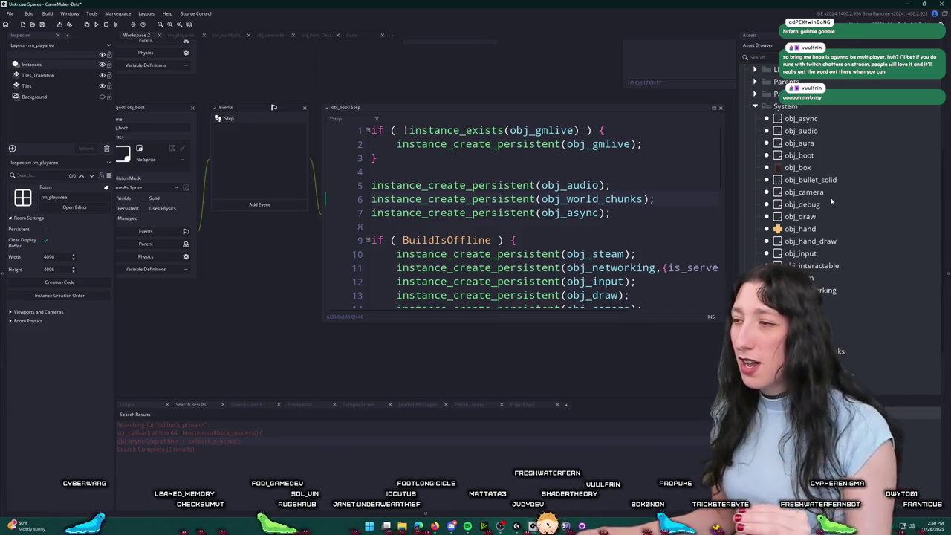
left_click(509, 227)
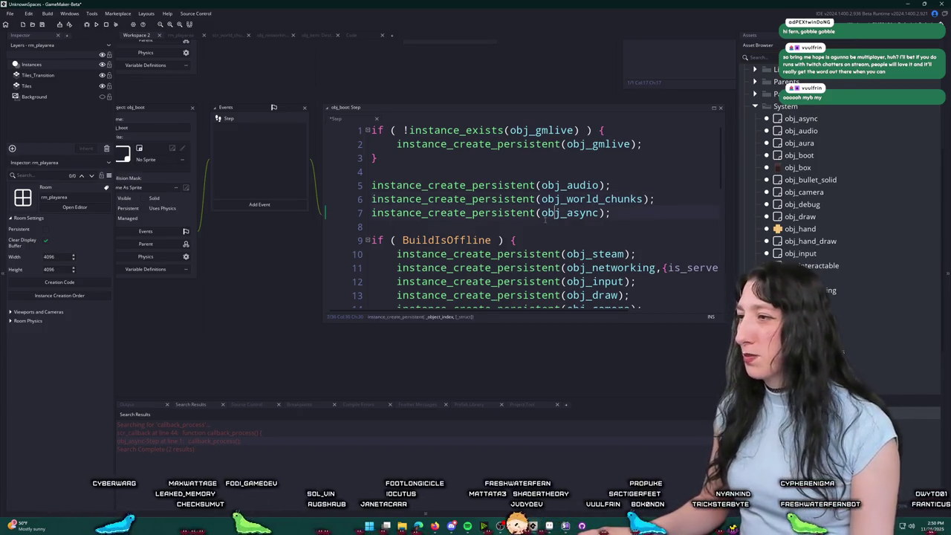
Step: Build, dismiss the error, and confirm 0_0.chunk exists in UnknownSpaces\default
key("F5")
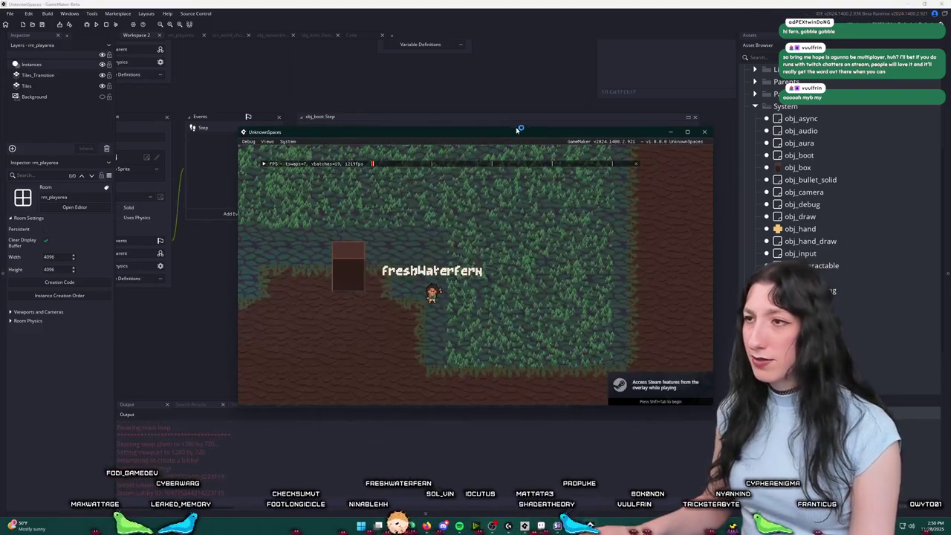
left_click(382, 347)
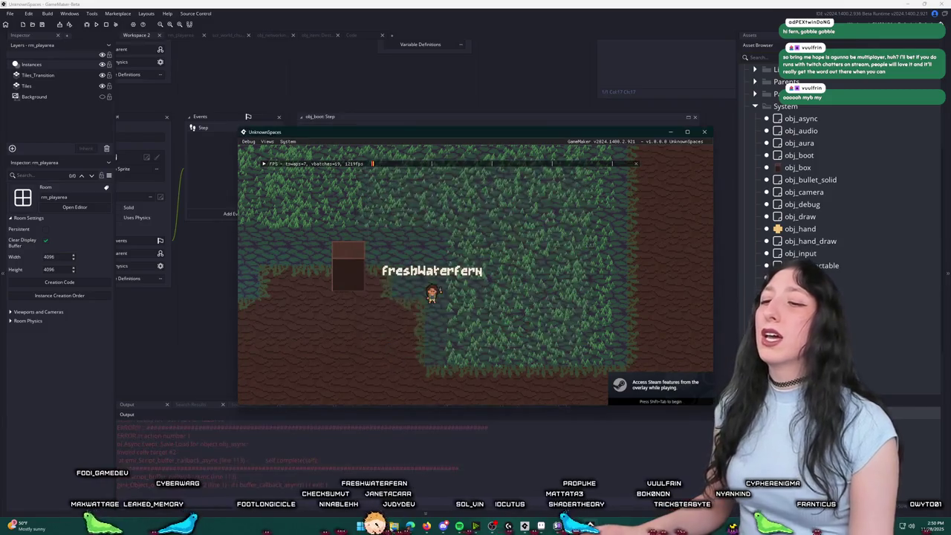
key("alt+Tab")
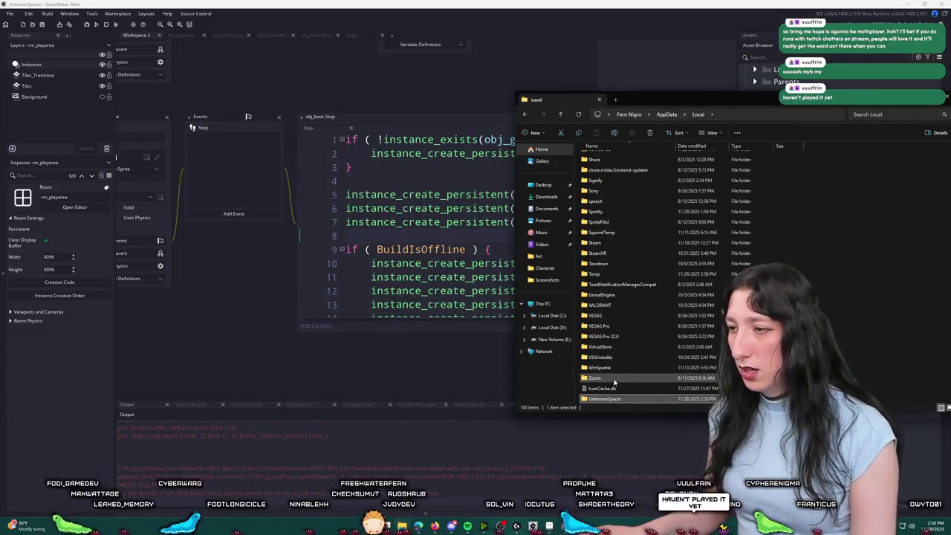
double_click(606, 400)
double_click(595, 158)
left_click(599, 158)
left_click(525, 114)
left_click(525, 113)
left_click(347, 472)
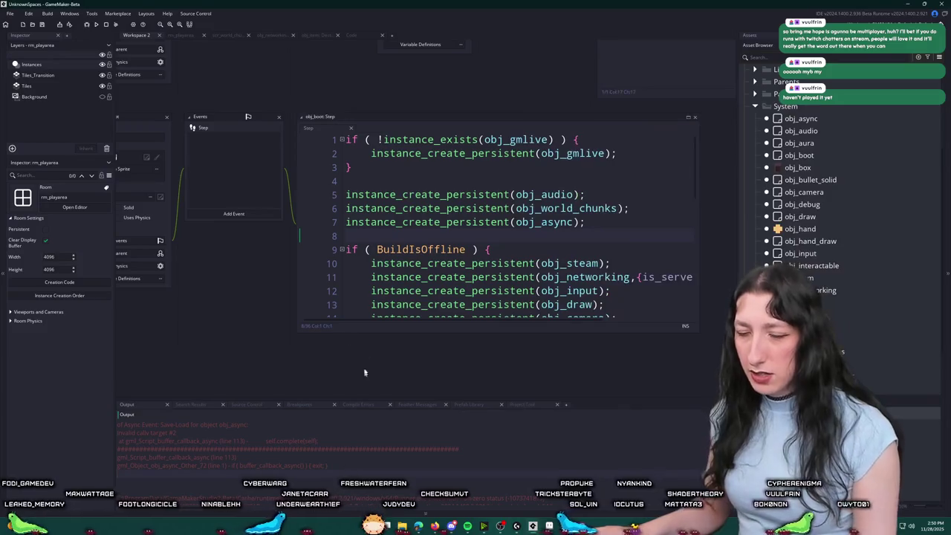
Step: Open the buffer_callback_async script from the asset search and start a line jump
key("ctrl+t")
type("callbacky")
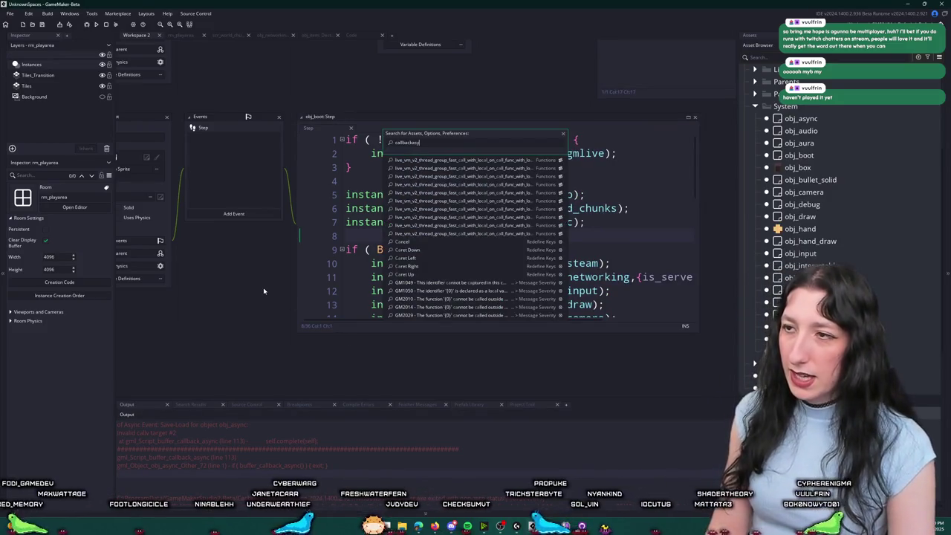
type("k")
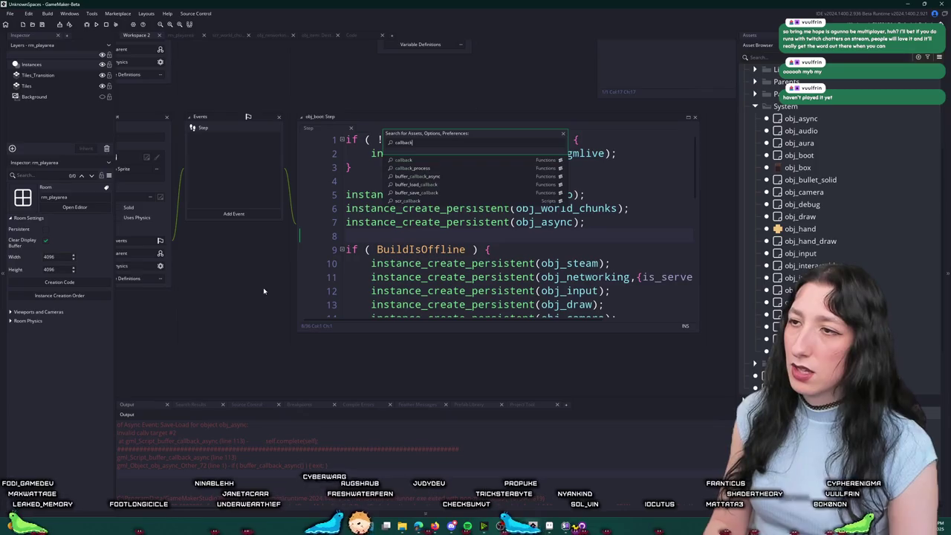
key("Down")
key("Down")
key("Return")
key("ctrl+g")
Step: Jump to line 93 to check the self.complete(self) call, then return to obj_boot's Step event
type("93")
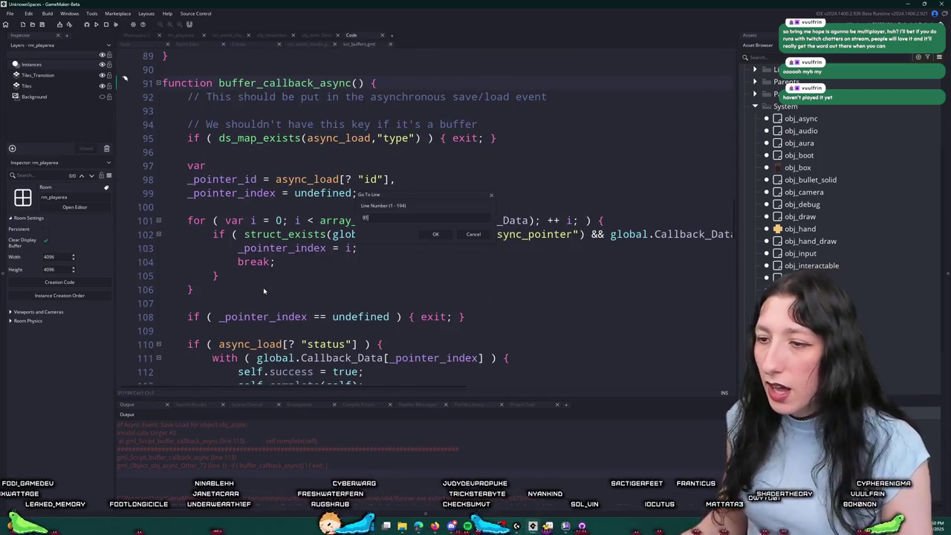
key("Return")
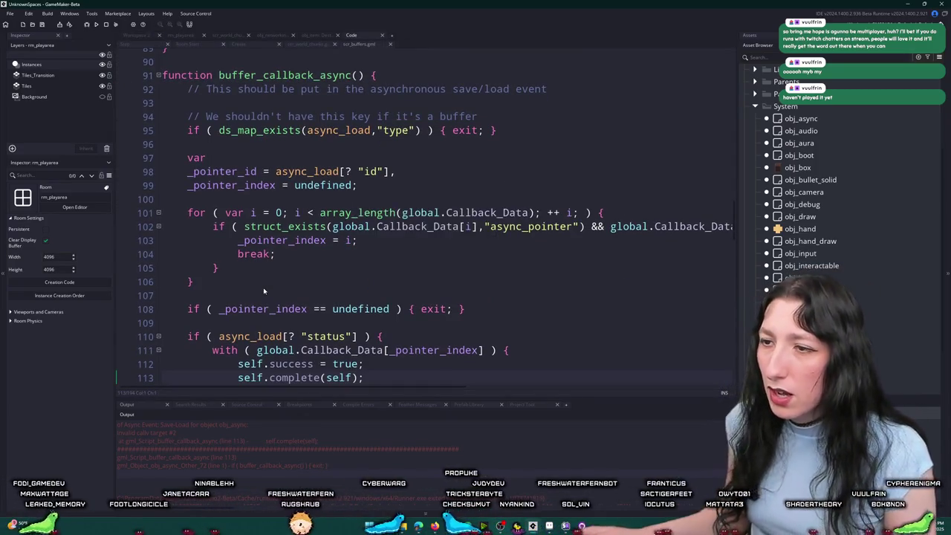
left_click(294, 330)
key("Up")
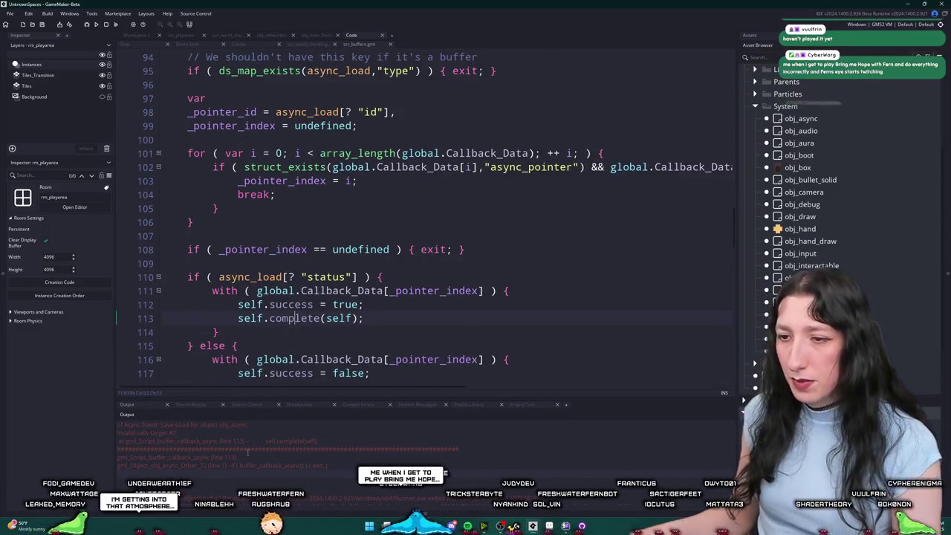
key("Left")
key("Left")
key("Left")
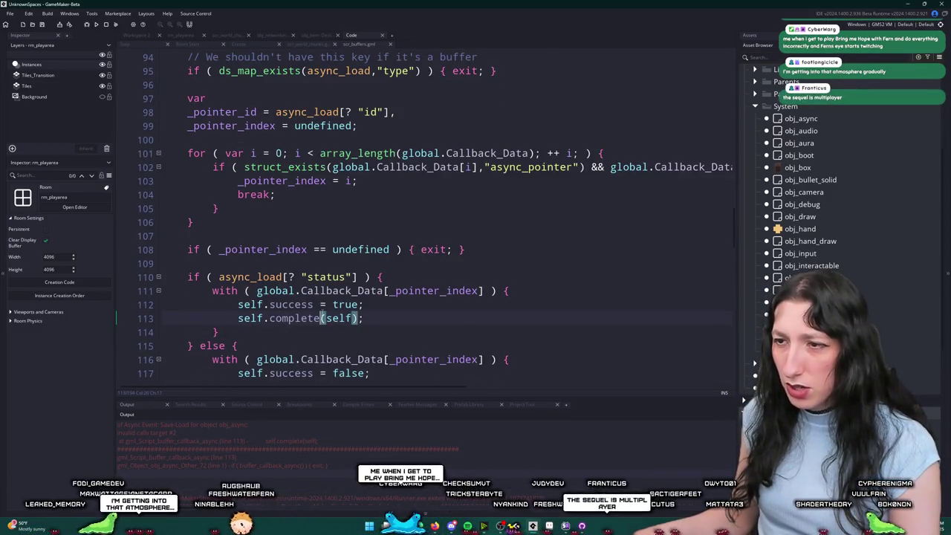
scroll(304, 125, "up", 9)
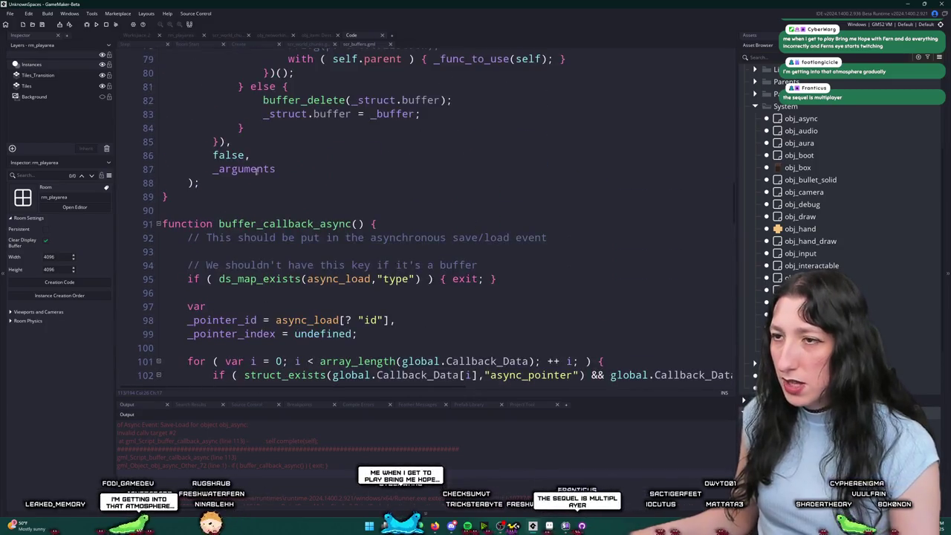
scroll(234, 104, "up", 15)
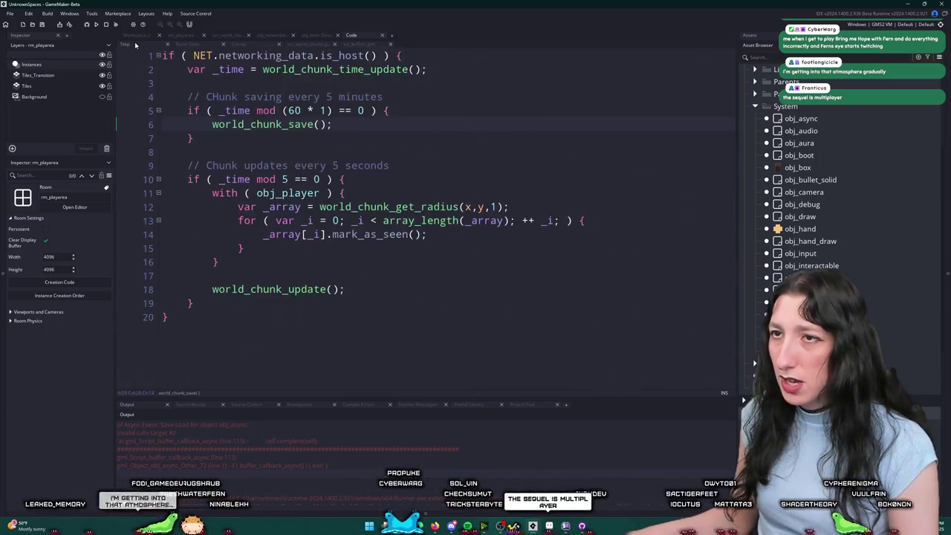
left_click(139, 35)
Step: Open the scr_world_chunks script from the asset quick search
key("ctrl+t")
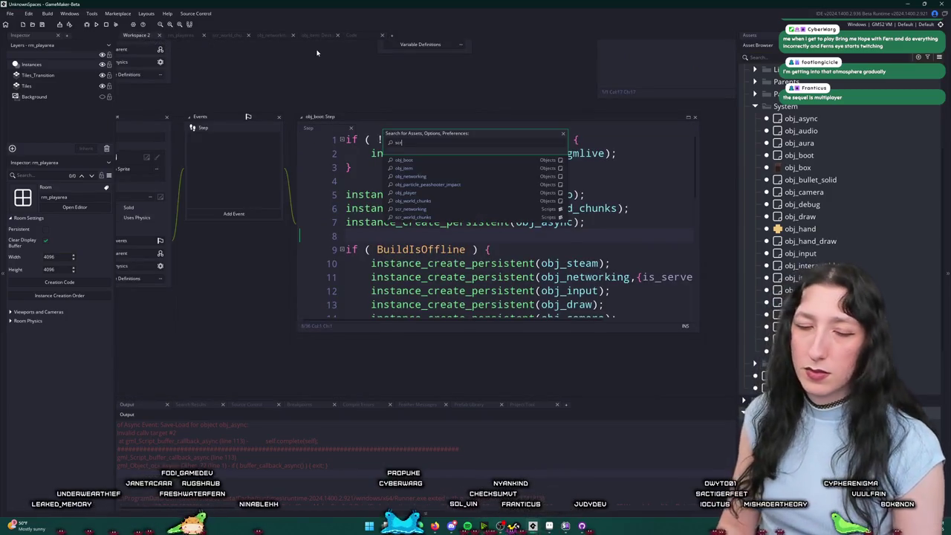
type("rld_chunk")
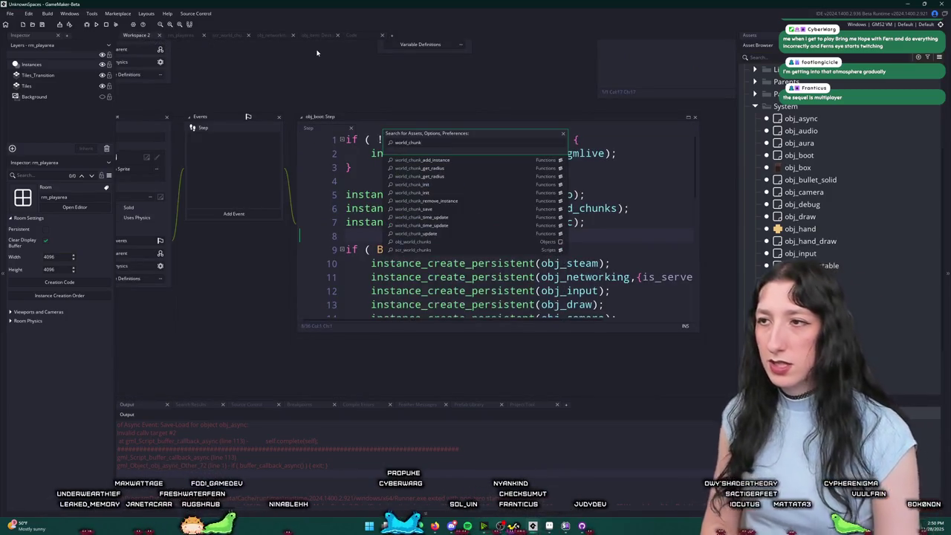
key("Down")
key("Down")
key("Down")
key("Return")
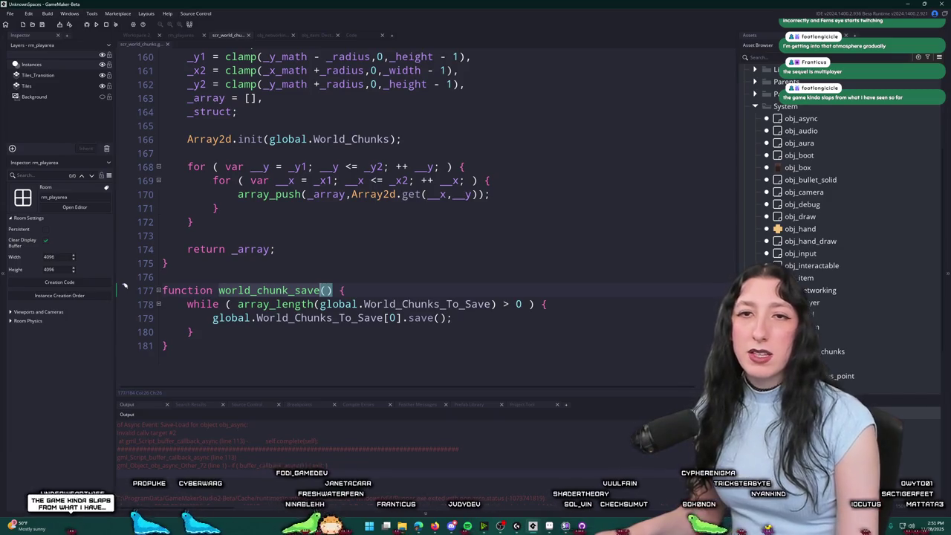
key("Up")
key("Up")
key("Up")
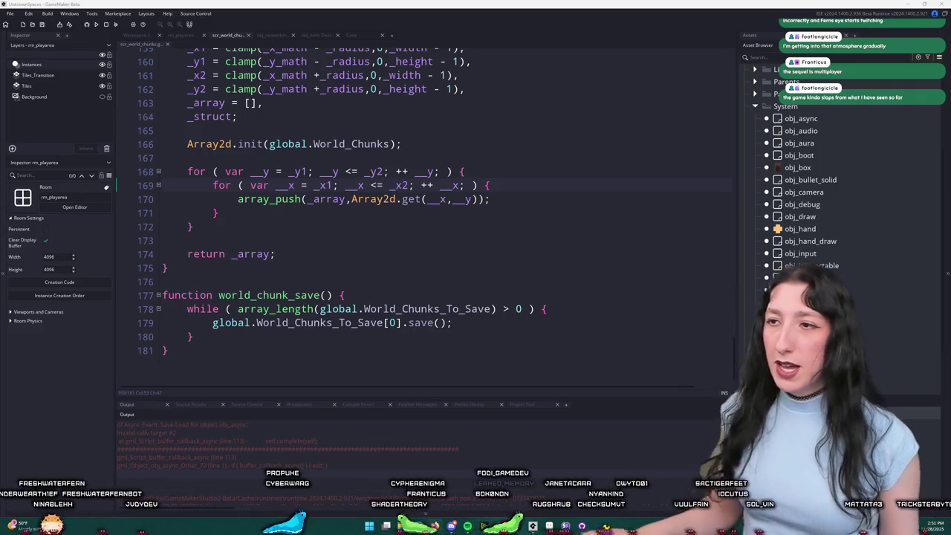
left_click(454, 321)
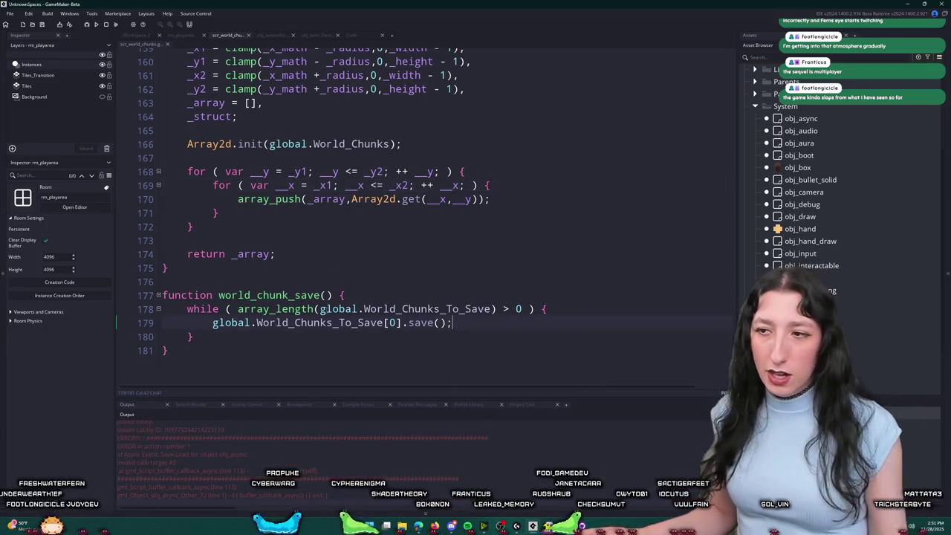
key("ctrl+f")
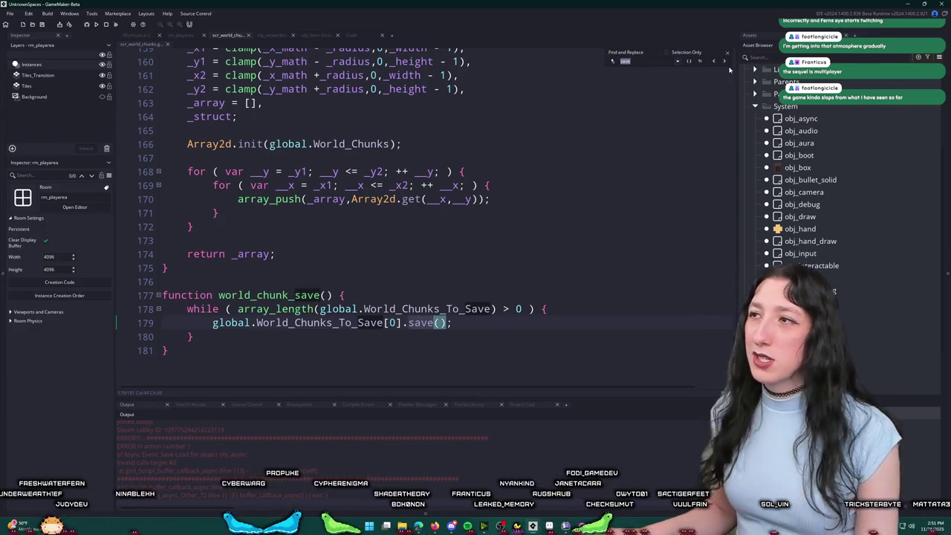
key("Return")
key("Return")
key("Return")
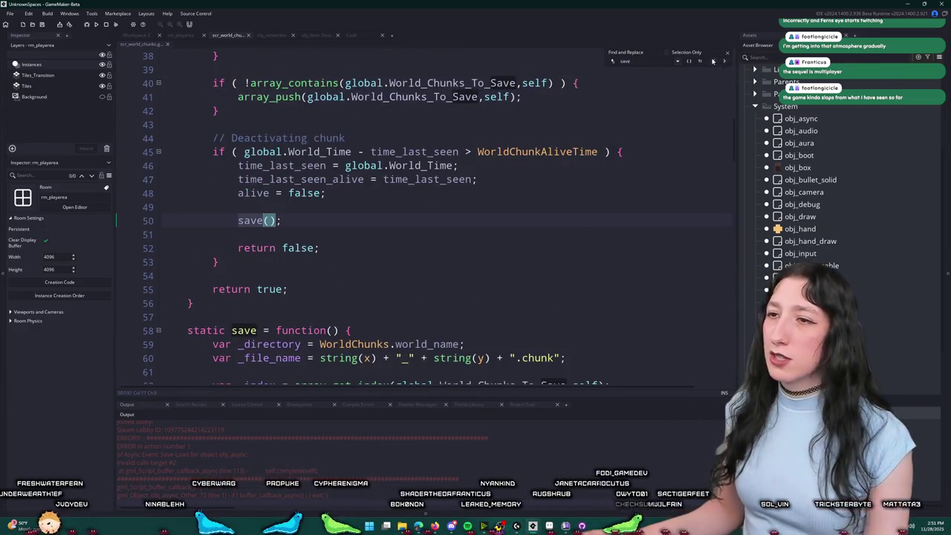
key("Return")
scroll(527, 224, "down", 3)
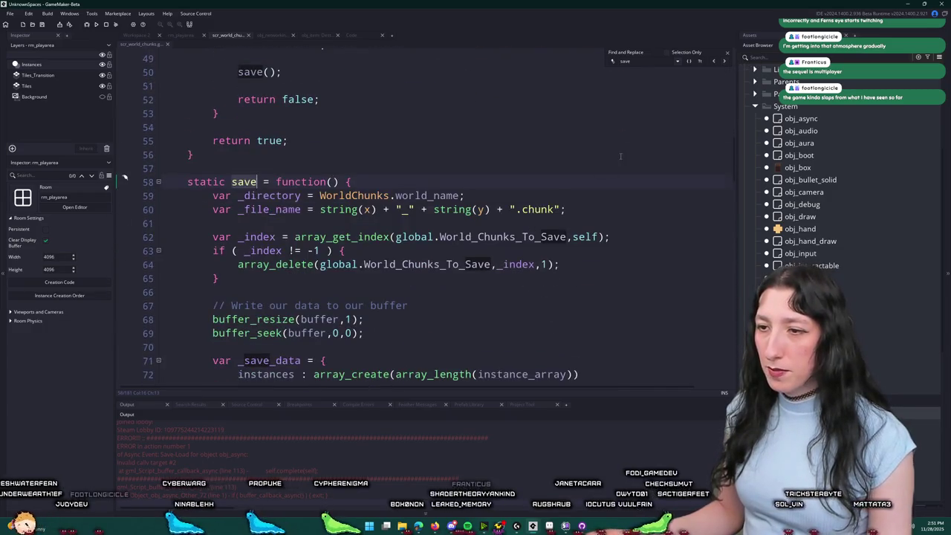
scroll(621, 156, "down", 5)
left_click(454, 286)
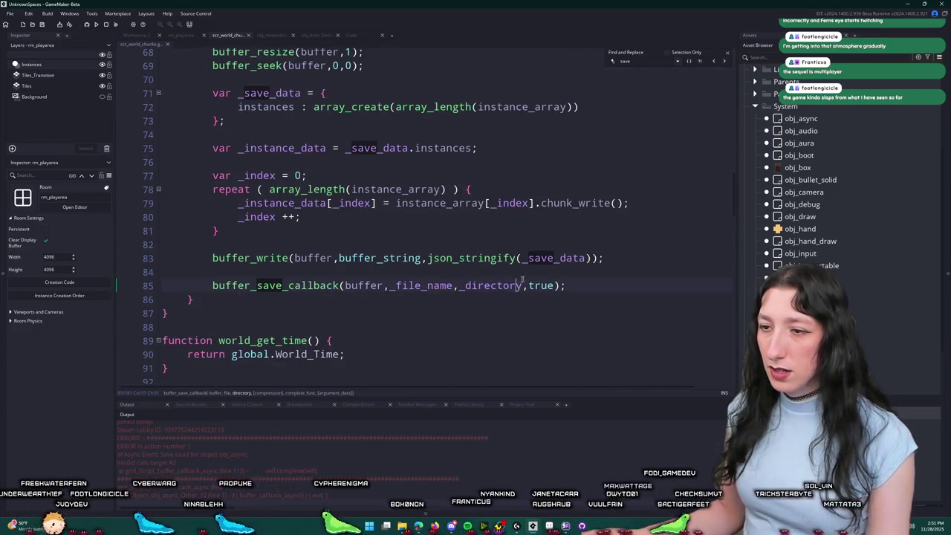
left_click(726, 56)
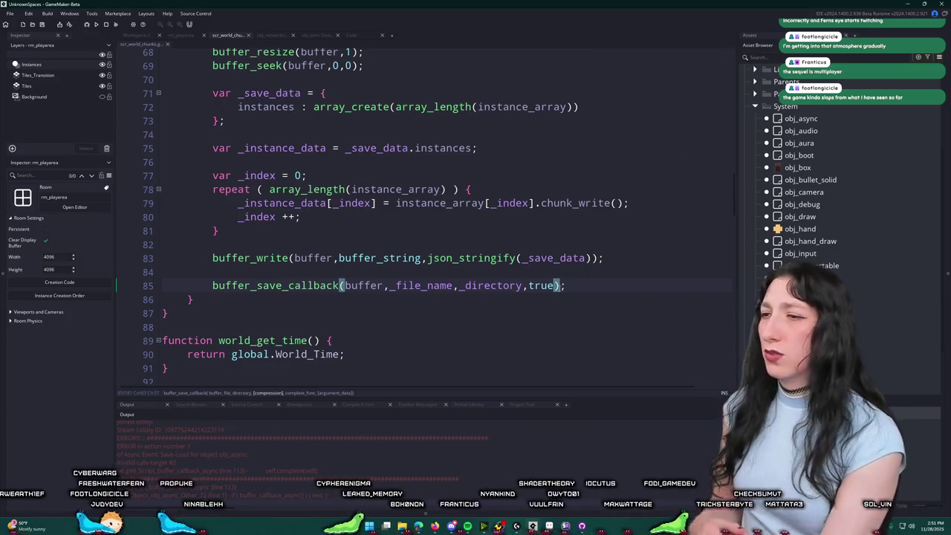
middle_click(288, 287)
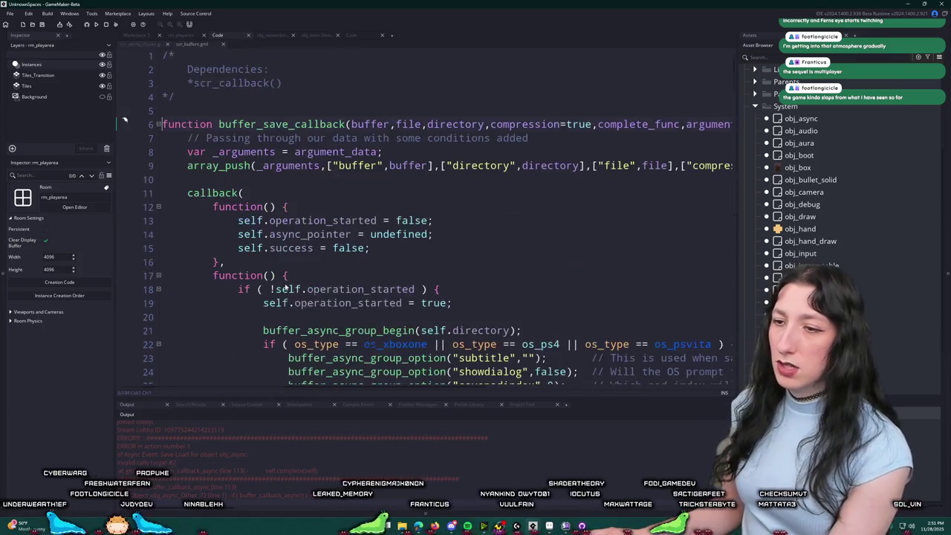
left_click(679, 125)
scroll(669, 126, "down", 1)
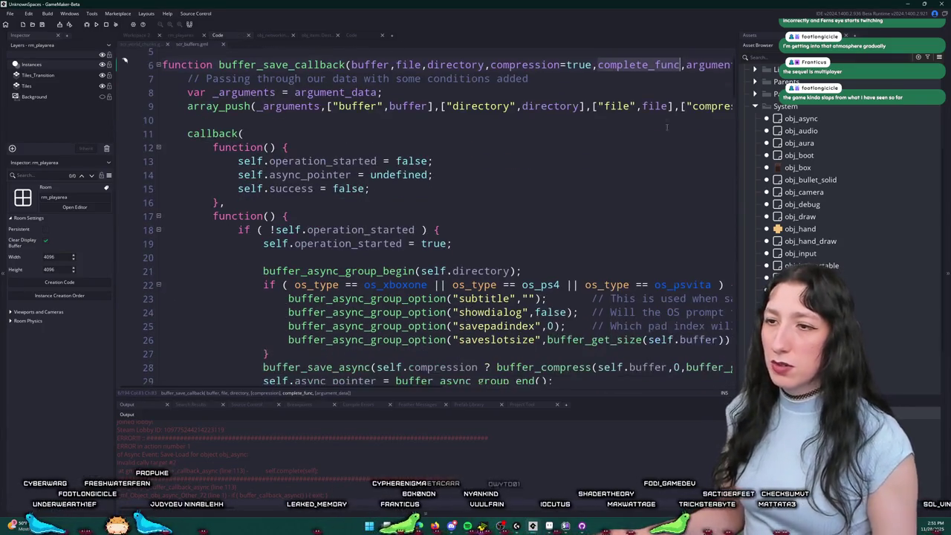
scroll(652, 134, "down", 3)
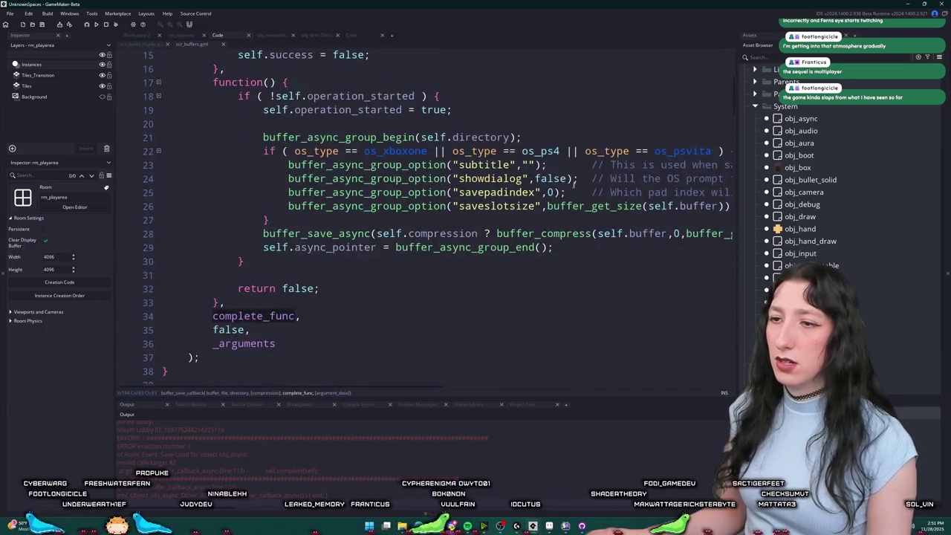
scroll(489, 260, "up", 5)
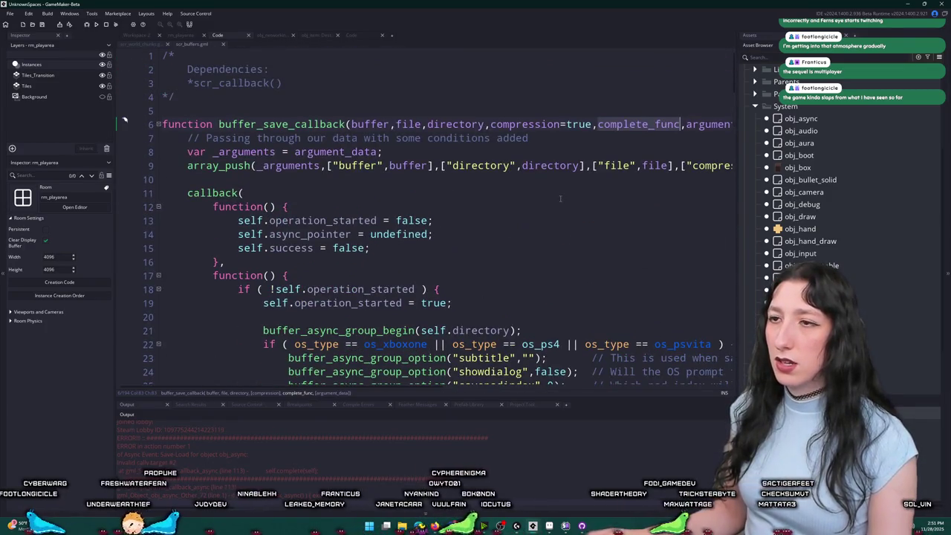
scroll(418, 227, "down", 17)
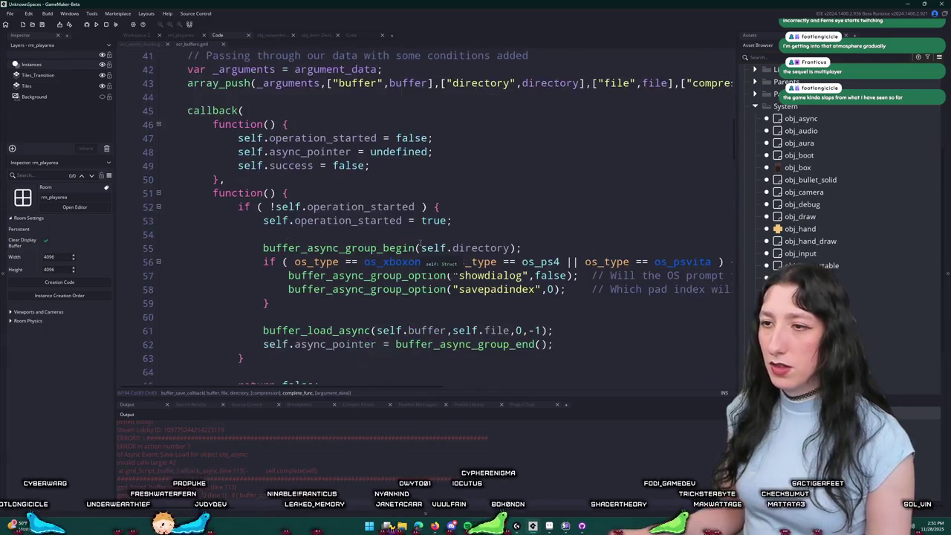
scroll(419, 227, "down", 2)
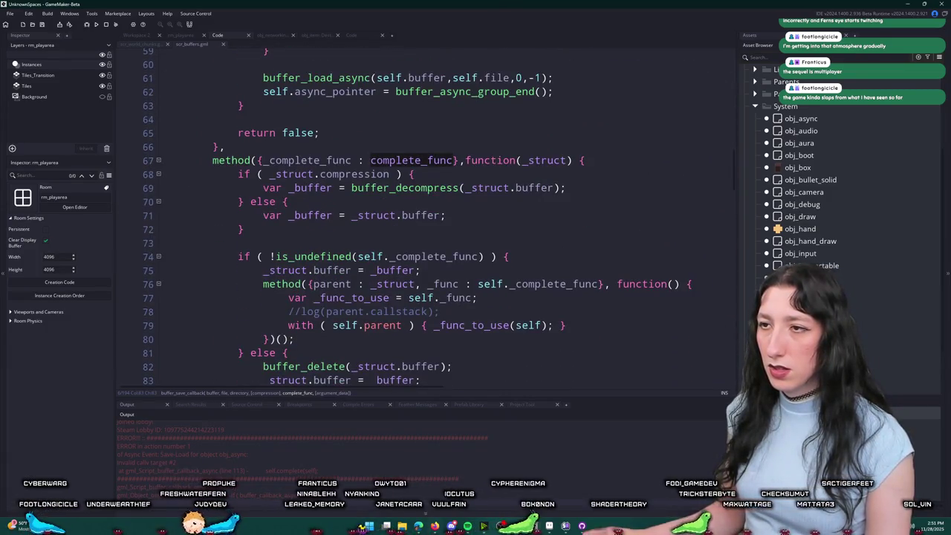
middle_click(202, 46)
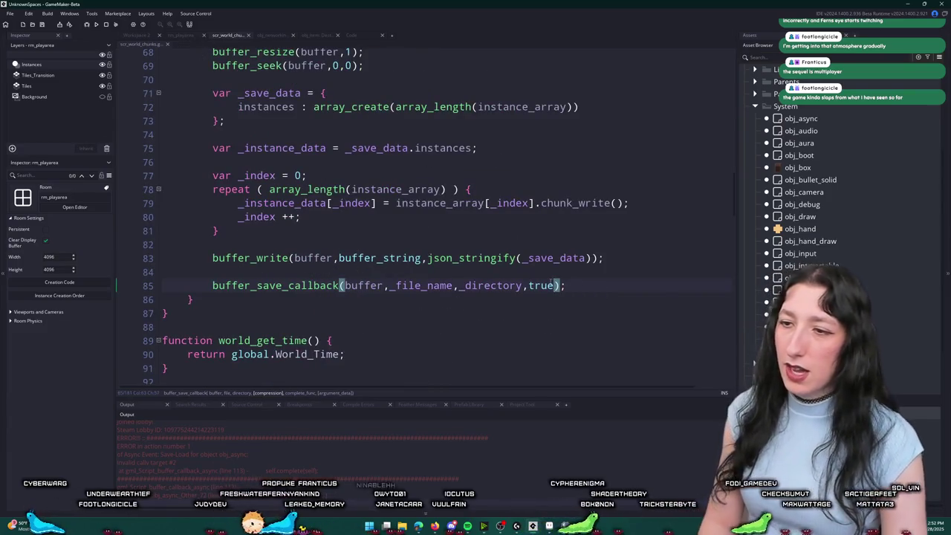
type("nction(){return")
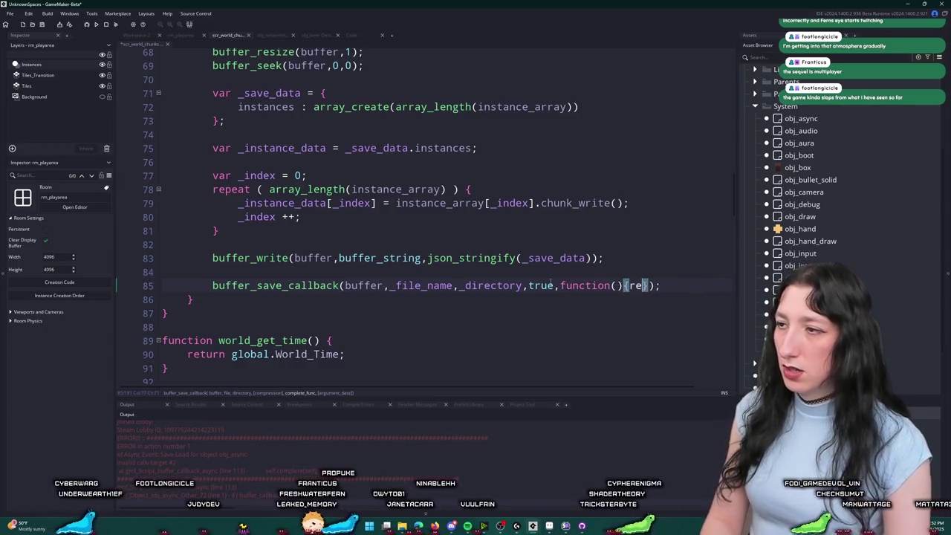
type(" true;")
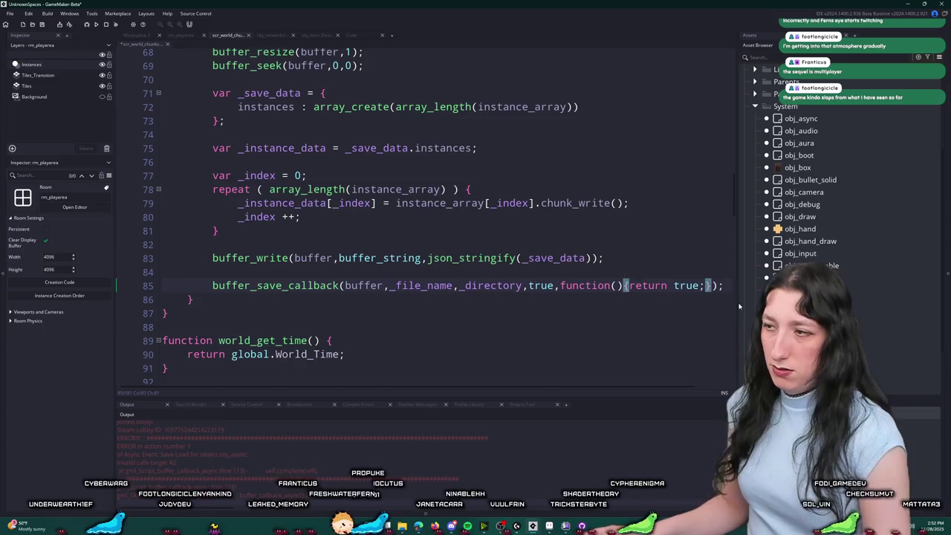
Step: Move function(){return true;} from line 85 into complete_func's default in scr_buffers, then run the game
left_click(584, 290)
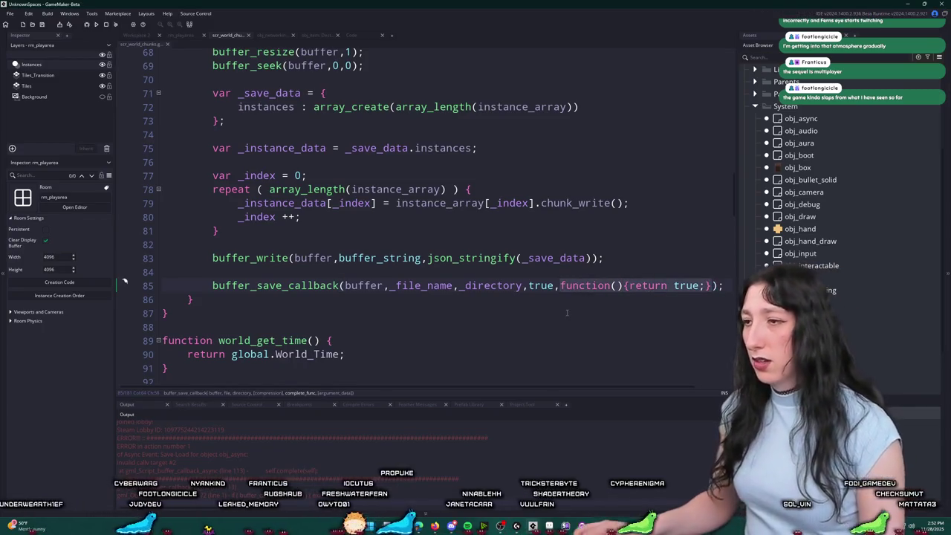
key("BackSpace")
middle_click(301, 289)
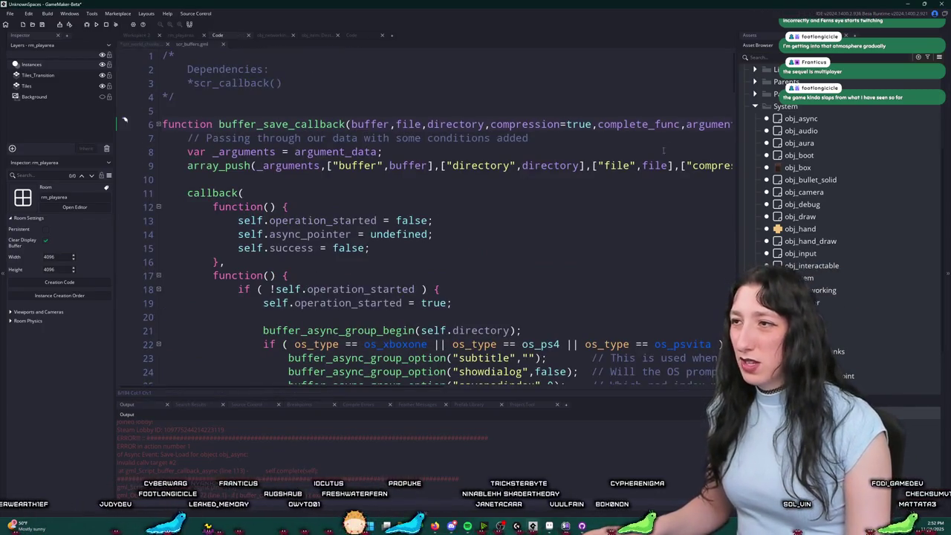
left_click(675, 124)
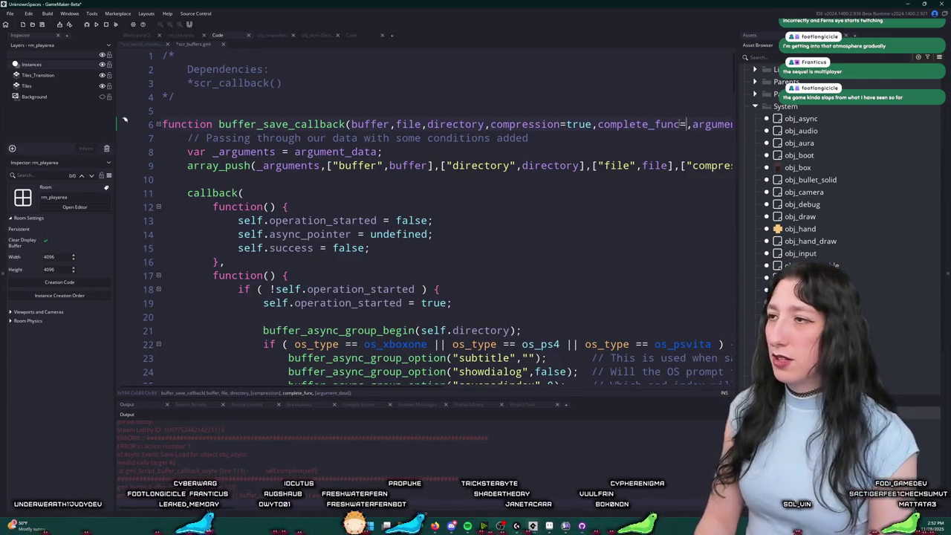
type("function(){return true;}")
left_click(511, 123)
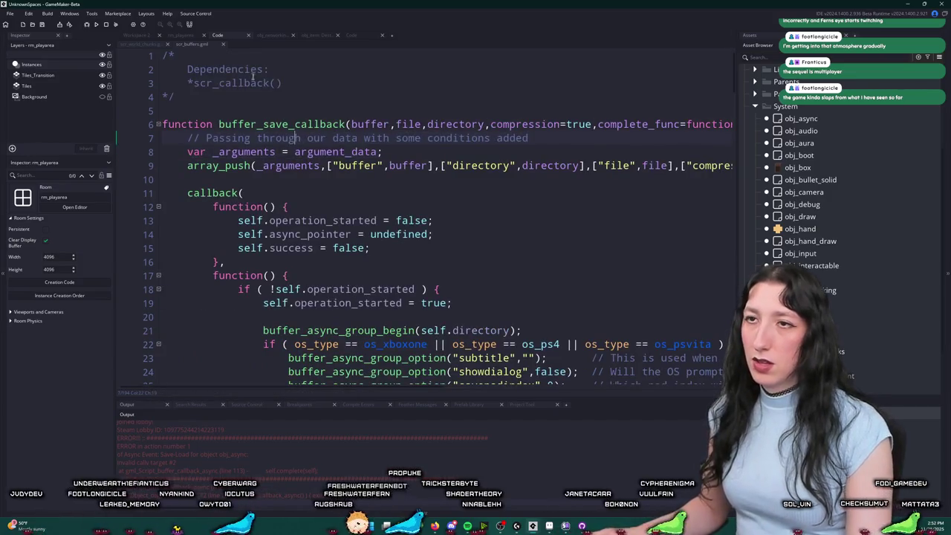
key("F5")
left_click(227, 35)
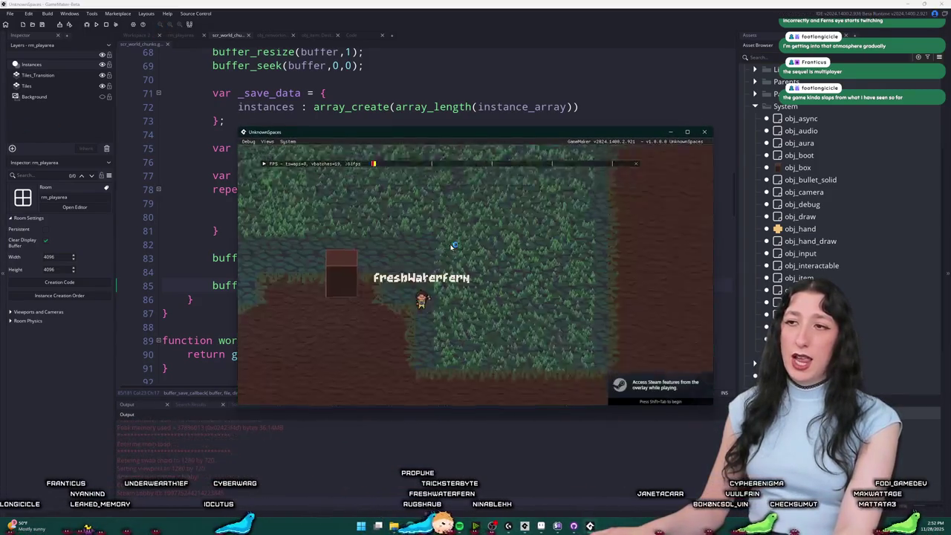
Step: Check the 0_0.chunk file in AppData\Local\UnknownSpaces\default
key("alt+Tab")
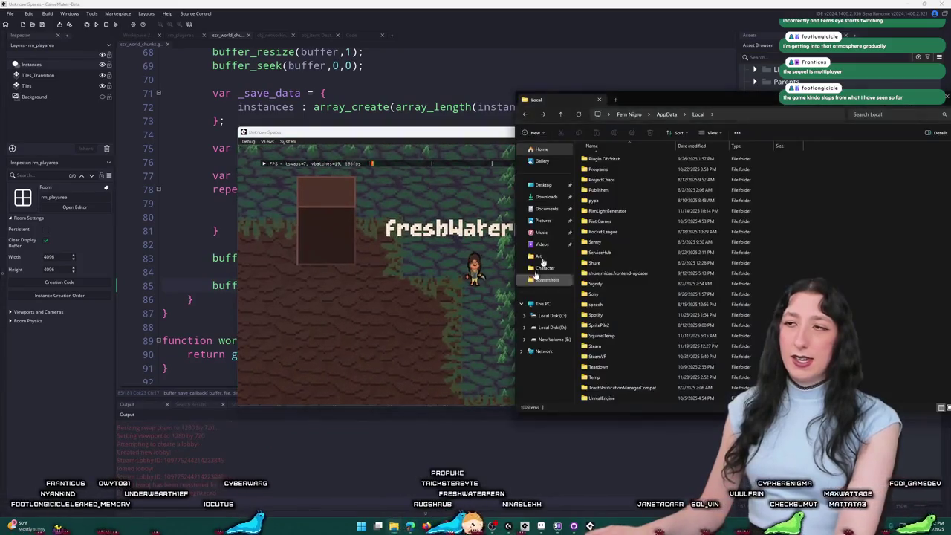
scroll(610, 334, "down", 3)
left_click(605, 399)
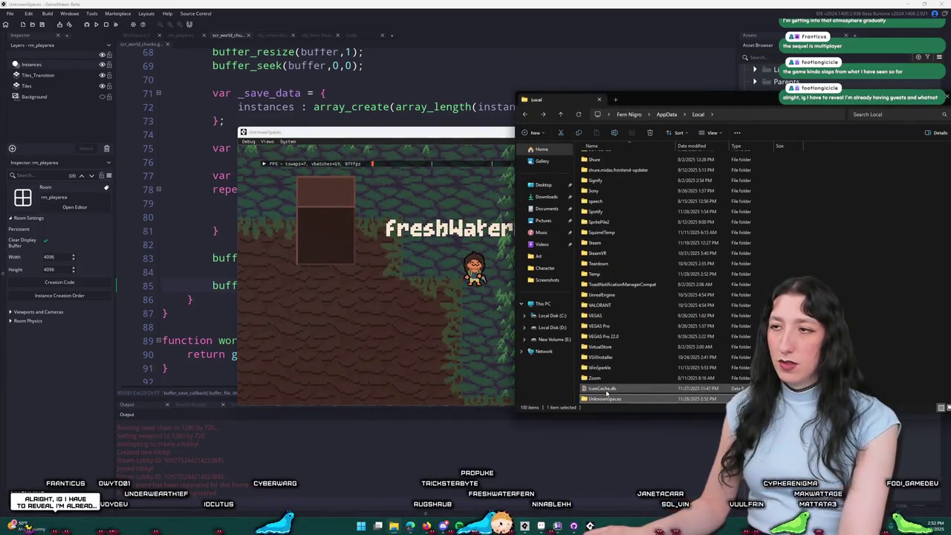
double_click(607, 399)
double_click(639, 158)
left_click(639, 158)
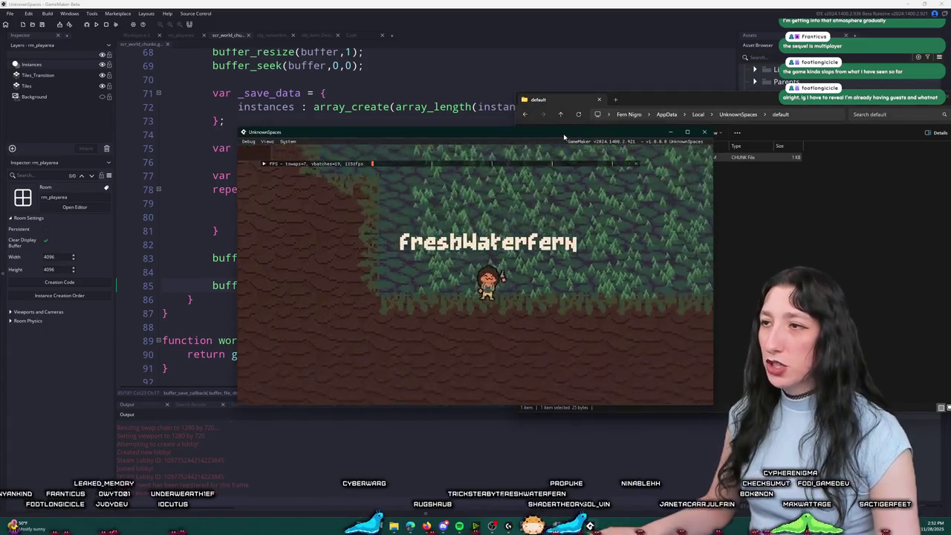
Step: Maximize the game window and drop the red ring from the inventory beside the character
left_click_drag(564, 138, 414, 224)
double_click(414, 224)
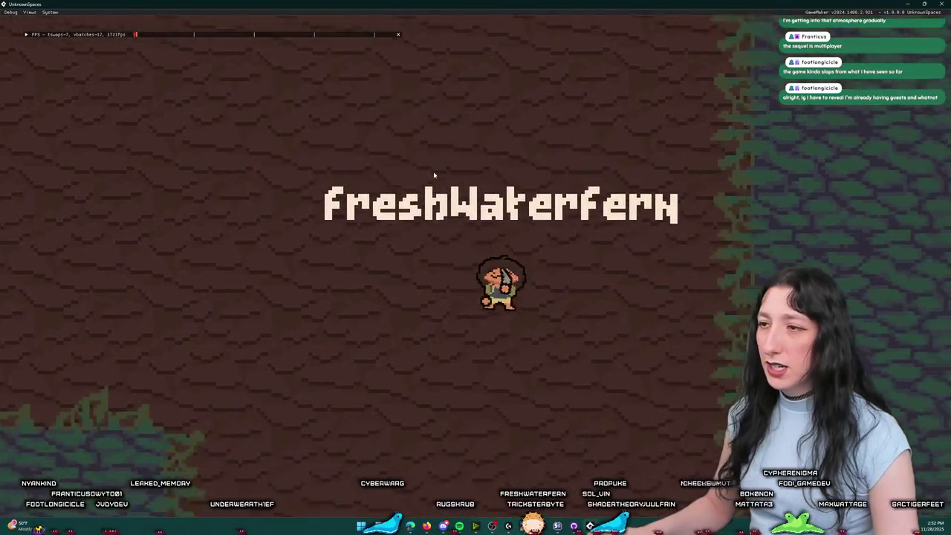
key("Tab")
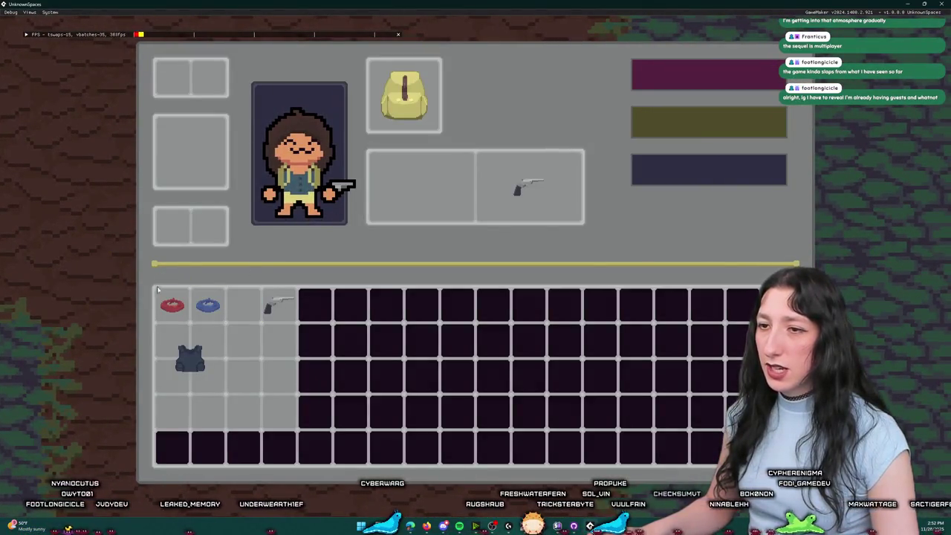
key("Tab")
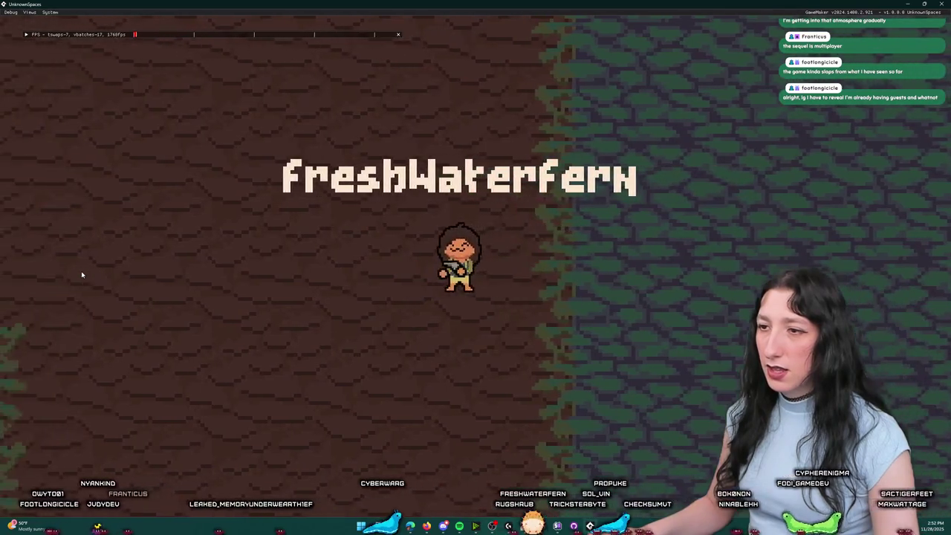
key("Tab")
left_click_drag(170, 304, 132, 294)
key("Tab")
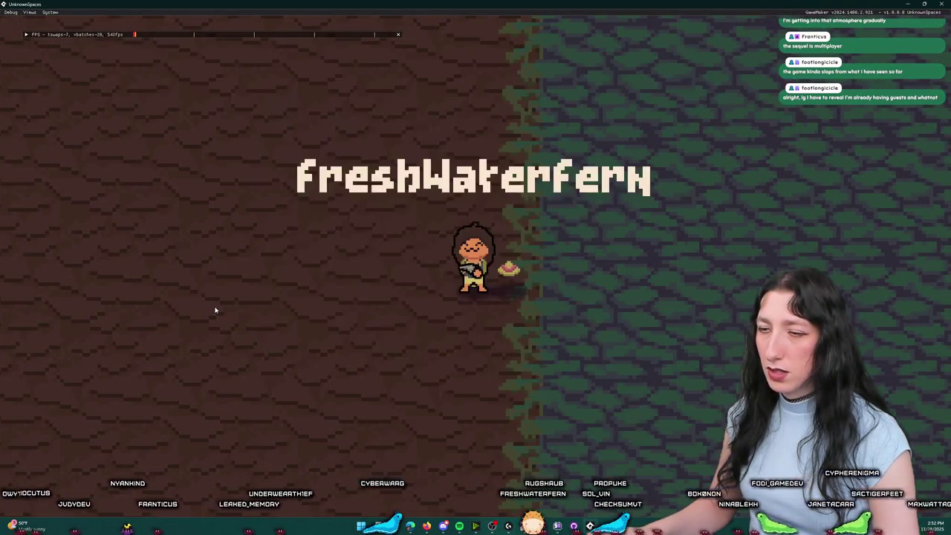
Step: Pick up and equip the straw hat, shoot toward the upper left, then return to the code editor
key("d")
key("Tab")
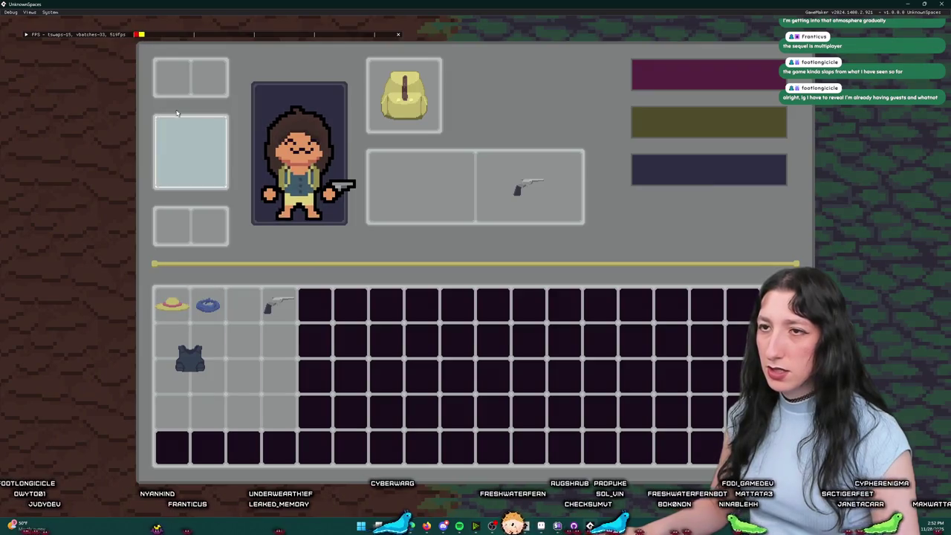
left_click_drag(172, 304, 190, 152)
key("Tab")
key("d")
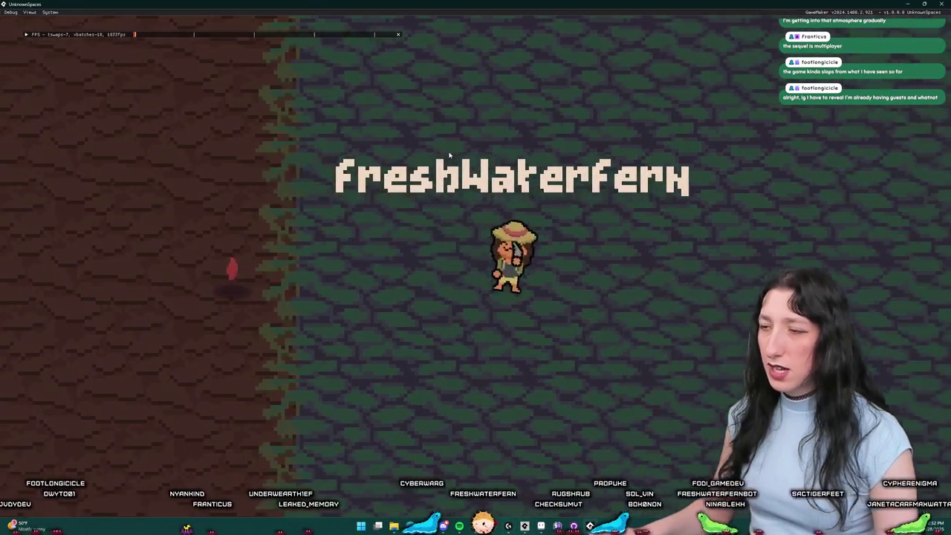
left_click(170, 134)
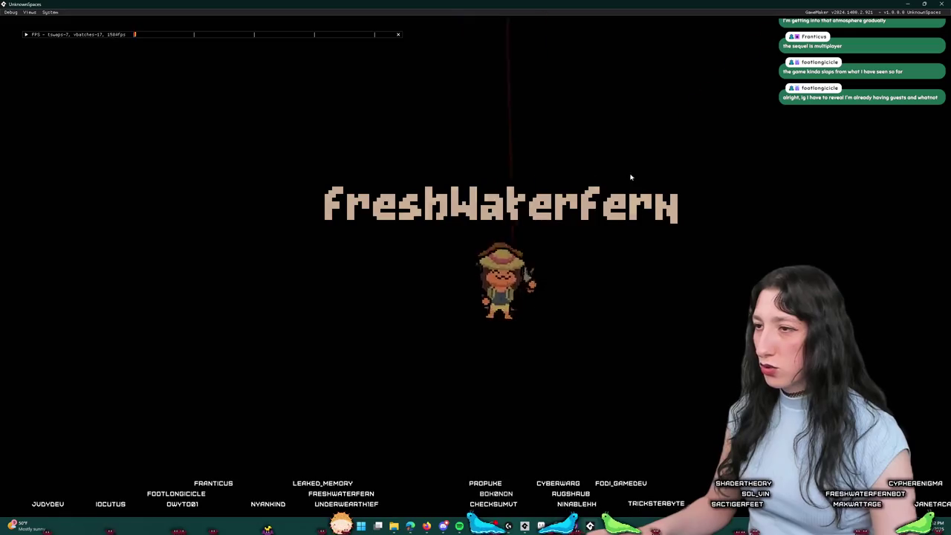
key("alt+Tab")
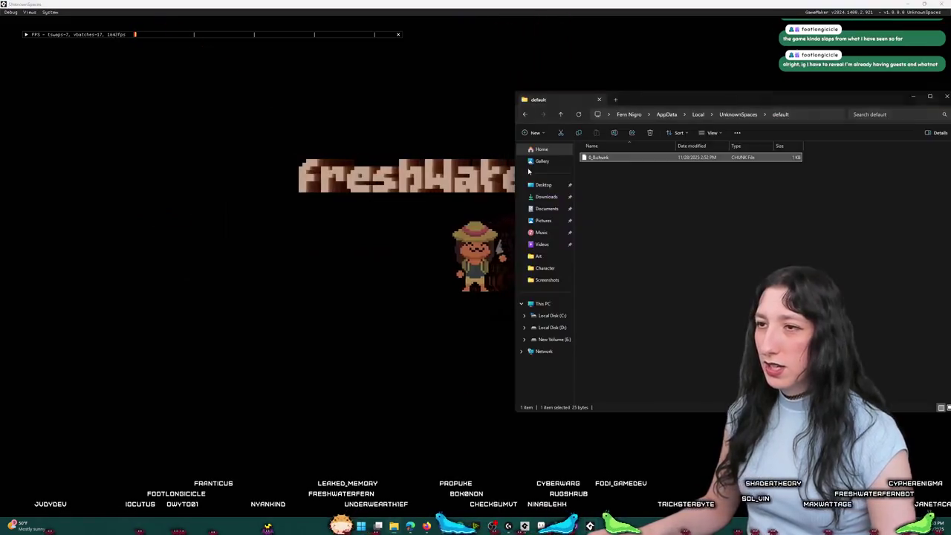
key("Tab")
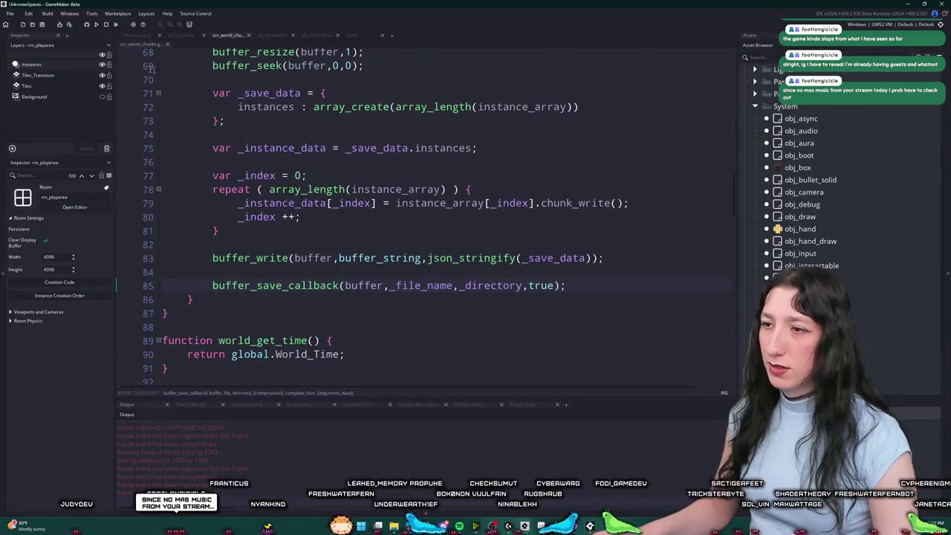
Step: Show the grid in rm_playarea and flood-fill its Tiles layer with a green tile
left_click(182, 35)
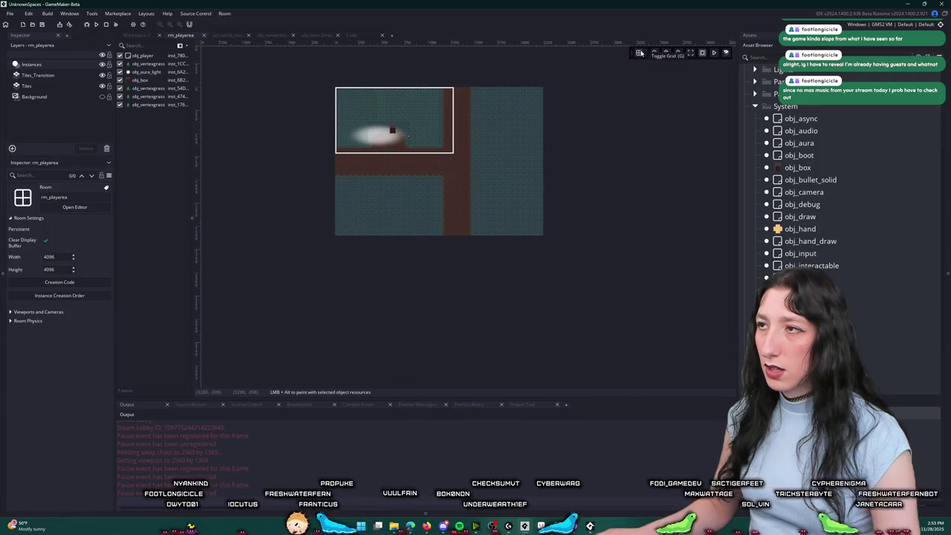
left_click_drag(625, 87, 493, 106)
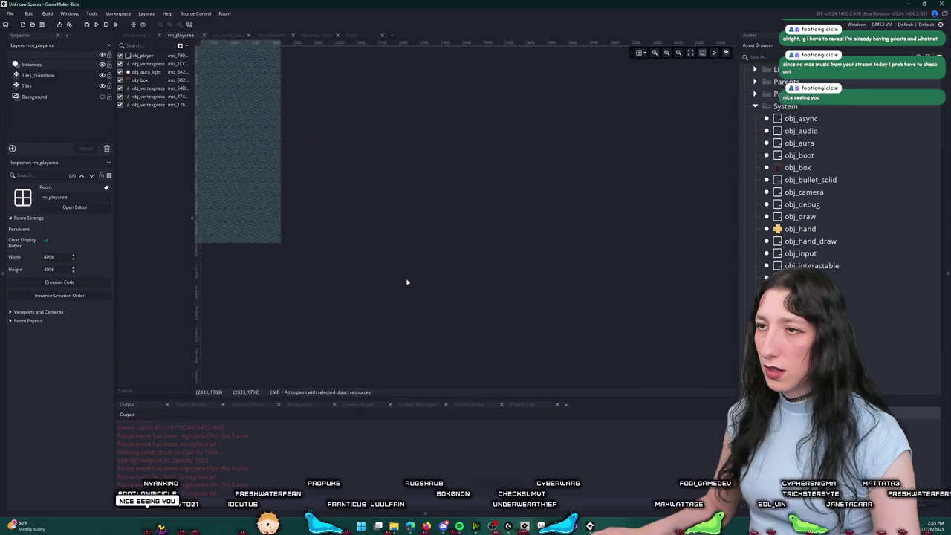
left_click(638, 54)
scroll(538, 269, "down", 5)
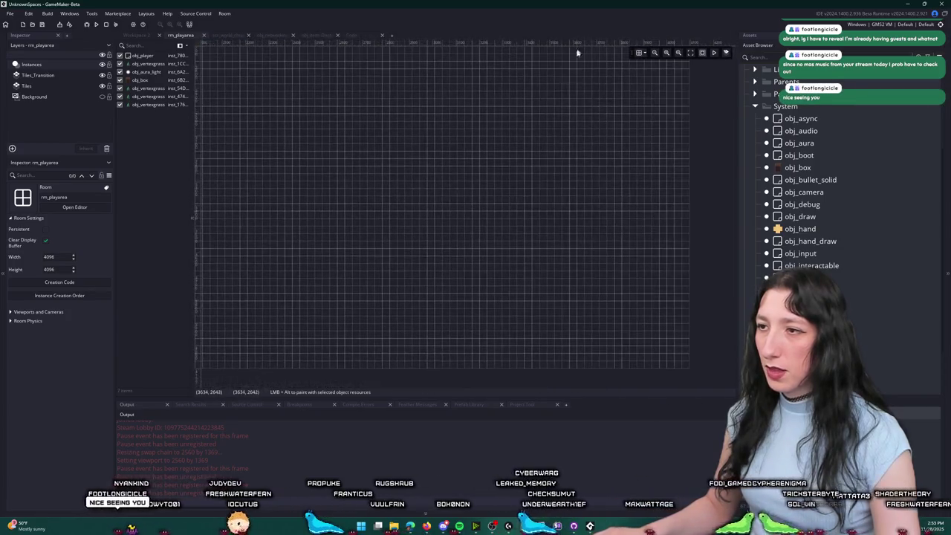
left_click(27, 86)
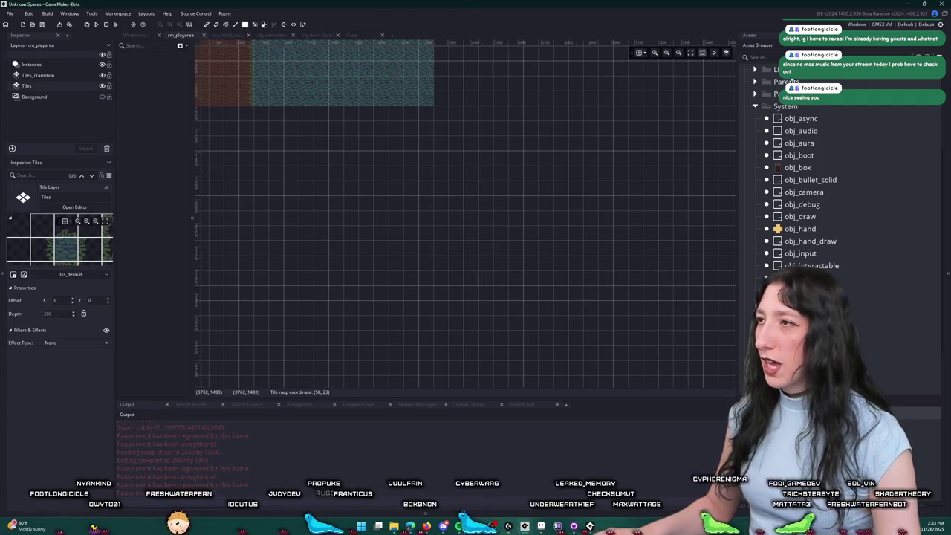
left_click(806, 131)
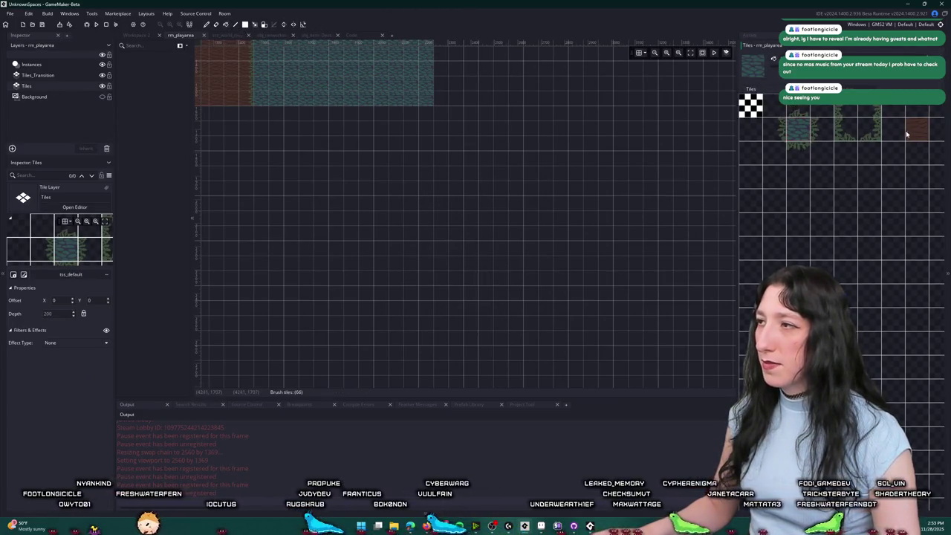
left_click(623, 196)
key("alt+Tab")
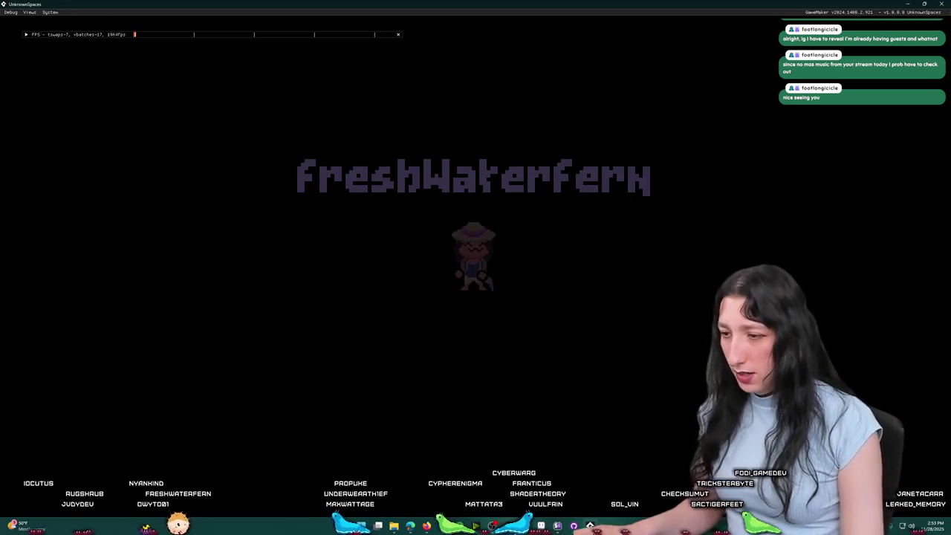
Step: Confirm the saved 0_0.chunk in the UnknownSpaces default folder and close the game window
key("o")
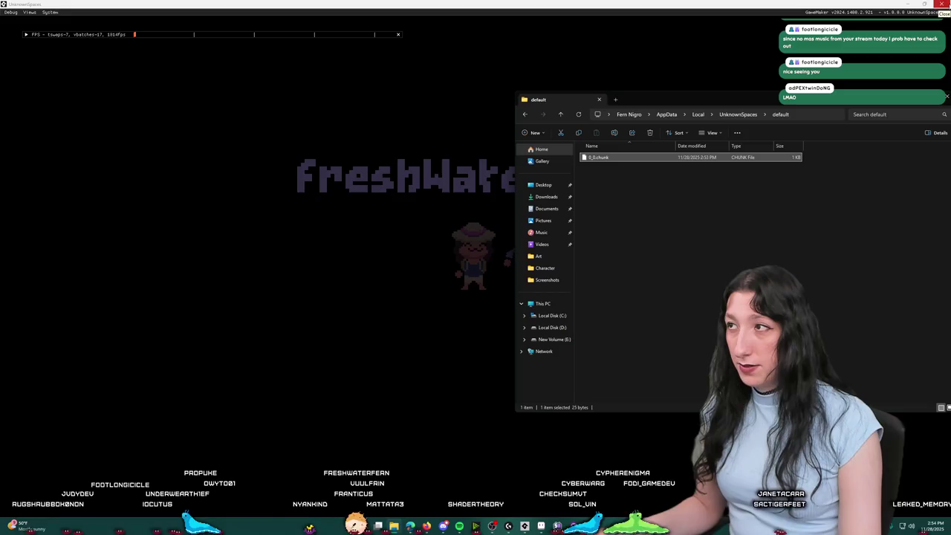
left_click(739, 114)
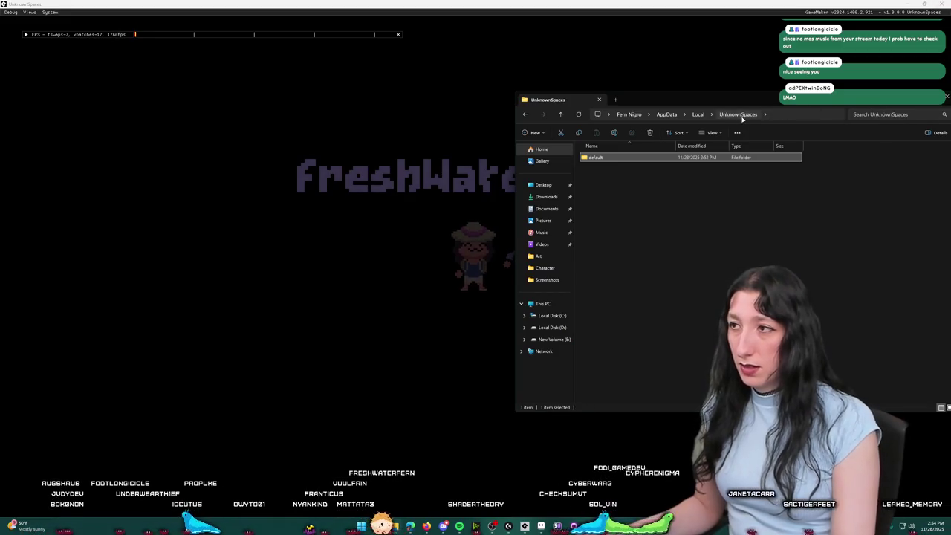
double_click(681, 159)
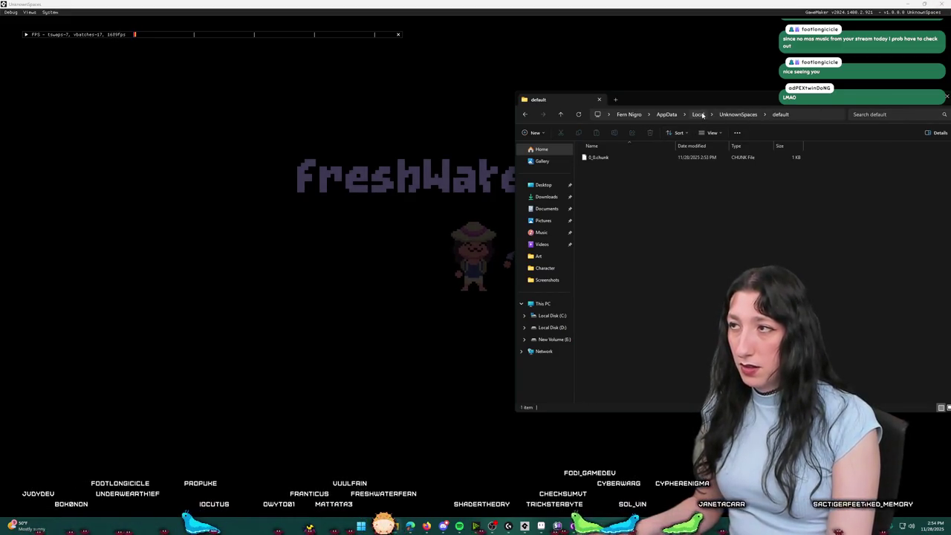
key("alt+Tab")
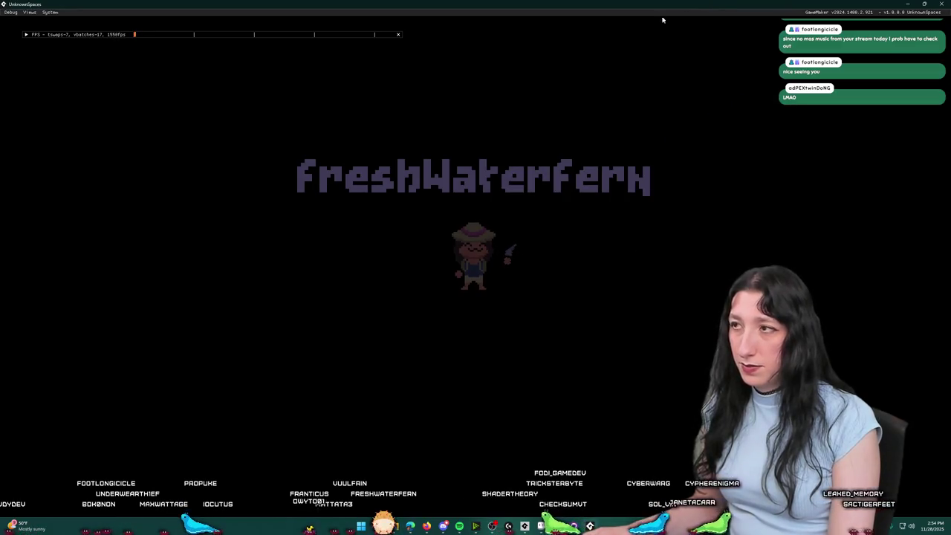
key("alt+F4")
left_click(669, 115)
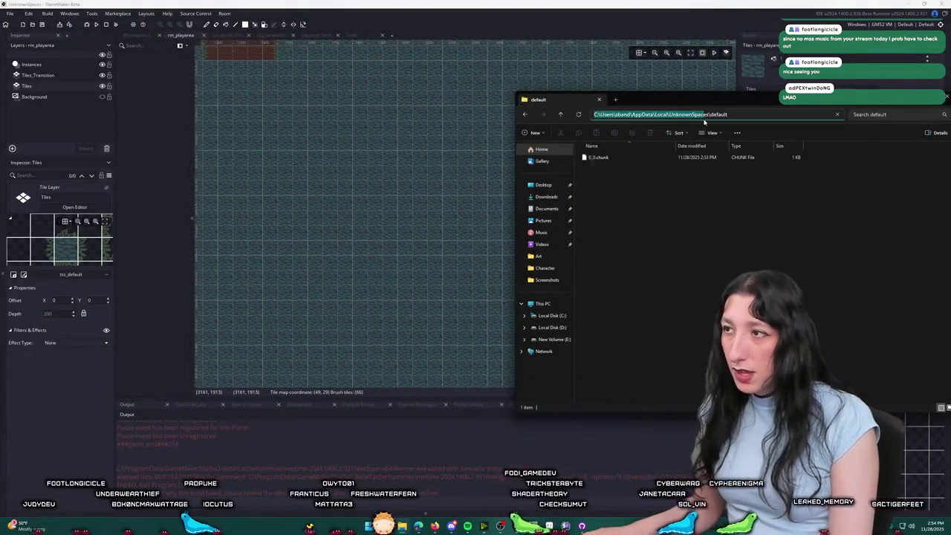
Step: Paint two diagonal strokes of reddish dirt tile on the Tiles layer toward the bottom-right corner
key("alt+Up")
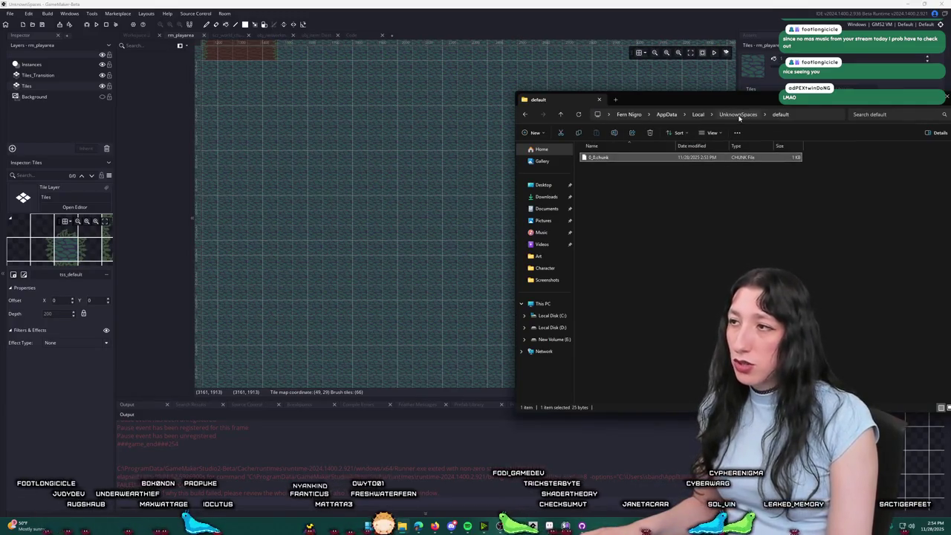
left_click(345, 117)
scroll(476, 282, "up", 3)
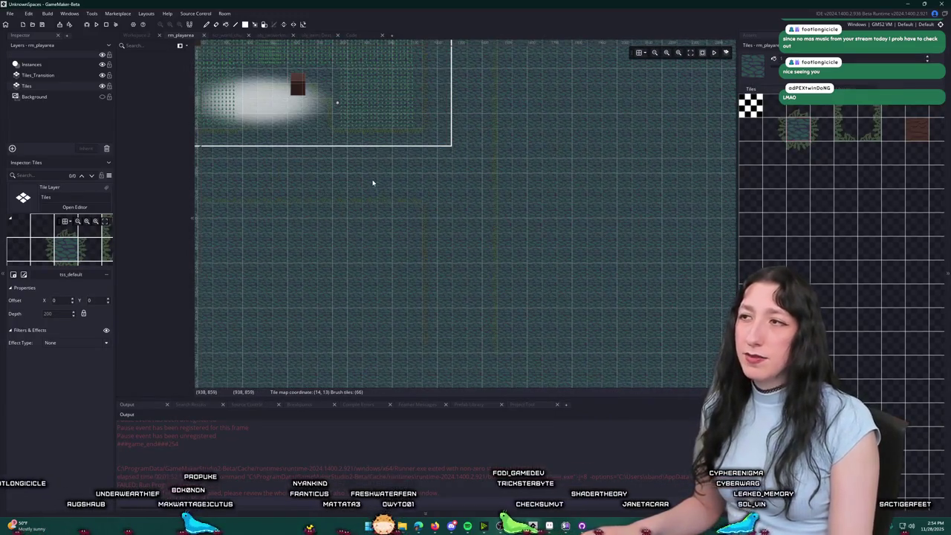
left_click(908, 138)
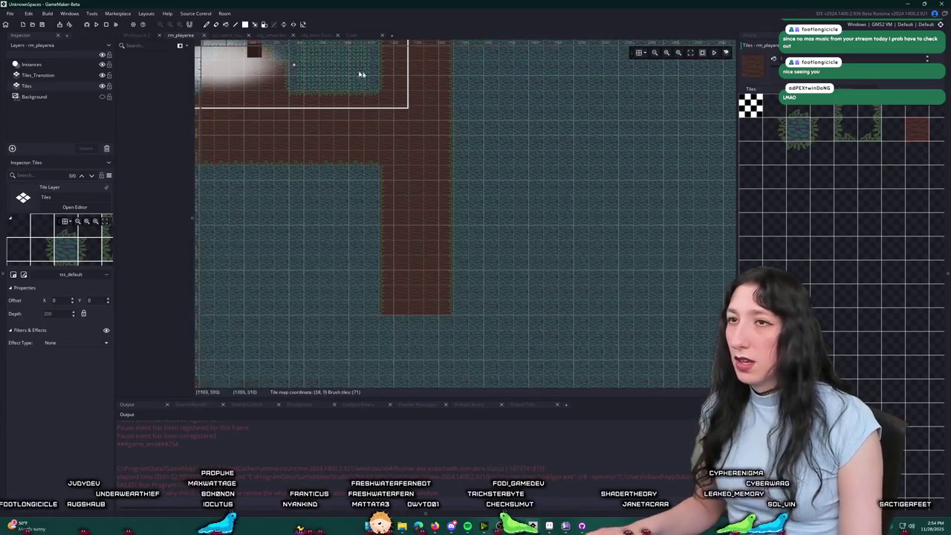
scroll(325, 187, "down", 4)
scroll(325, 187, "up", 3)
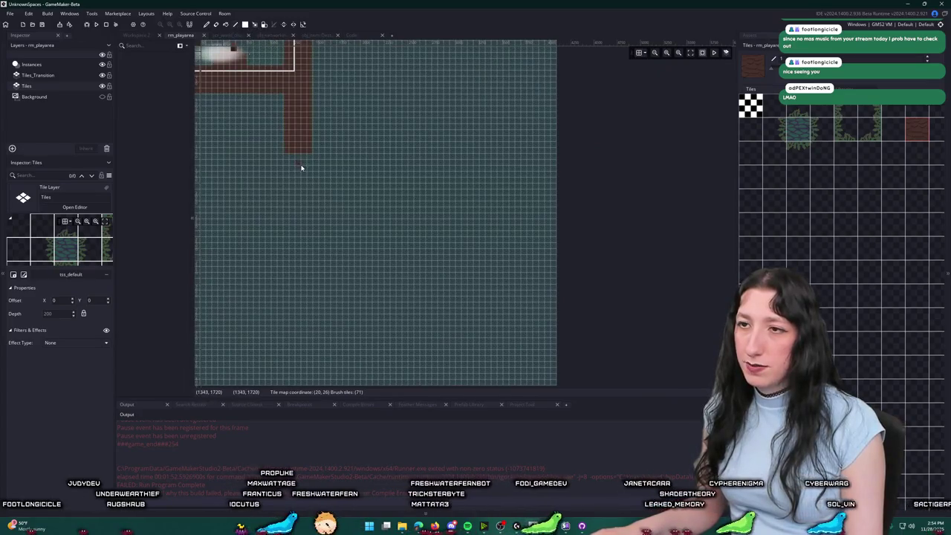
left_click_drag(291, 159, 542, 379)
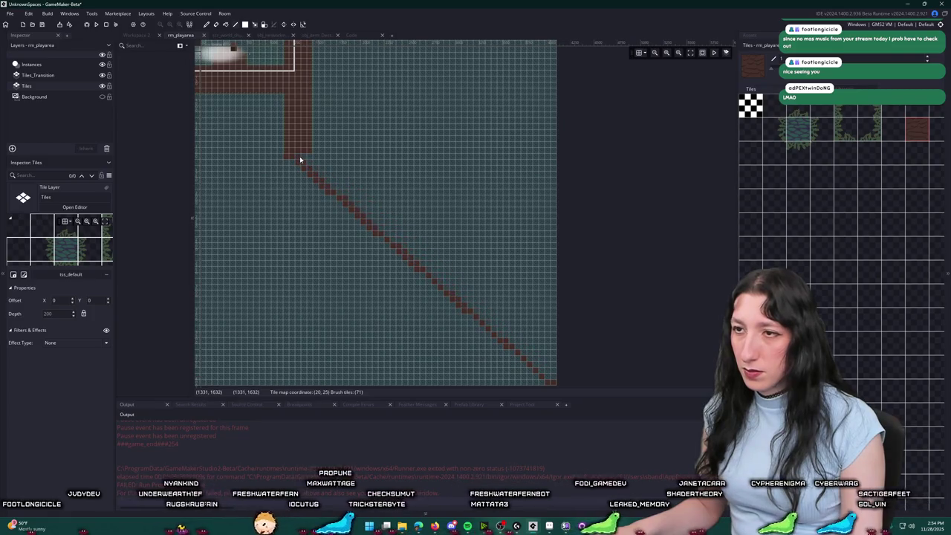
left_click_drag(301, 159, 394, 242)
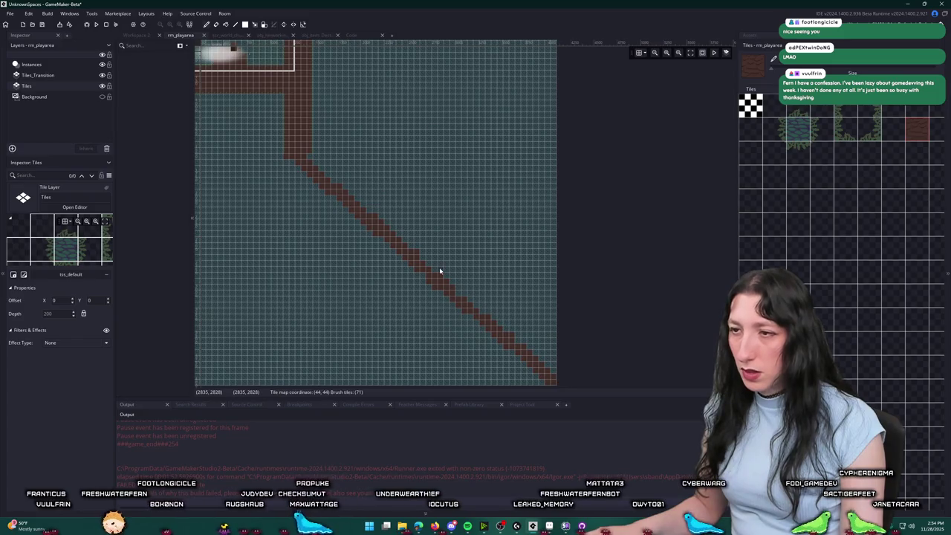
scroll(440, 271, "up", 1)
left_click_drag(391, 225, 437, 265)
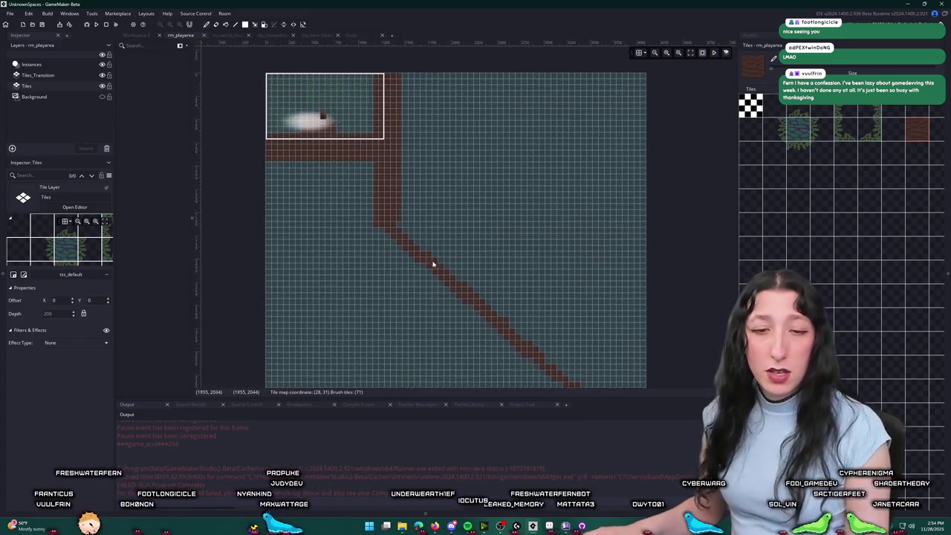
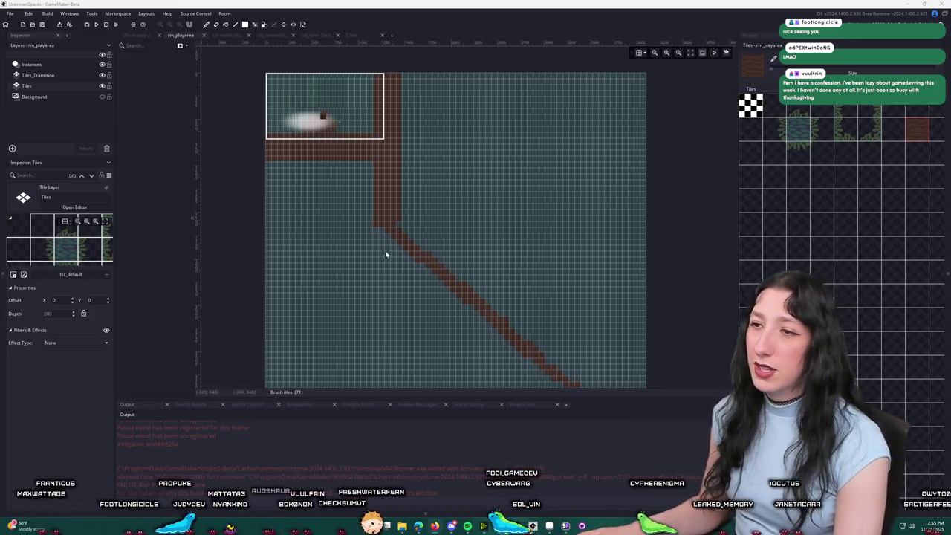
Step: Open obj_networking's Step event code from the second workspace
left_click(412, 239)
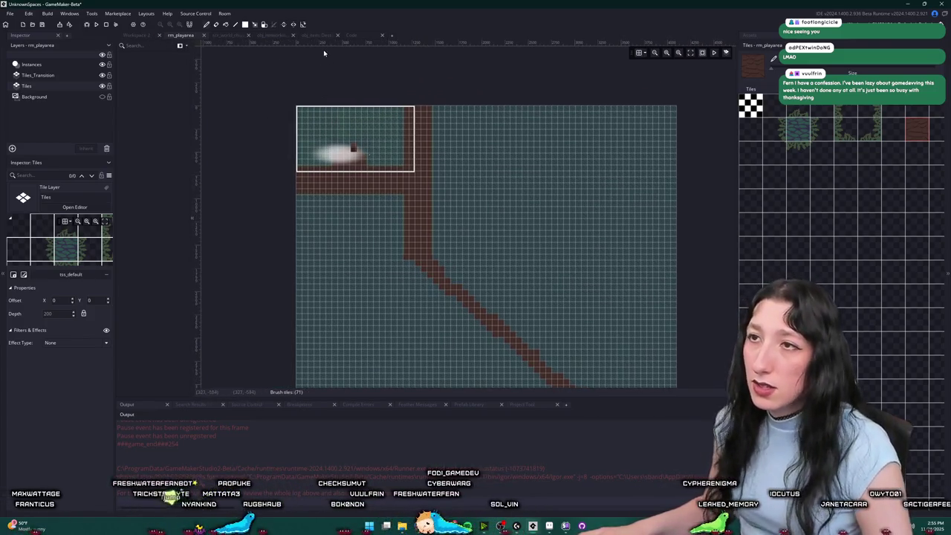
left_click(143, 34)
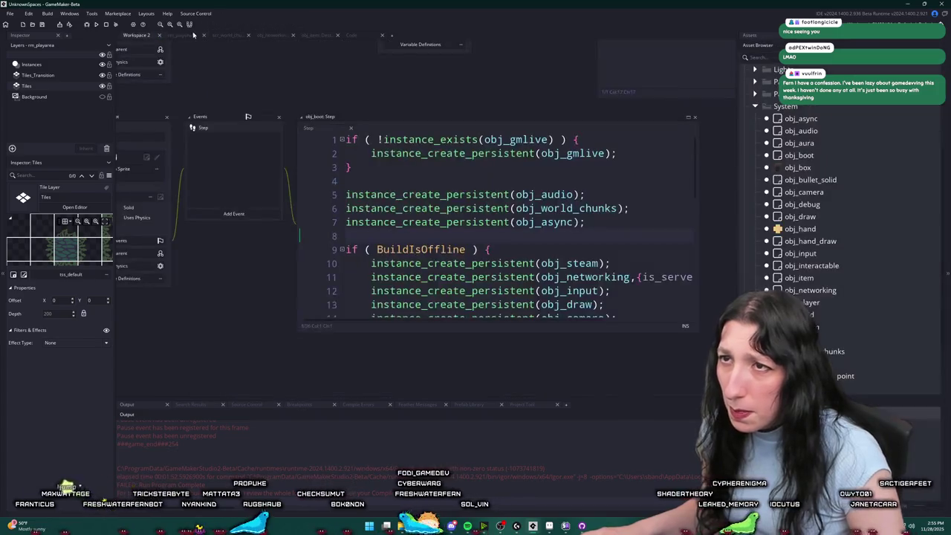
key("ctrl+t")
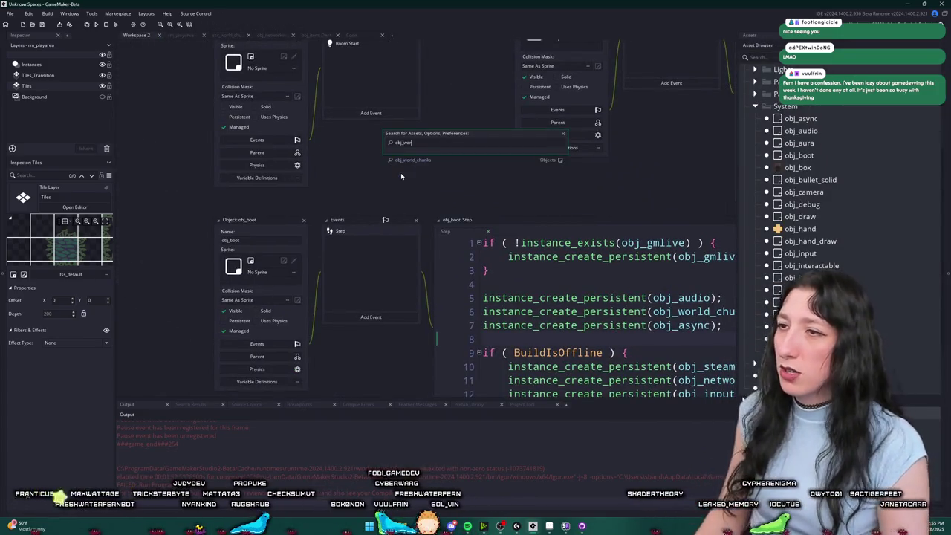
left_click(401, 173)
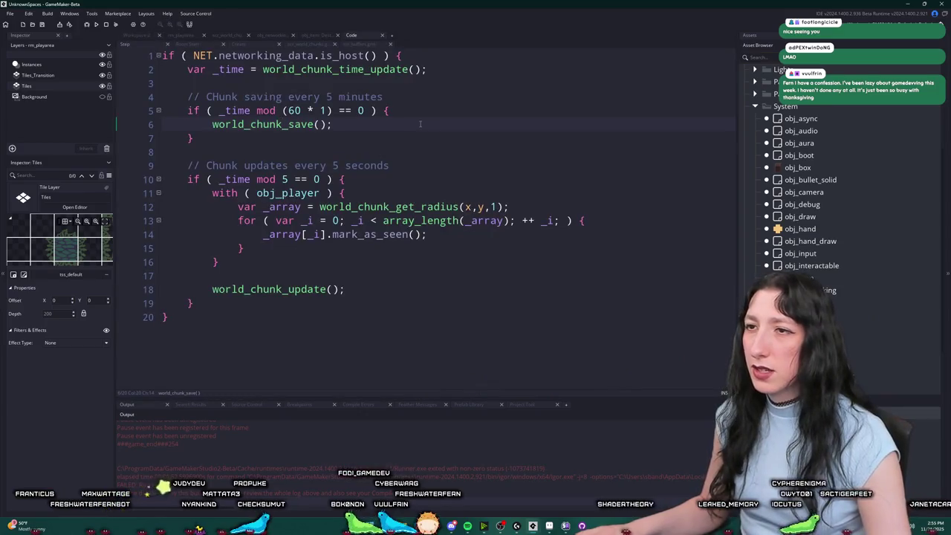
Step: Add log("OH YEAH, WE'RE SAVING"); before world_chunk_save() and jump to its definition
key("Return")
type("lo")
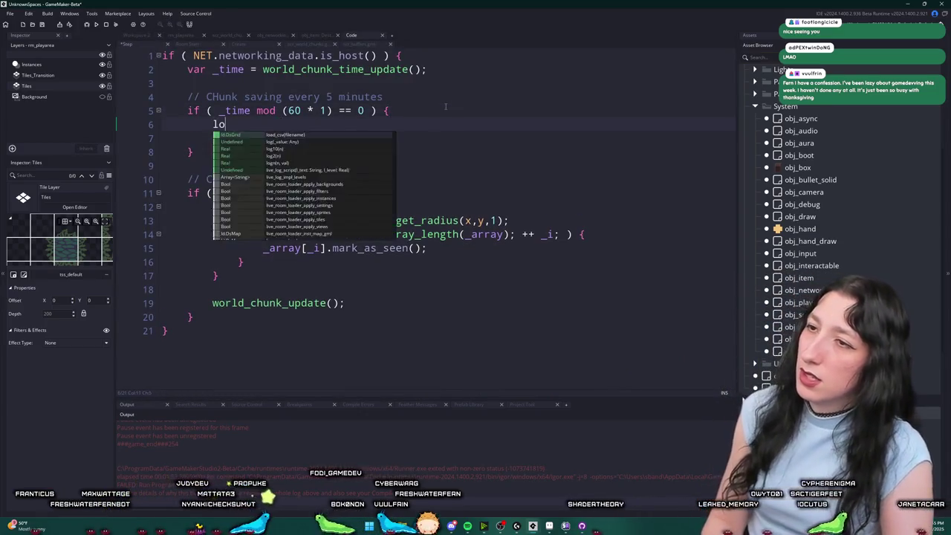
type("g(\"EAH")
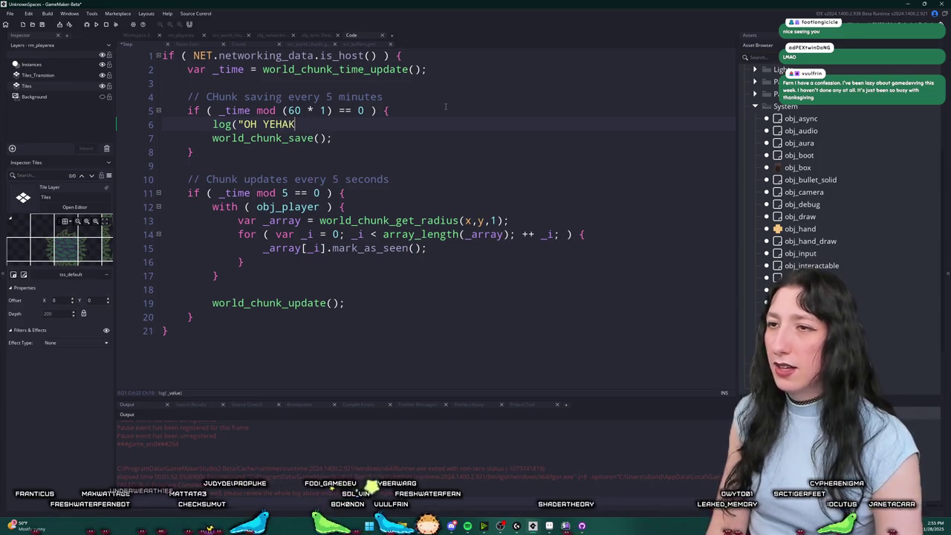
key("BackSpace")
key("BackSpace")
type("WE'RE ")
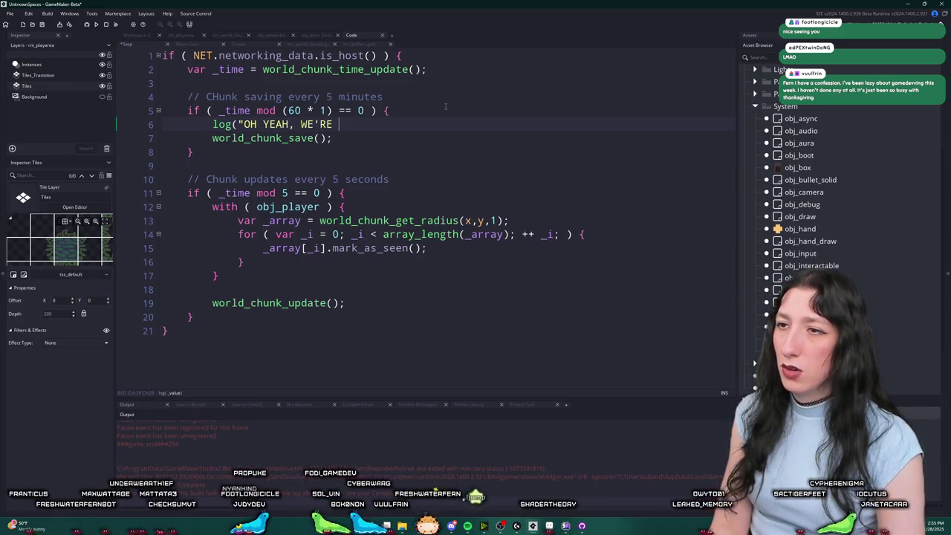
type("SAVING\");")
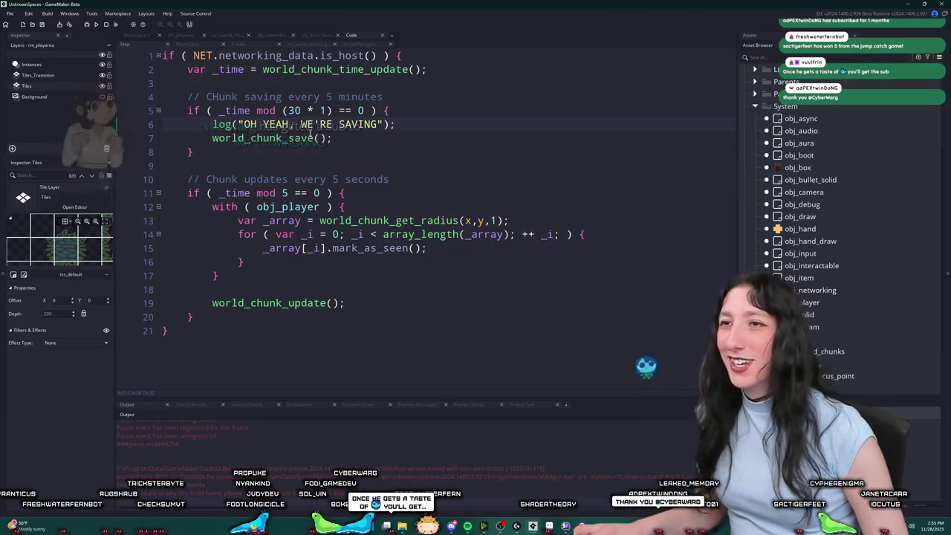
middle_click(290, 137)
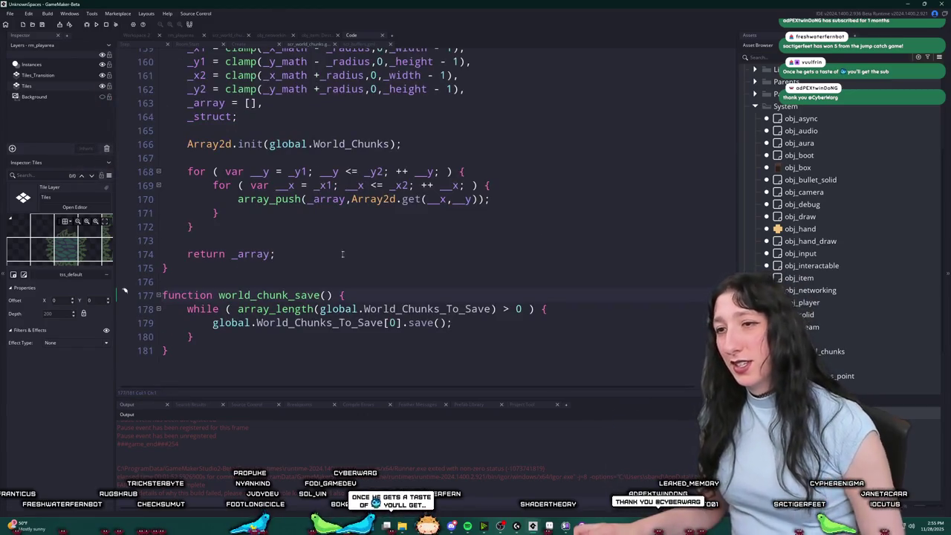
Step: Review scr_world_chunks, including the push onto global.World_Chunks_To_Save
left_click_drag(401, 324, 215, 323)
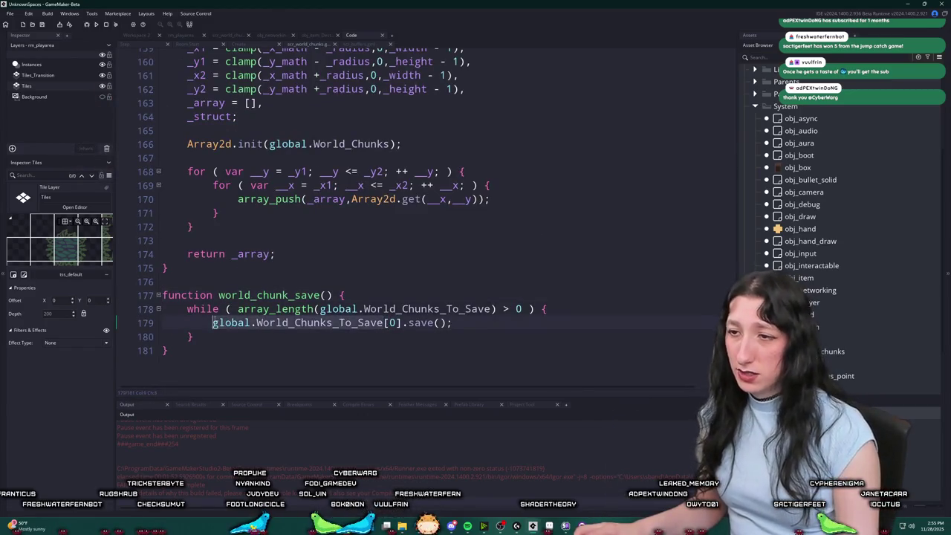
scroll(506, 238, "up", 7)
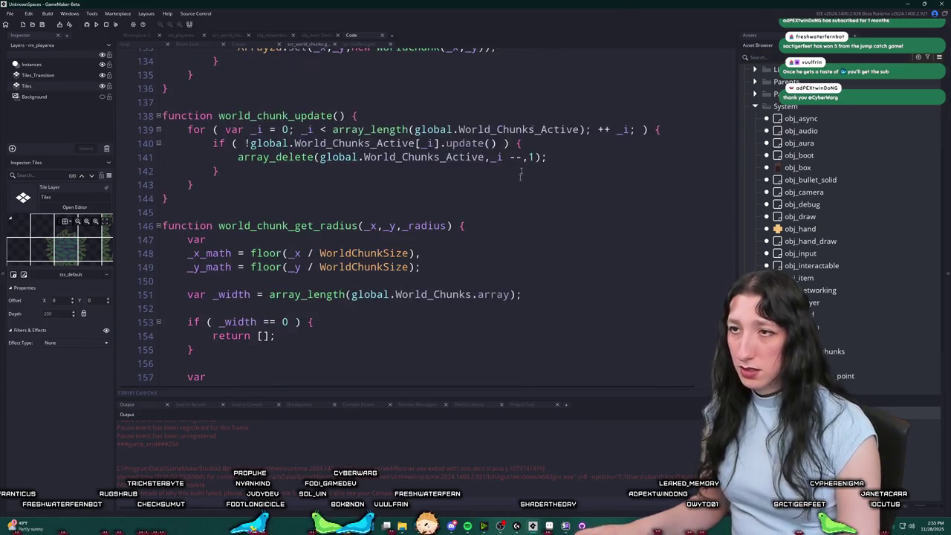
scroll(506, 238, "up", 10)
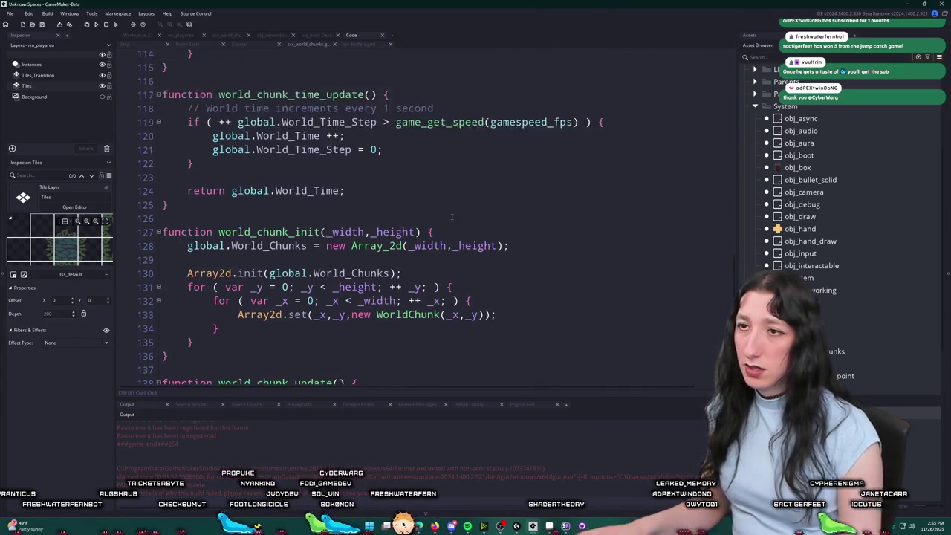
scroll(435, 226, "up", 8)
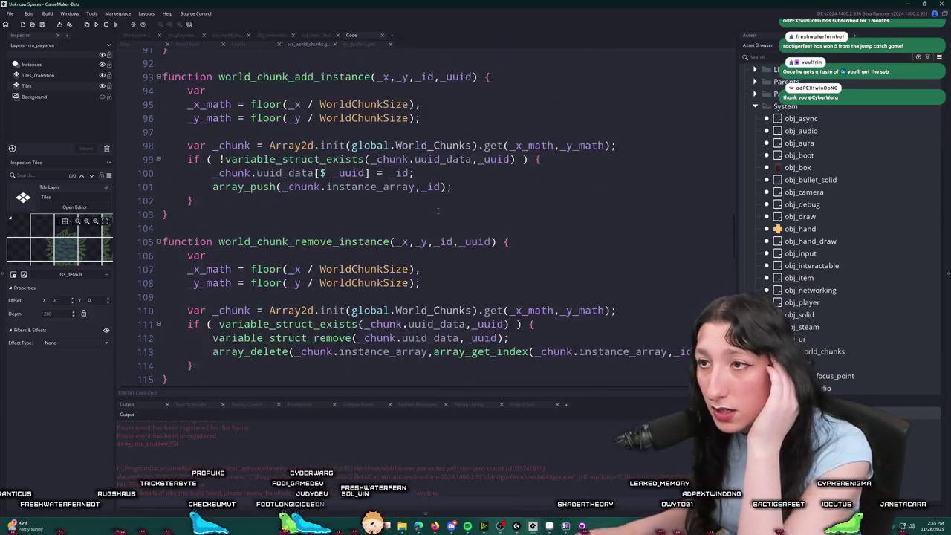
scroll(438, 211, "up", 7)
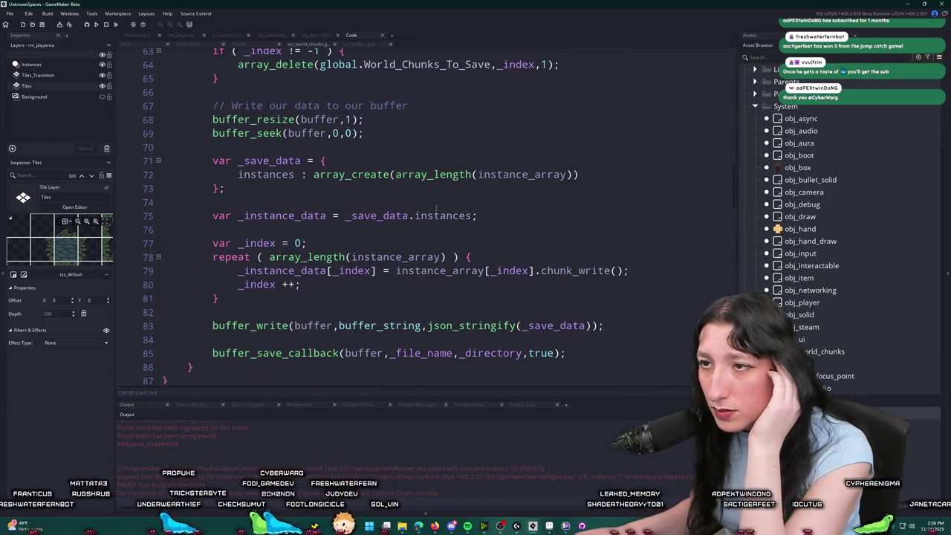
scroll(417, 268, "up", 12)
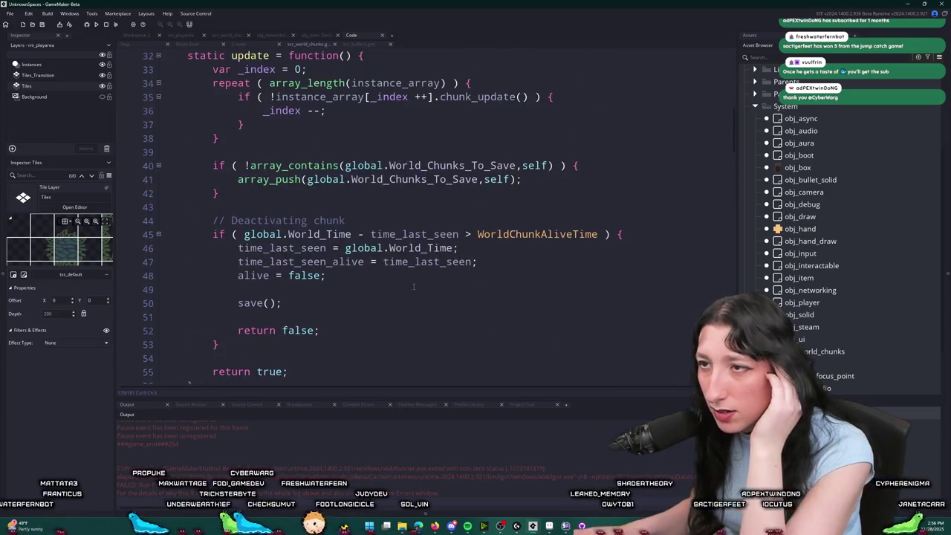
scroll(402, 215, "down", 2)
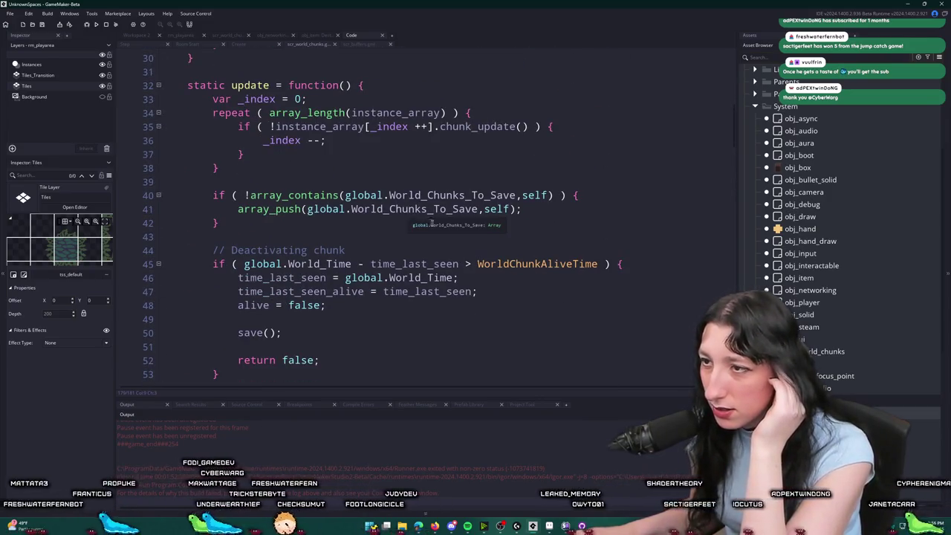
scroll(525, 204, "down", 2)
scroll(525, 204, "up", 6)
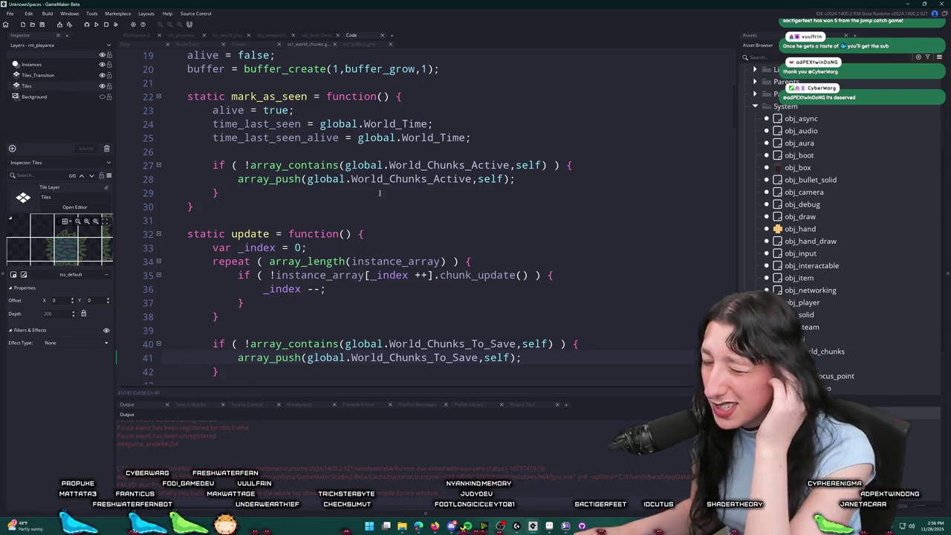
scroll(622, 264, "down", 2)
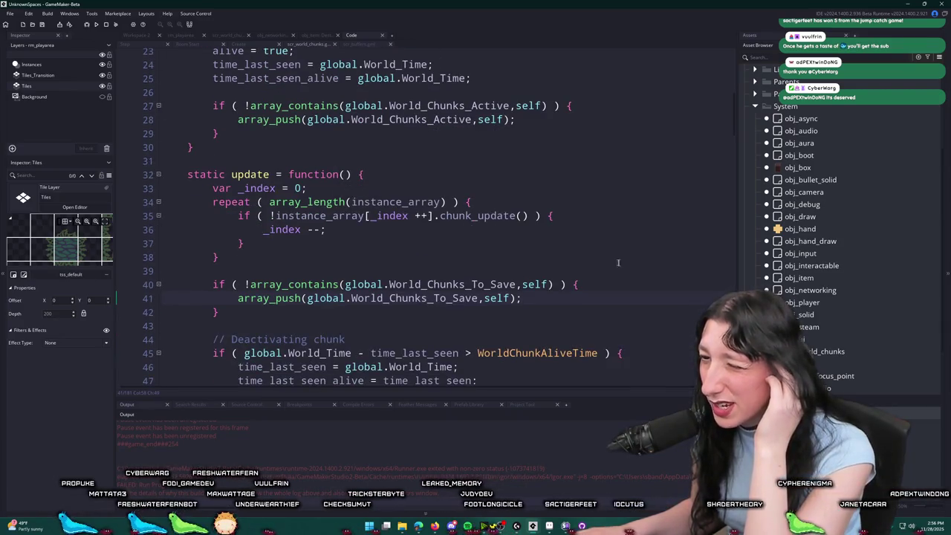
left_click(542, 293)
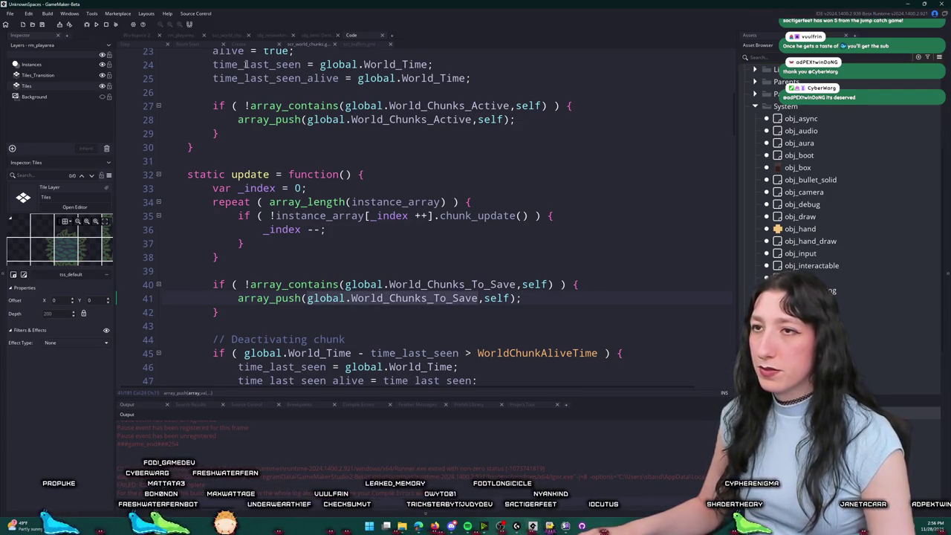
Step: Duplicate the log line to log global.World_Chunks_To_Save in the Step event, then run the game
left_click(141, 45)
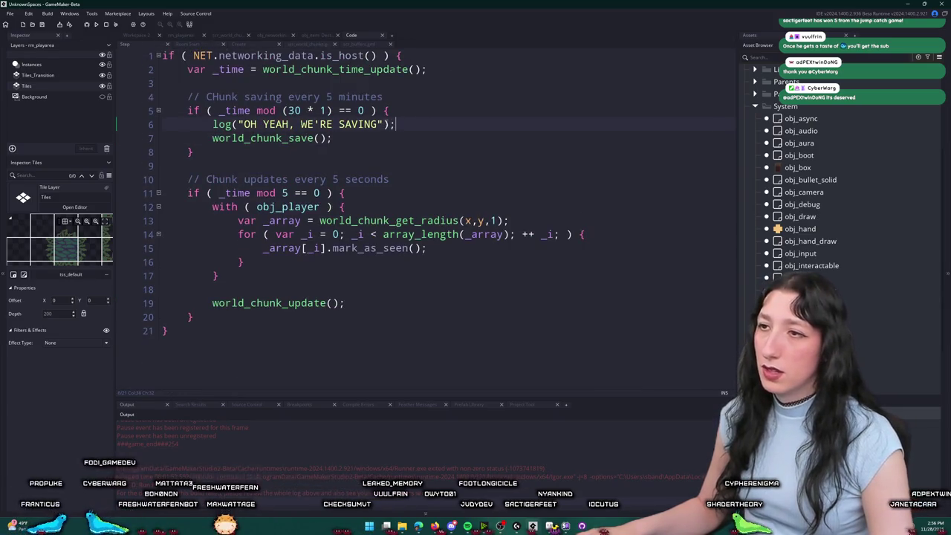
key("ctrl+d")
key("ctrl+shift+Left")
key("ctrl+shift+Left")
key("ctrl+shift+Left")
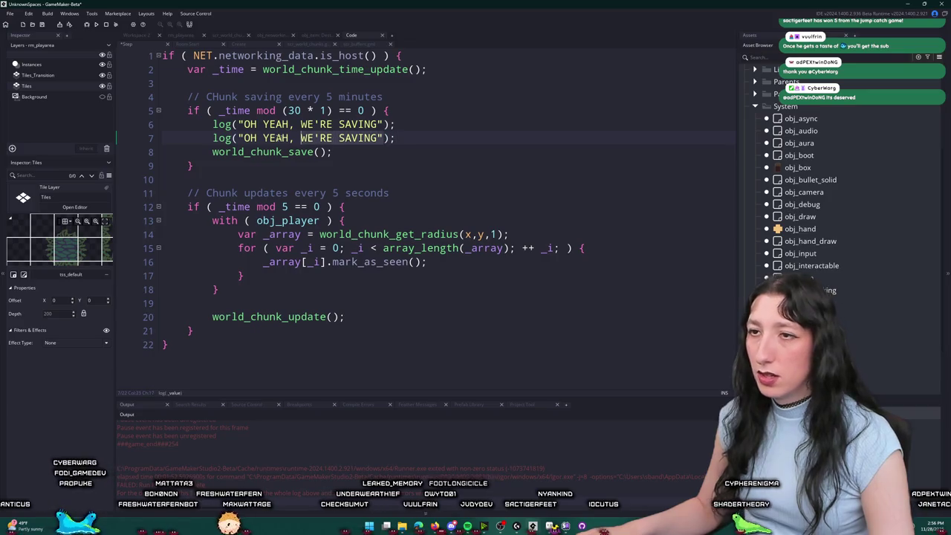
type("global.World_Chunks_To_Save")
key("F5")
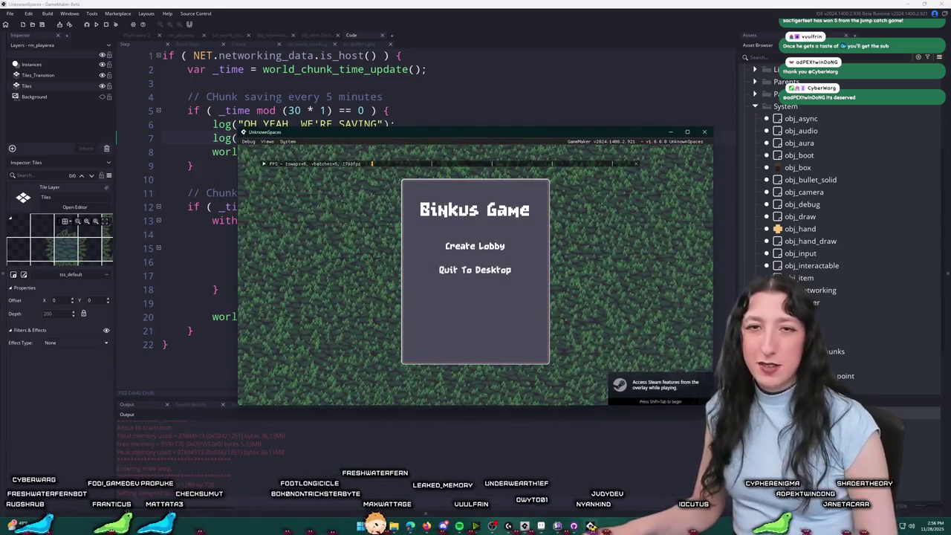
Step: Create a lobby, take the game out of fullscreen and move its window higher
left_click(475, 246)
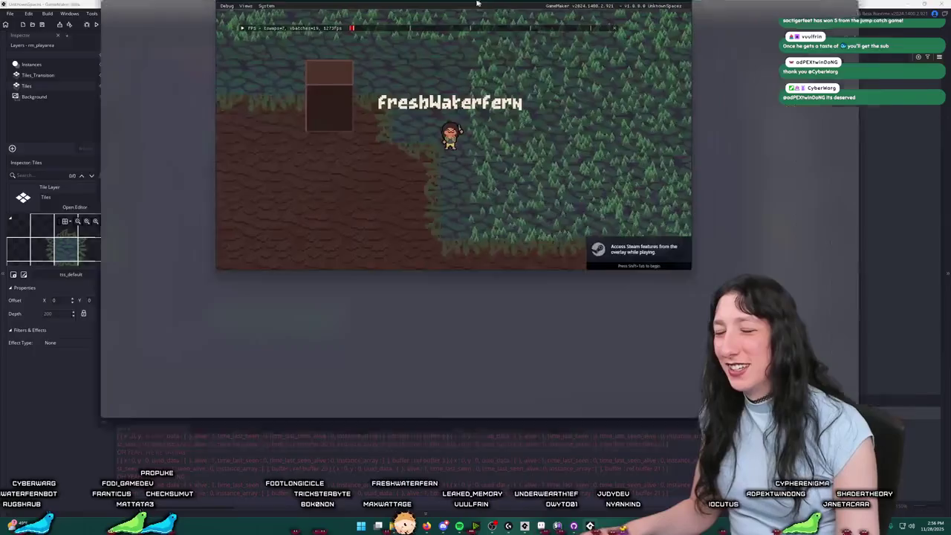
key("d")
key("s")
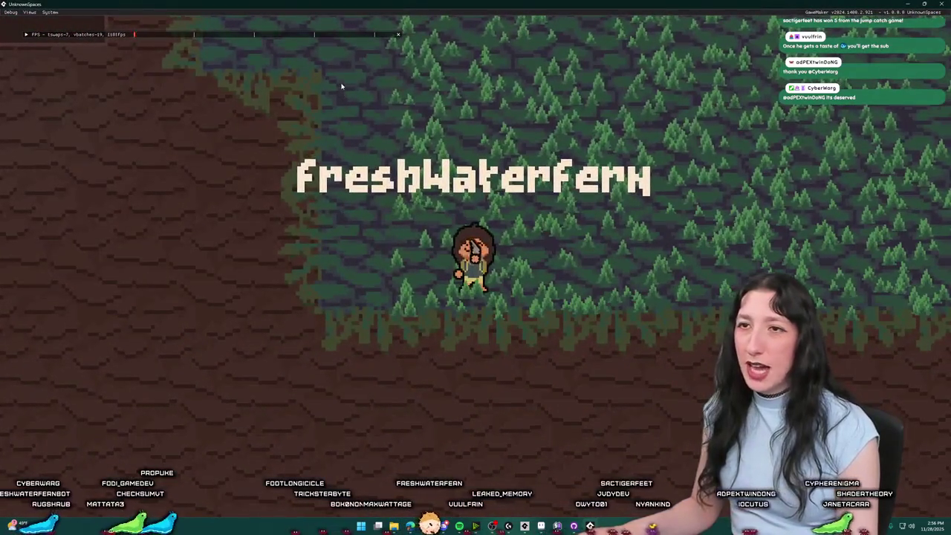
key("F11")
left_click_drag(576, 195, 553, 69)
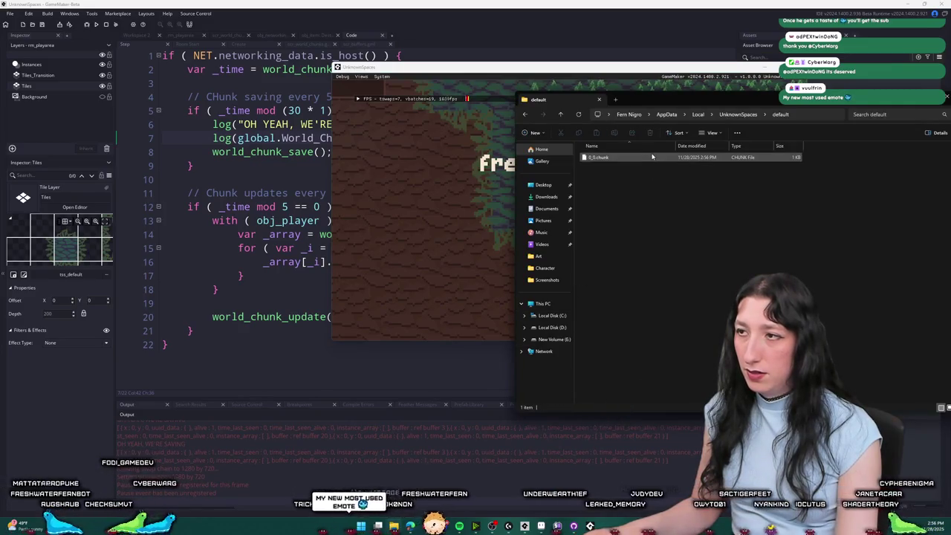
left_click(399, 230)
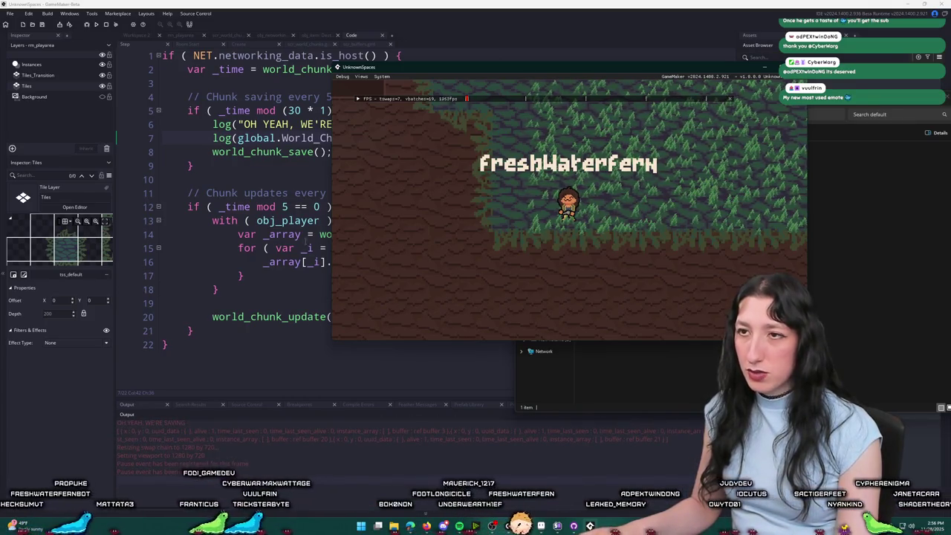
Step: Walk the character right and down into cobblestone, then check the saved 0_0.chunk file
key("s")
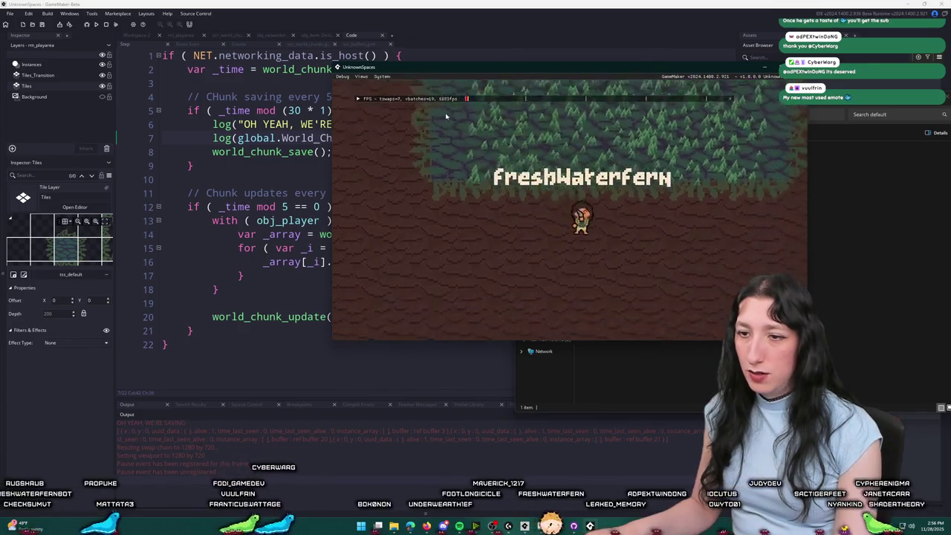
key("s")
key("d")
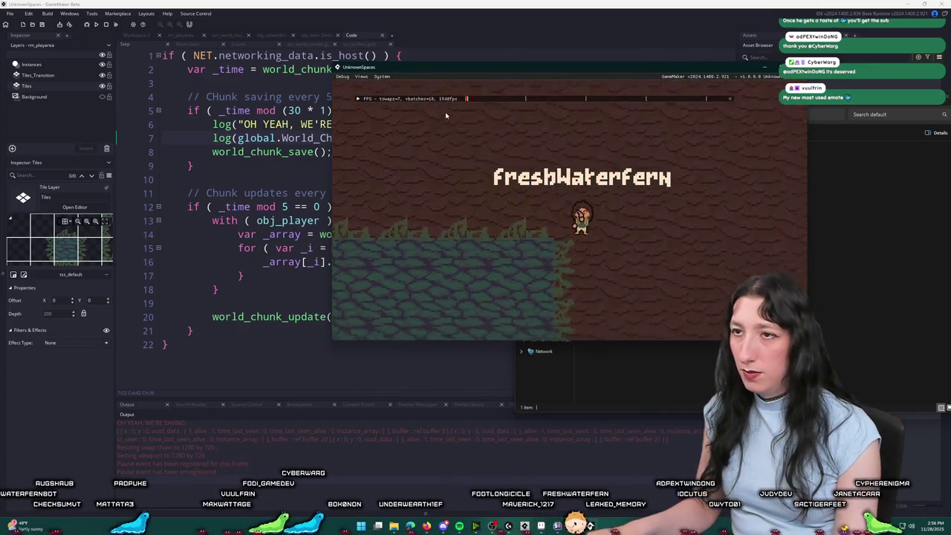
key("d")
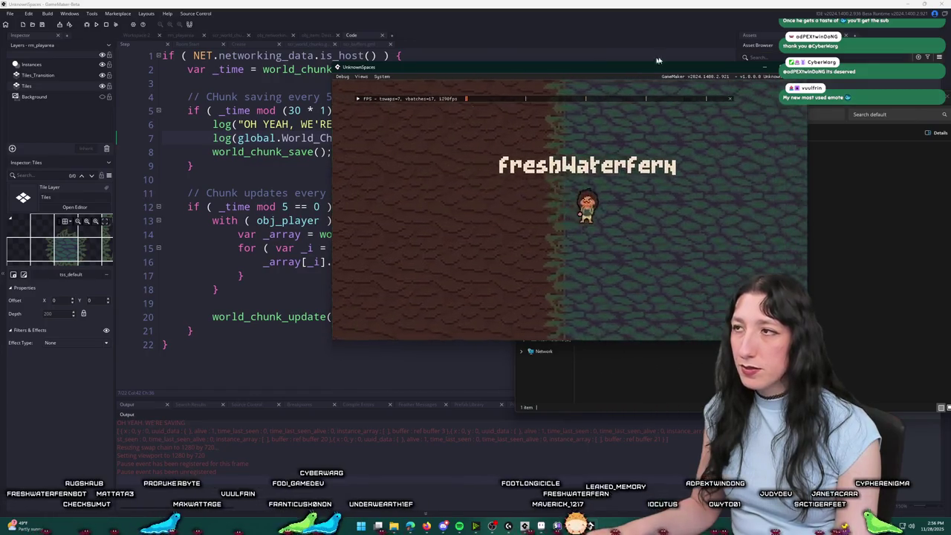
key("d")
key("s")
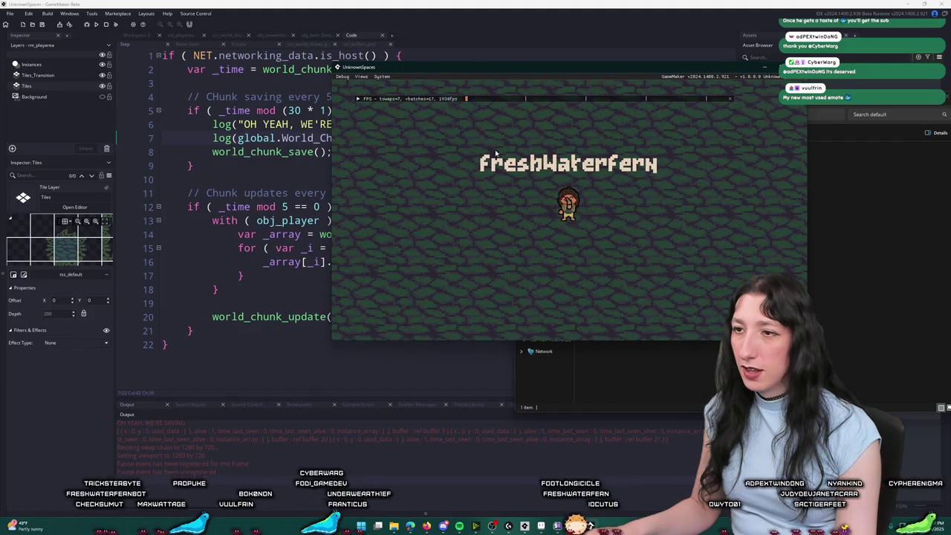
key("d")
key("s")
key("d")
key("s")
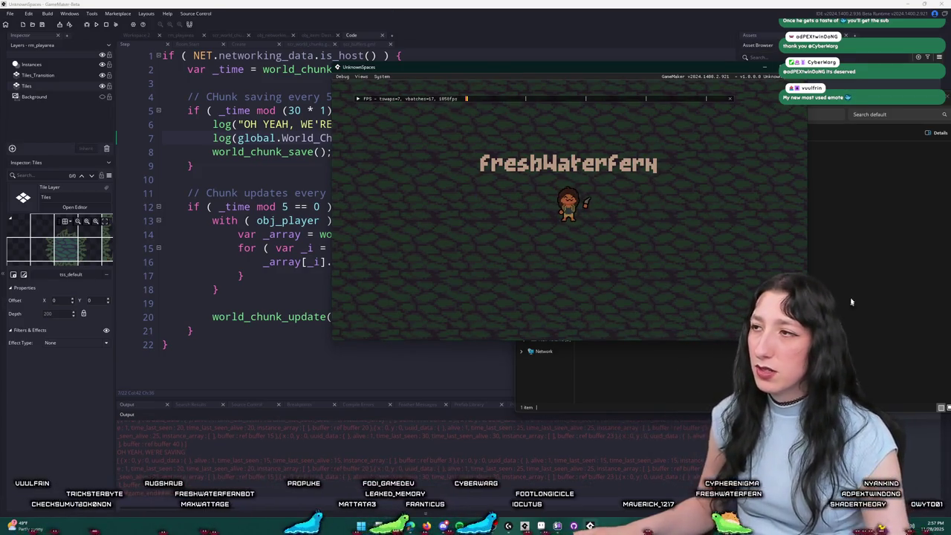
key("alt+Tab")
left_click(650, 158)
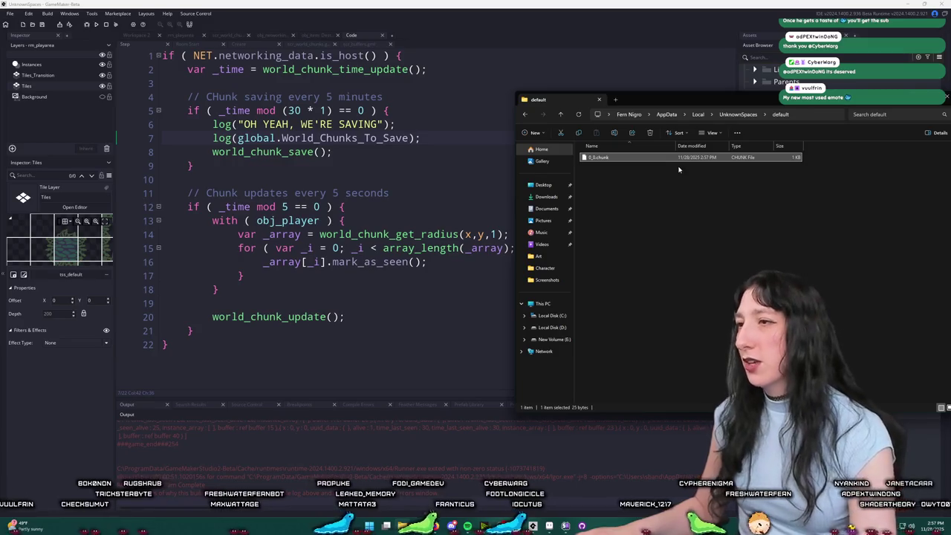
Step: Delete both log lines from the networking Step event
left_click(435, 124)
mouse_move(397, 124)
left_mouse_down()
mouse_move(211, 124)
mouse_move(162, 112)
mouse_move(125, 125)
left_mouse_up()
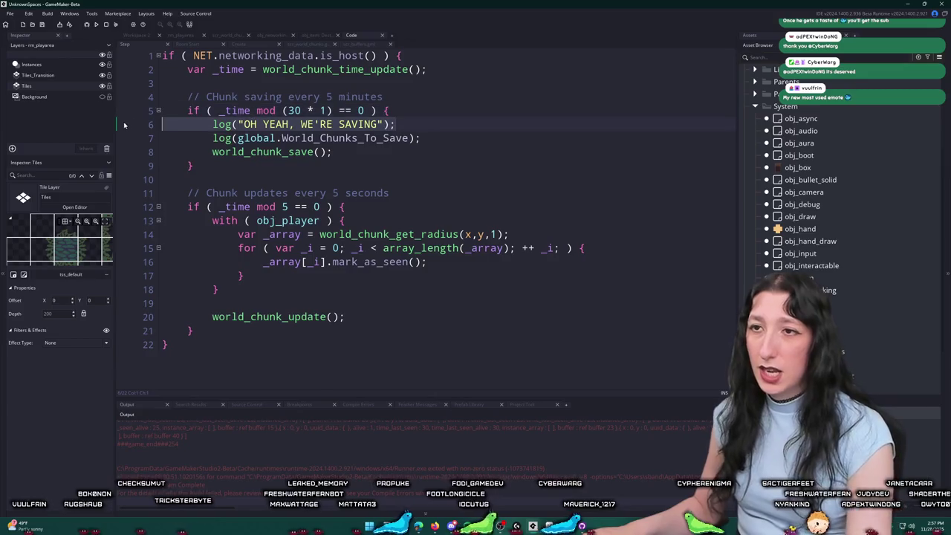
key("BackSpace")
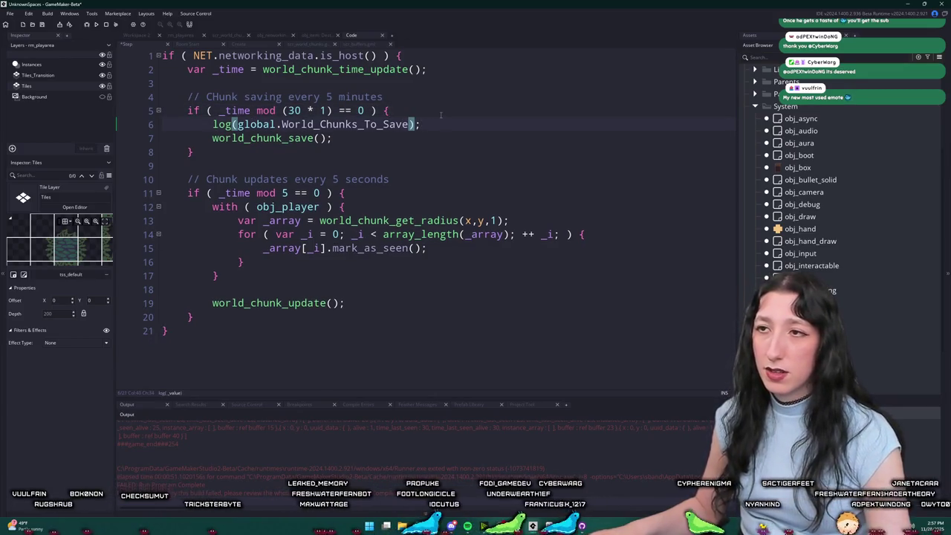
left_click_drag(421, 124, 159, 125)
key("BackSpace")
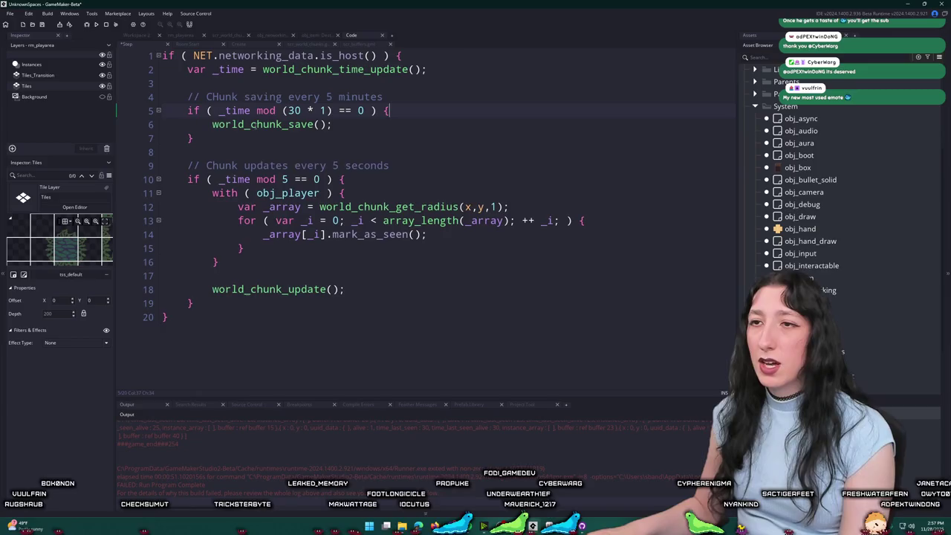
Step: Jump to world_chunk_save and search the script for the chunk's save function
middle_click(255, 125)
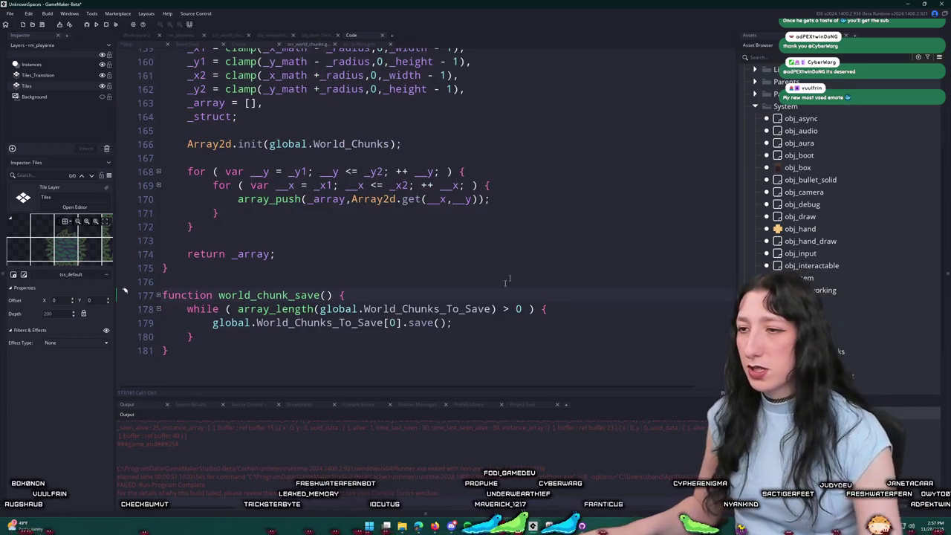
key("ctrl+f")
type("save")
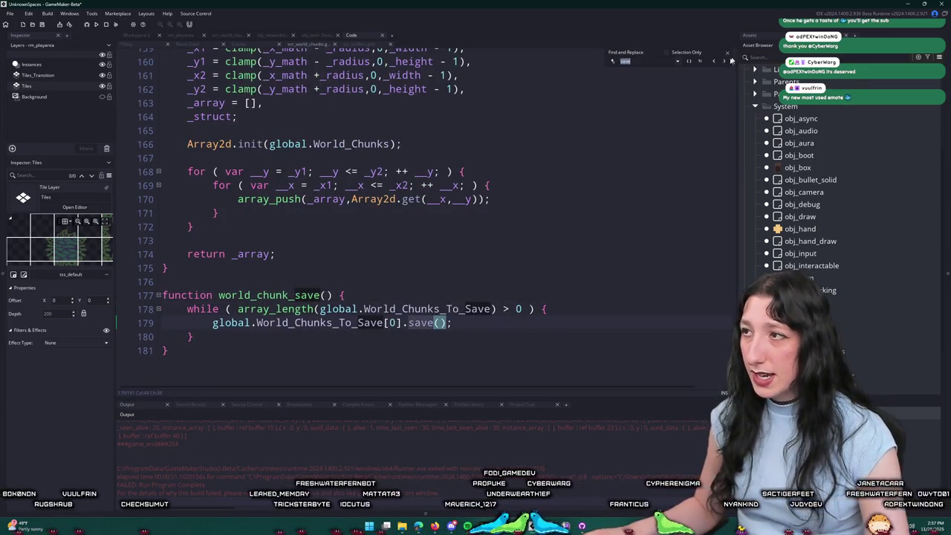
left_click(730, 61)
left_click(730, 62)
key("Escape")
scroll(381, 223, "up", 1)
scroll(259, 302, "down", 4)
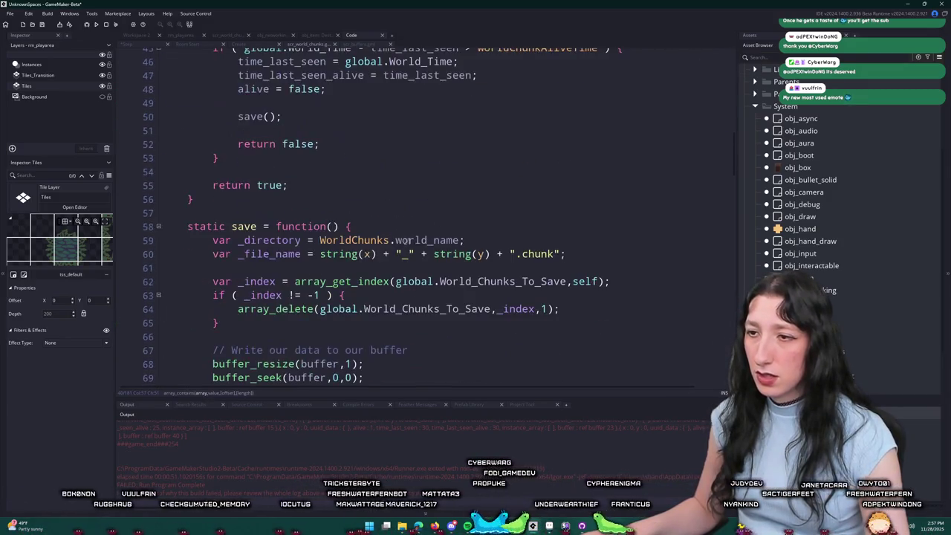
Step: Add log("SAVING CHUNK WITH NAME " + _file_name); in the save function and run the game
key("Return")
key("Return")
type("log(\"SAVING CHUNK WITH NAME")
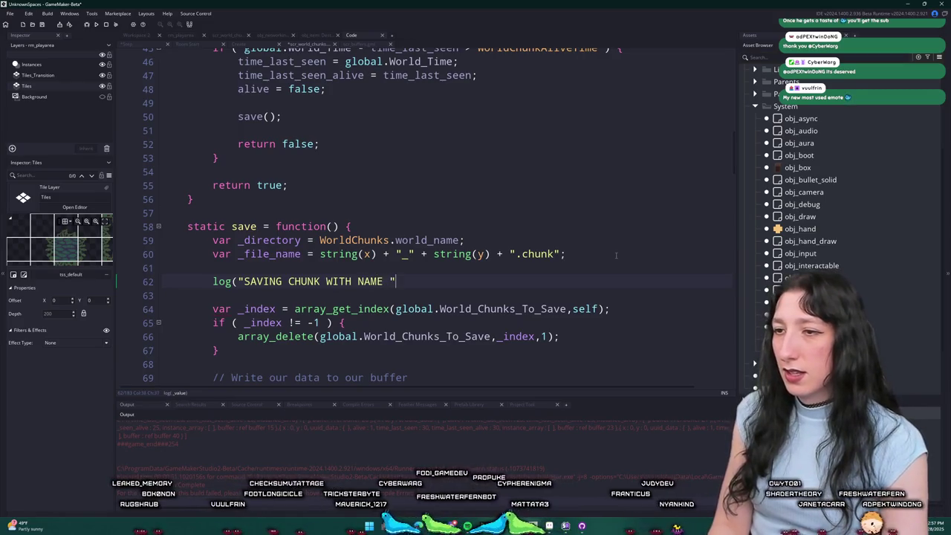
type("ri")
key("BackSpace")
key("BackSpace")
key("BackSpace")
type("_file_name);")
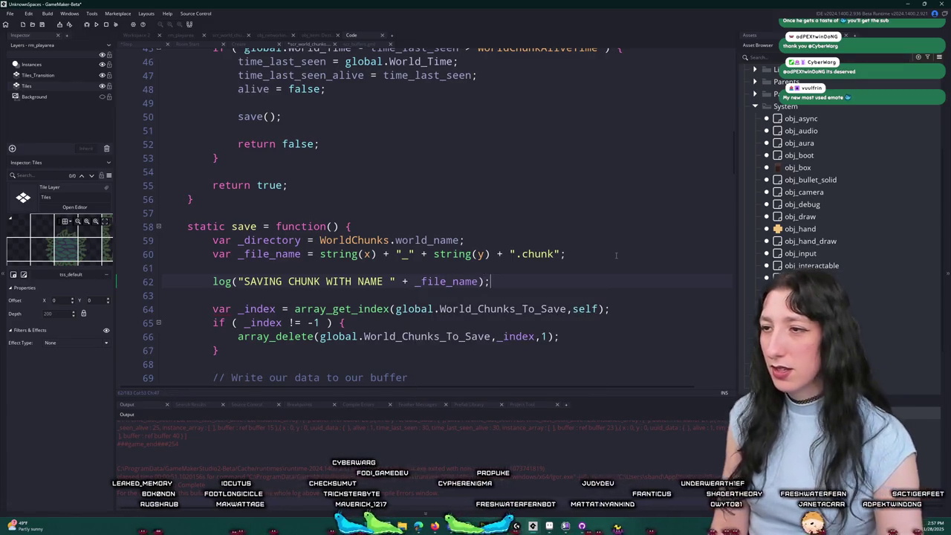
key("F5")
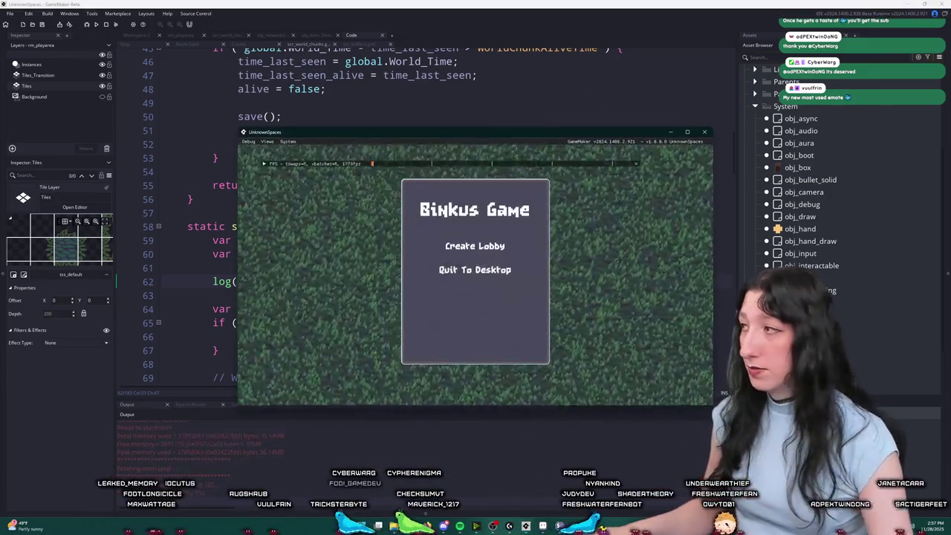
Step: Create a lobby and shrink the game window to keep the code visible
left_click(475, 246)
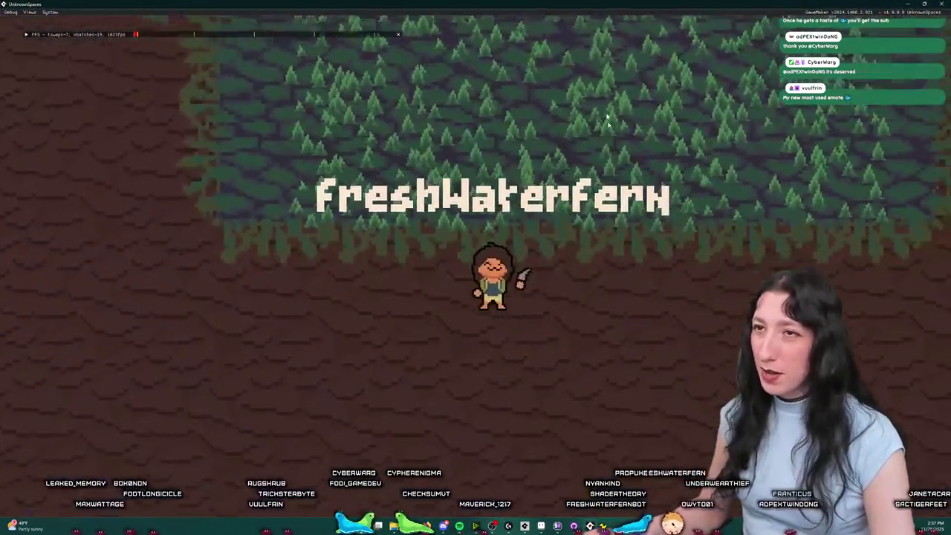
left_click_drag(678, 4, 681, 145)
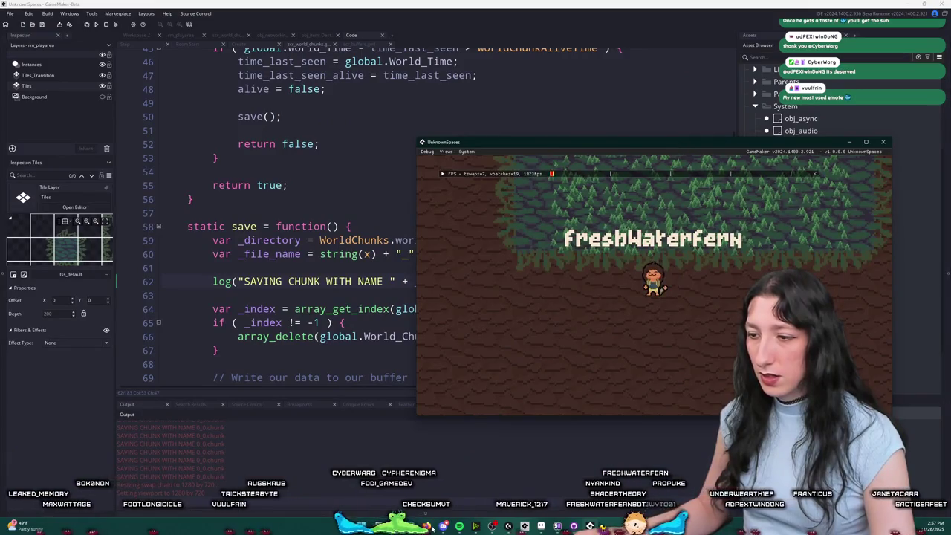
scroll(320, 245, "down", 2)
left_click(346, 250)
scroll(345, 242, "down", 1)
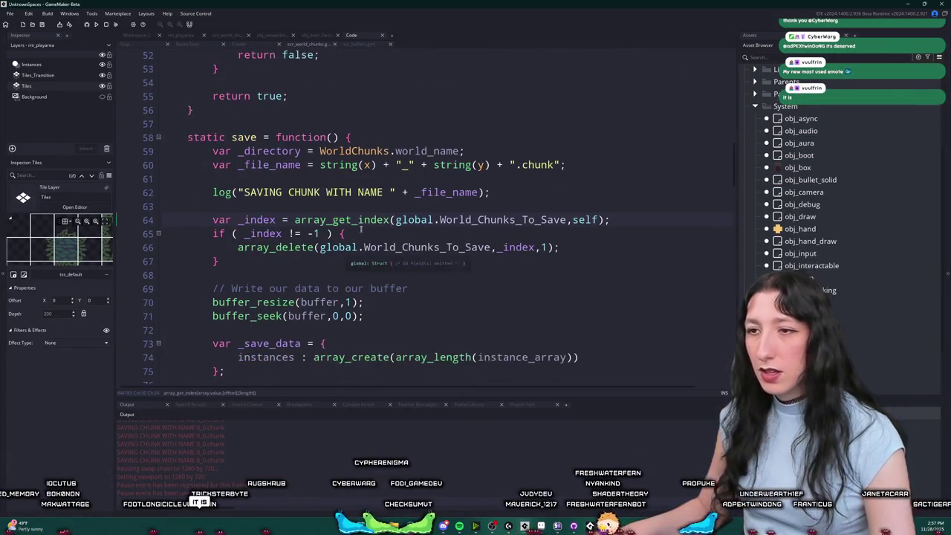
key("alt+Tab")
Step: Walk the character across chunks until the array out-of-range Code Error appears
key("s")
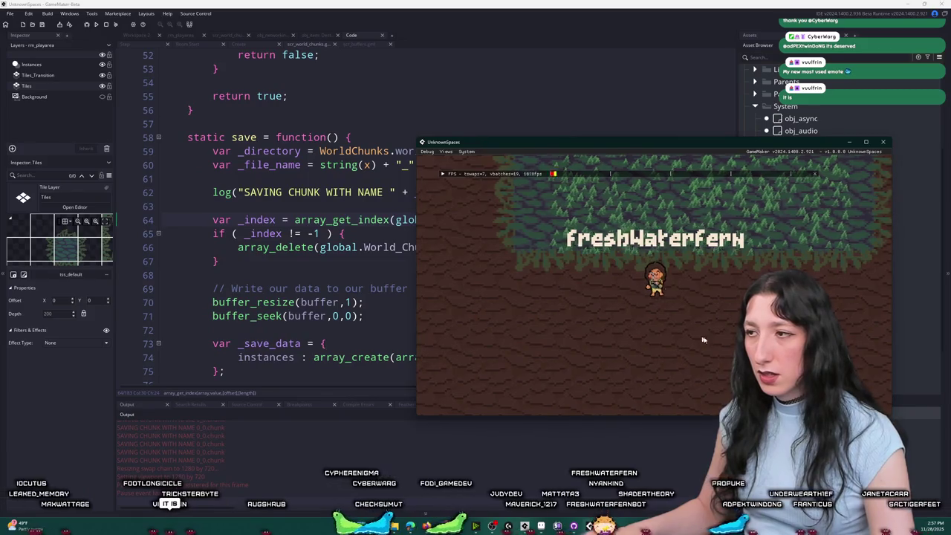
key("s")
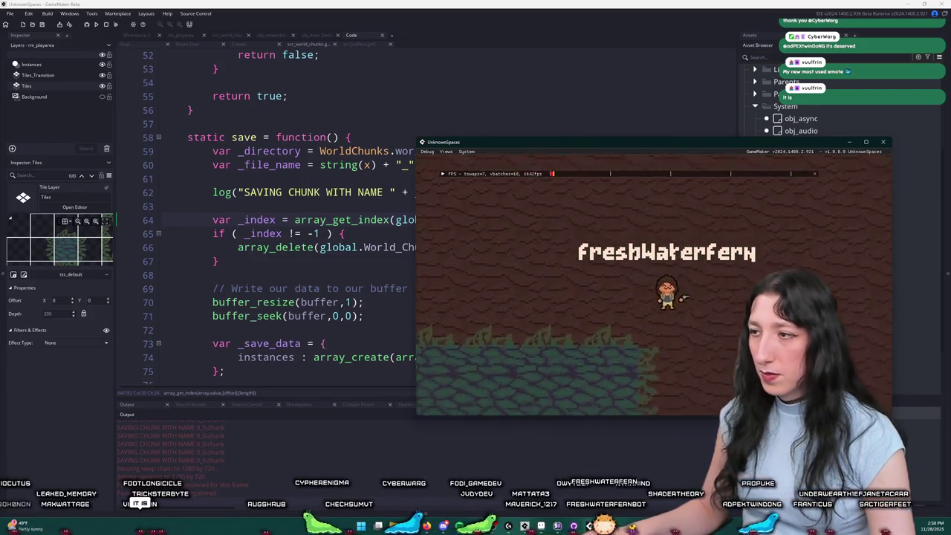
key("d")
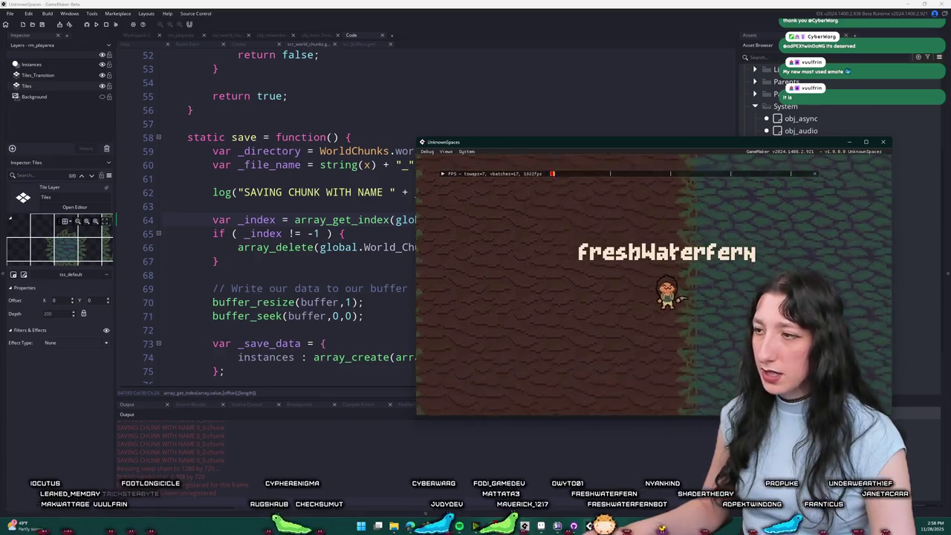
key("s")
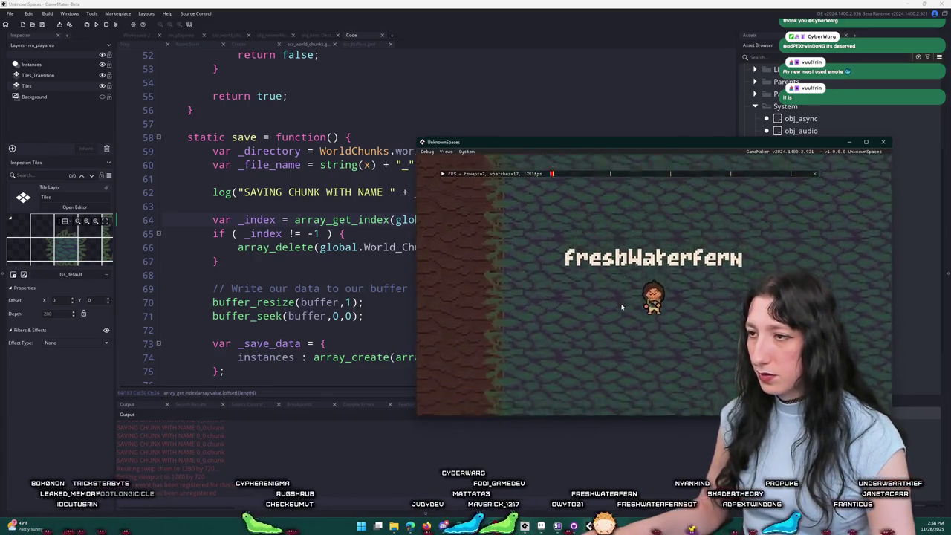
key("s")
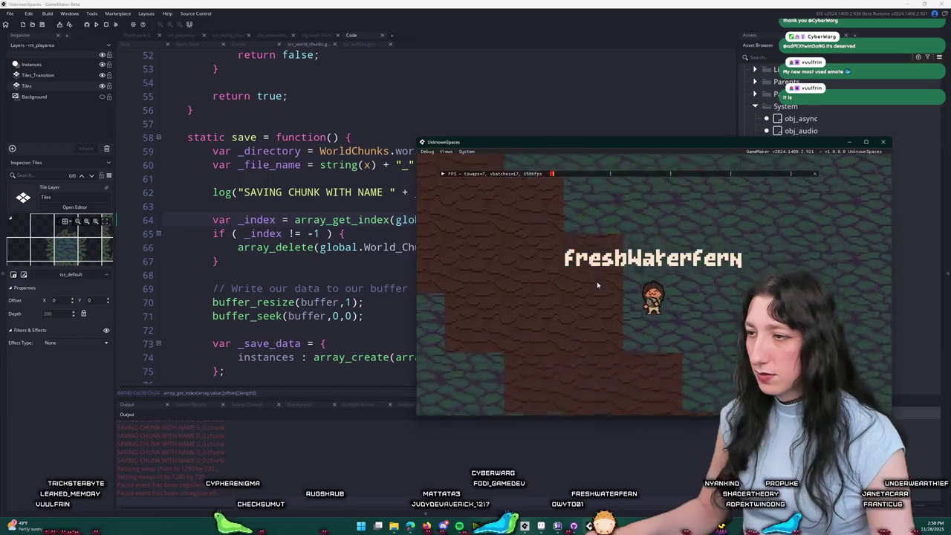
key("a")
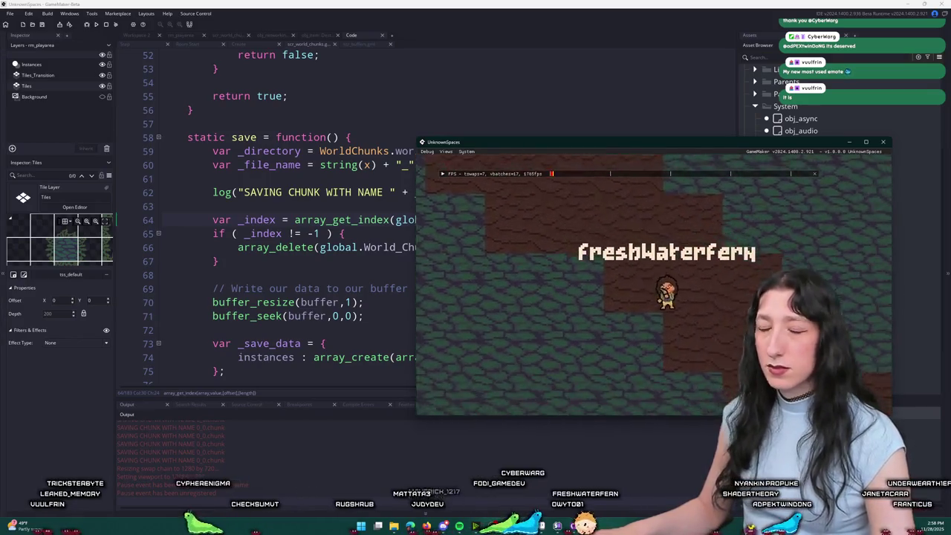
key("d")
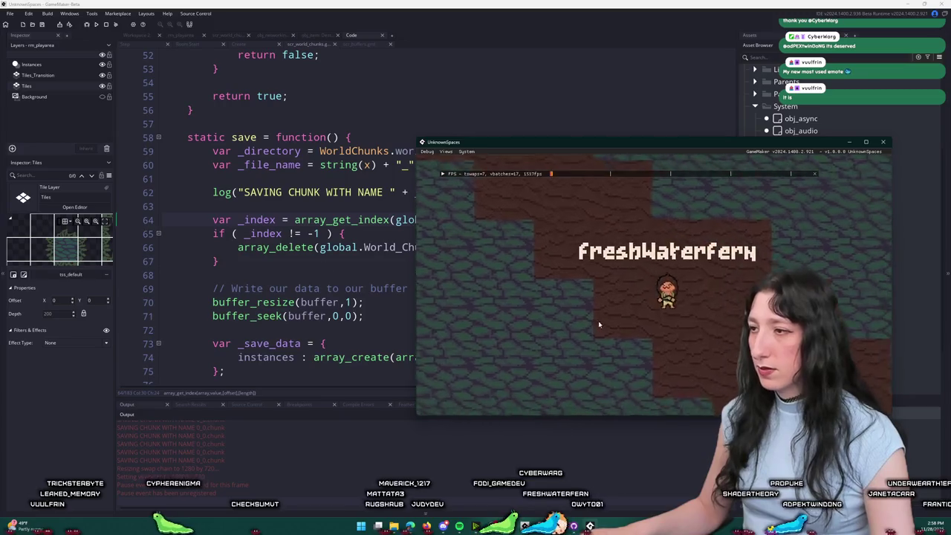
key("s")
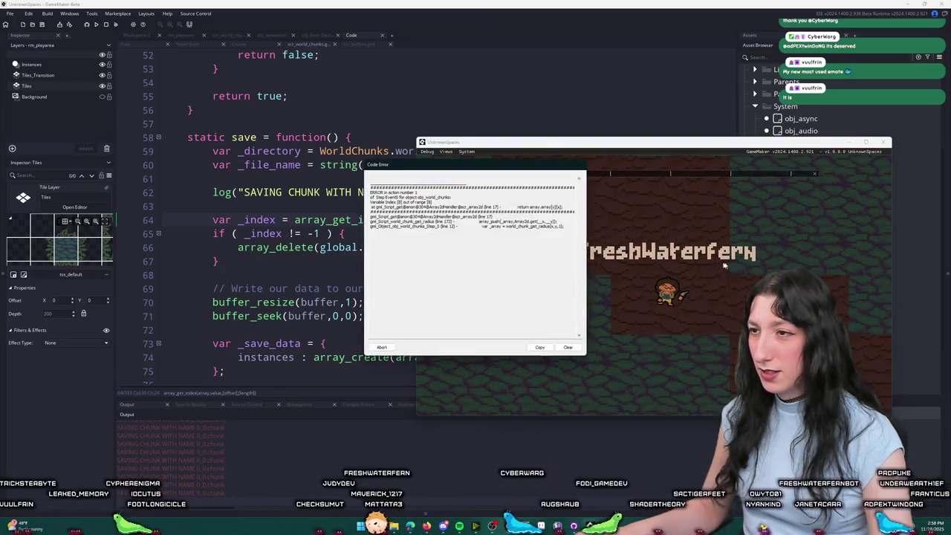
Step: Abort the game from the Code Error dialog
left_click(382, 348)
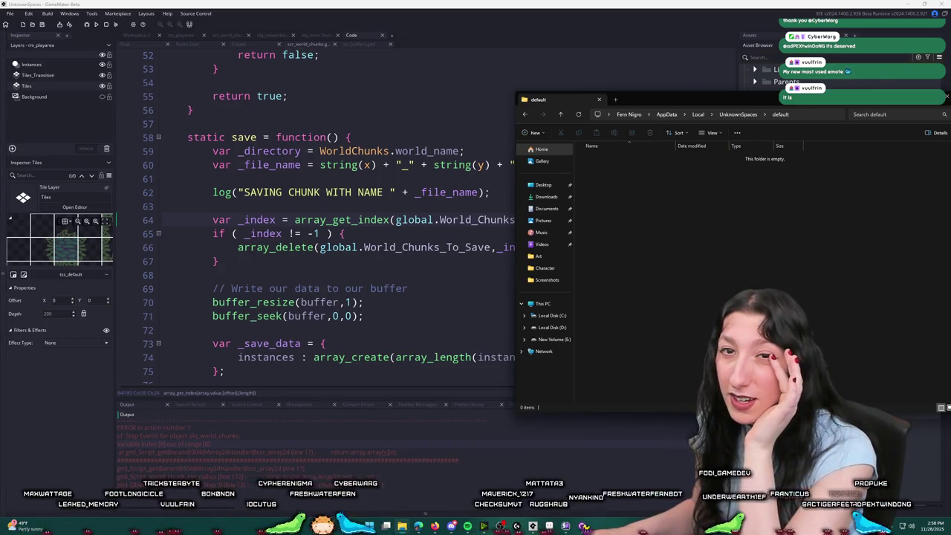
Step: Go to line 172 of world_chunk_get_radius and inspect the _width and _height clamps
left_click(239, 151)
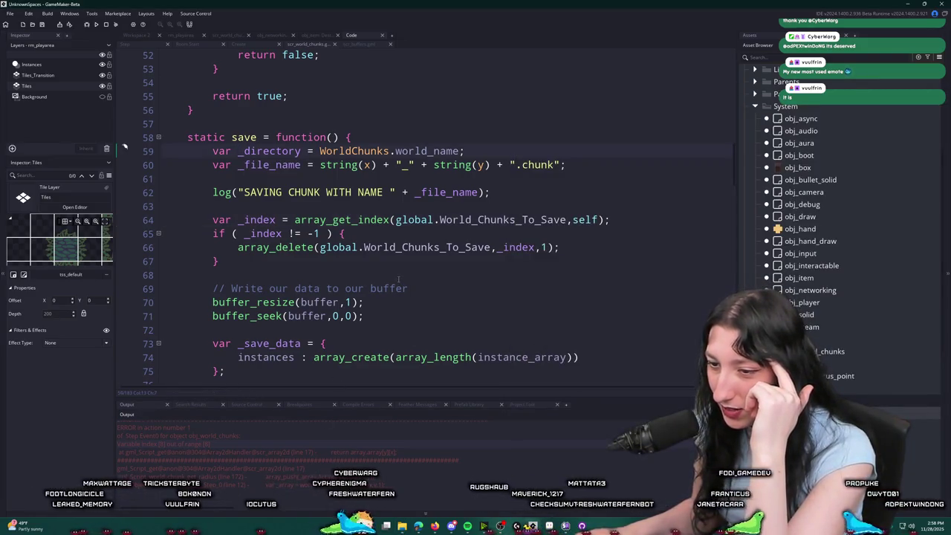
scroll(399, 280, "down", 6)
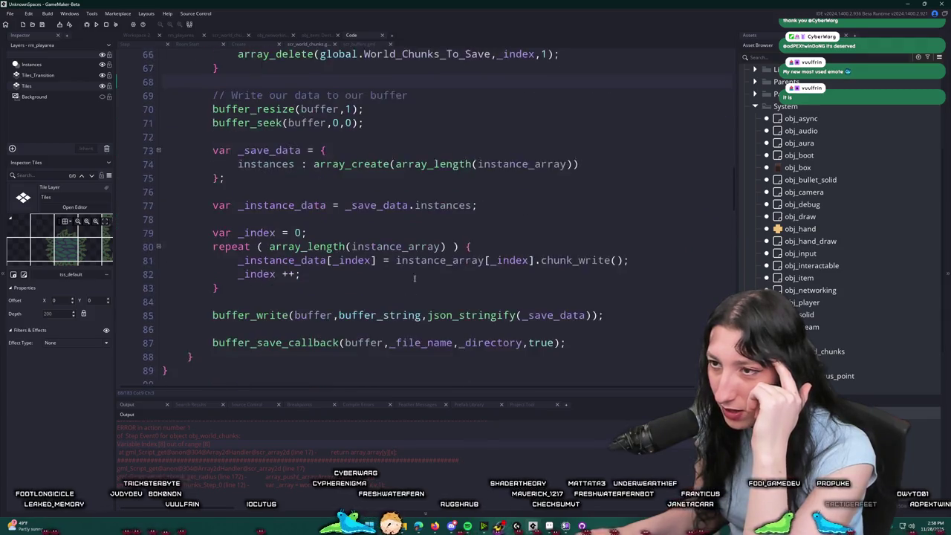
type("172")
scroll(357, 223, "down", 20)
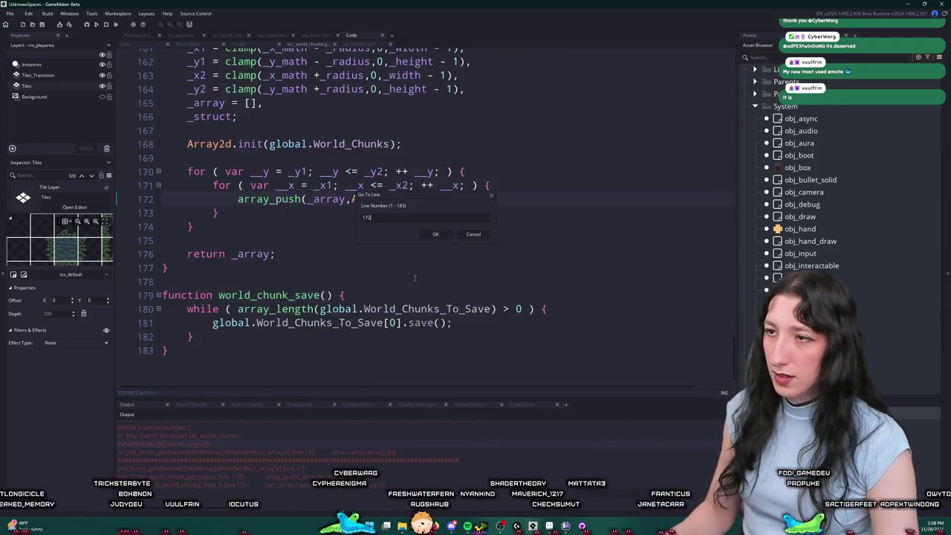
left_click(301, 205)
scroll(301, 210, "up", 2)
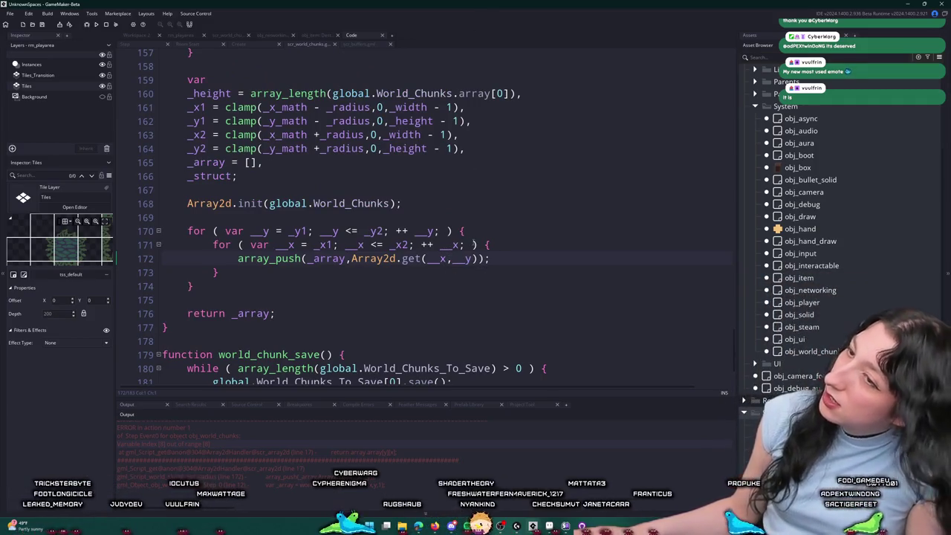
left_click(427, 107)
scroll(427, 107, "up", 2)
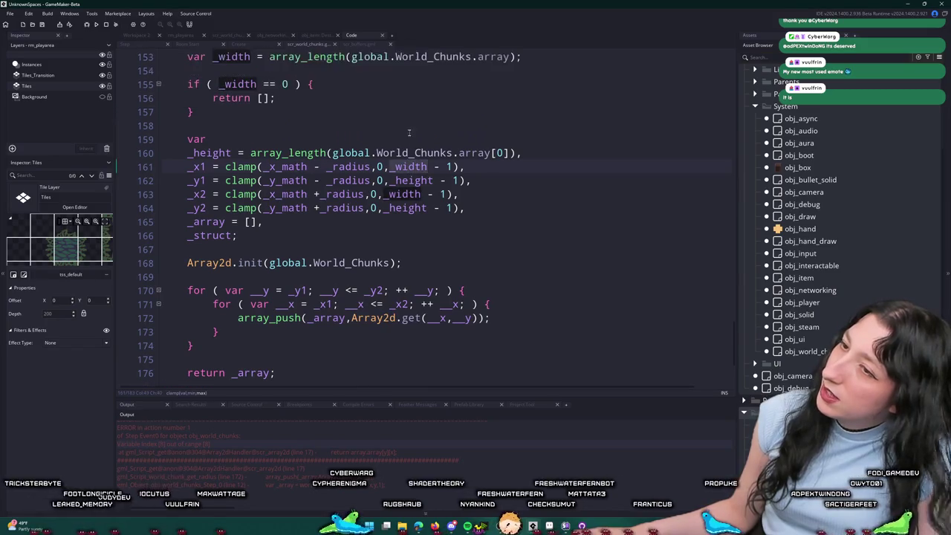
left_click(413, 195)
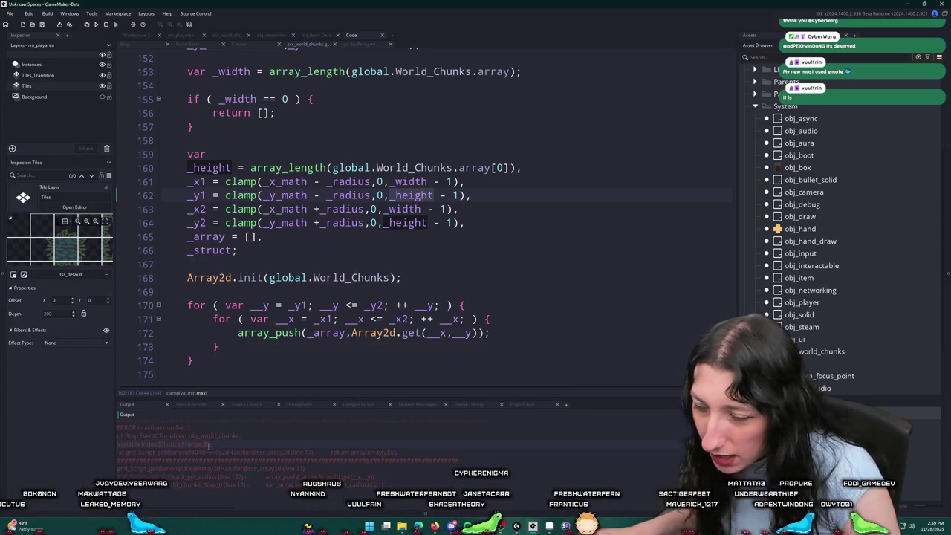
Step: Review the outer loop condition and _x2 clamp, then switch to a new browser tab
left_click(353, 304)
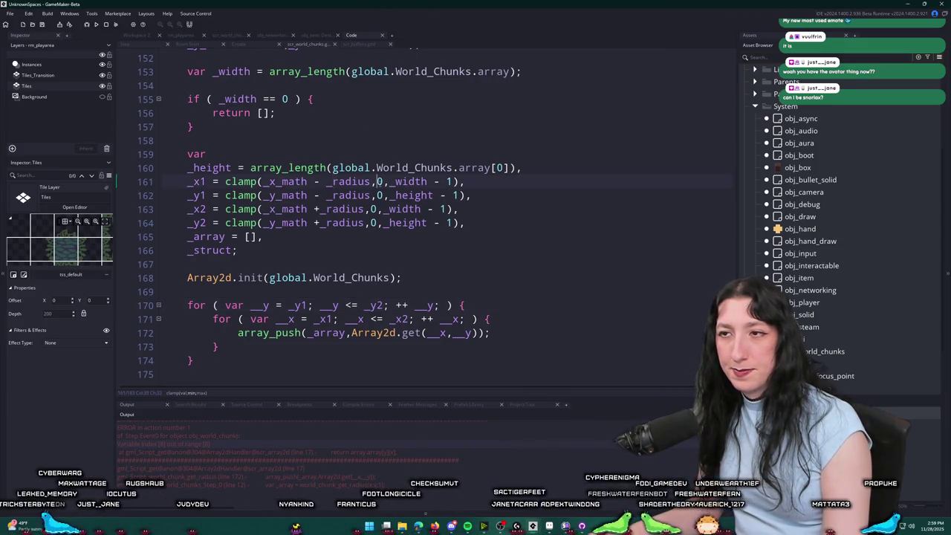
left_click(405, 209)
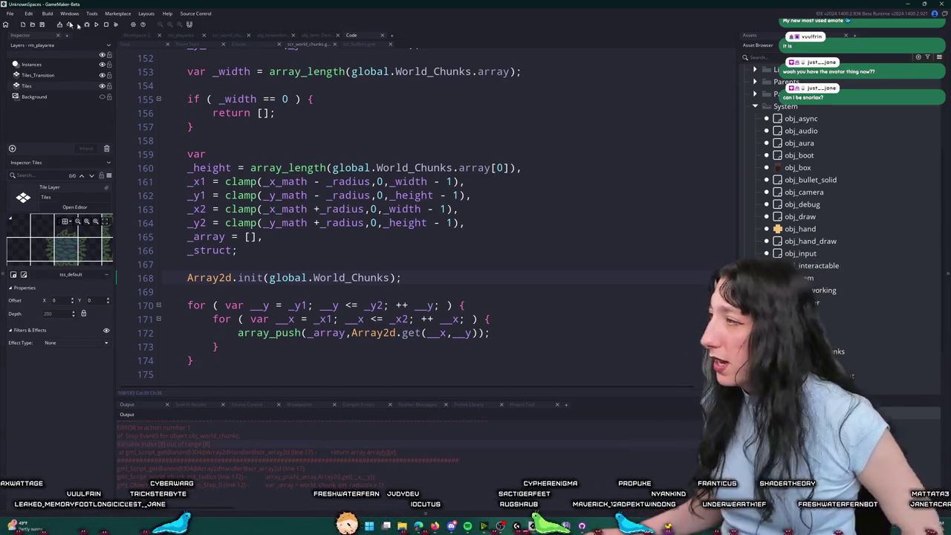
key("alt+Tab")
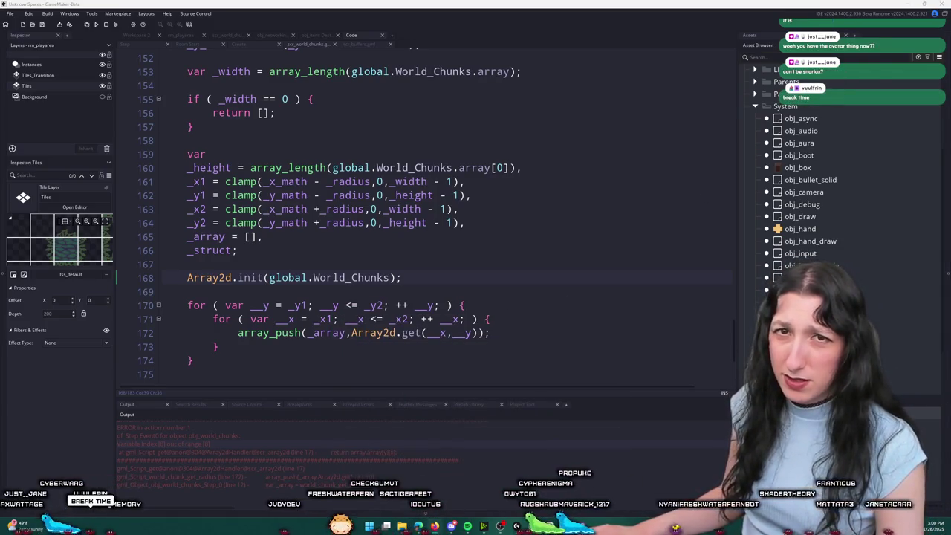
key("alt+Tab")
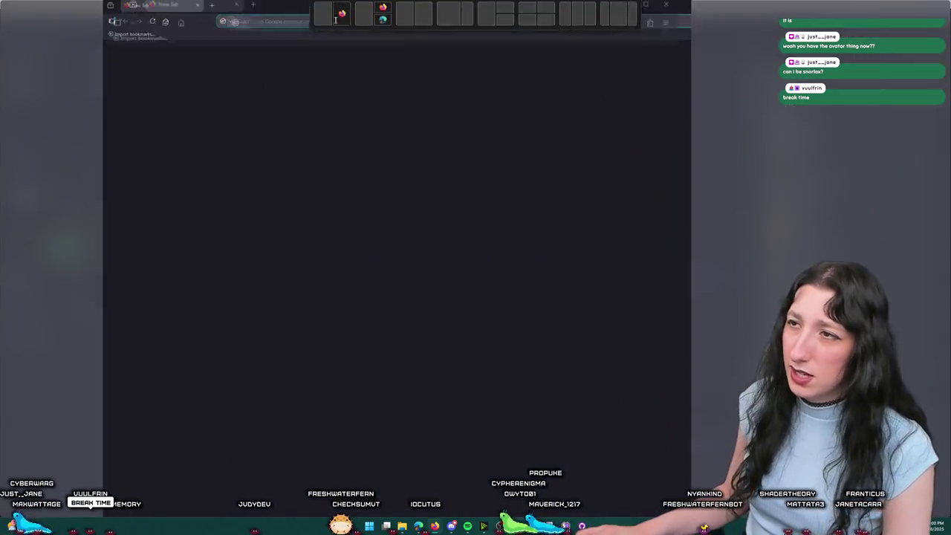
Step: Go to YouTube and search for "fish swimming crazy style"
type("youtube.com")
key("Return")
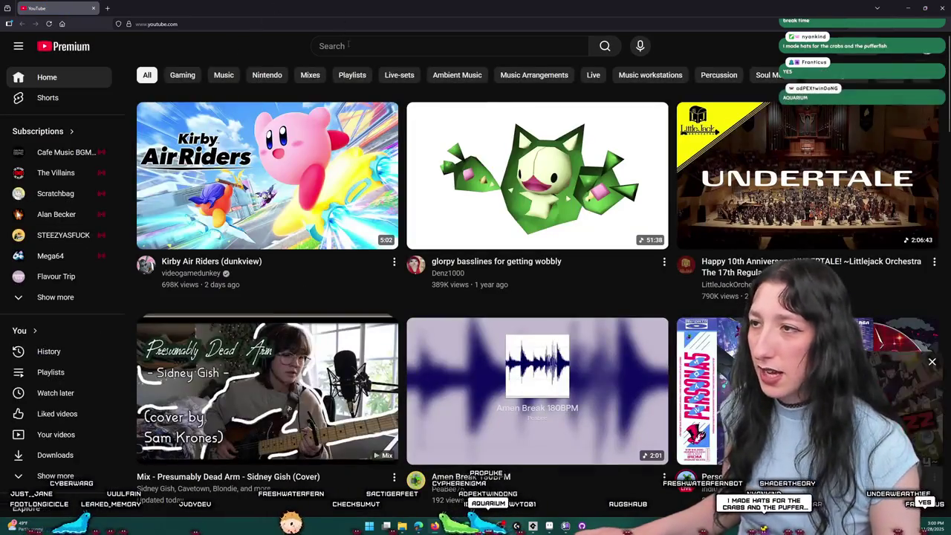
left_click(463, 51)
type("f")
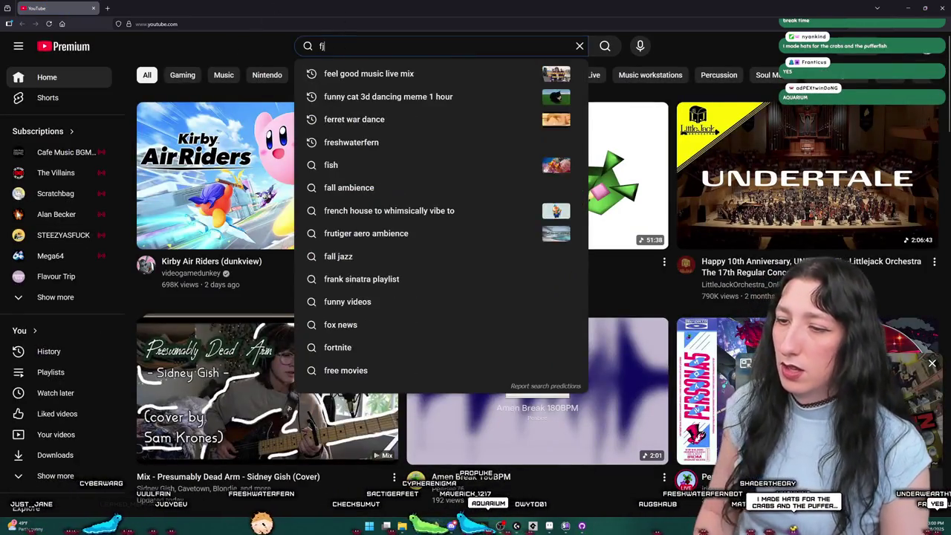
type("ish swimmin")
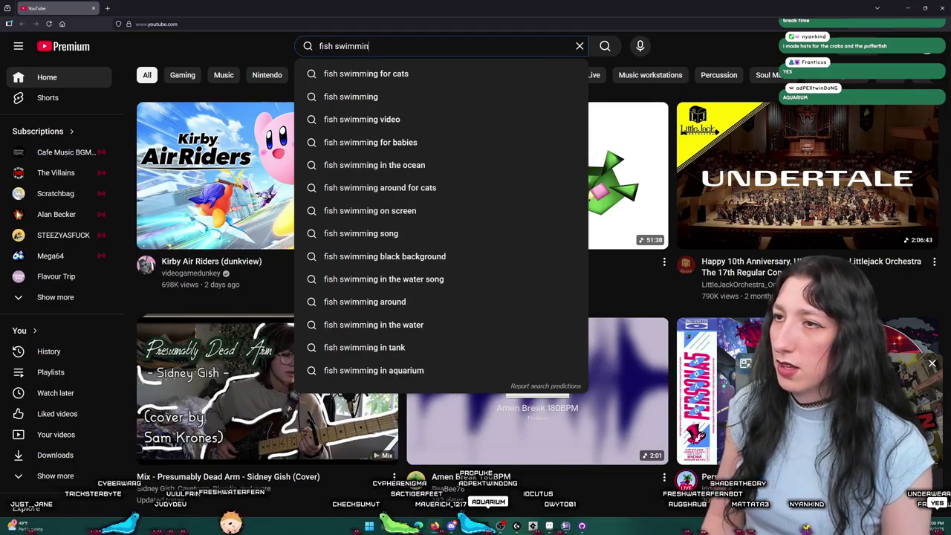
type("g crazy style")
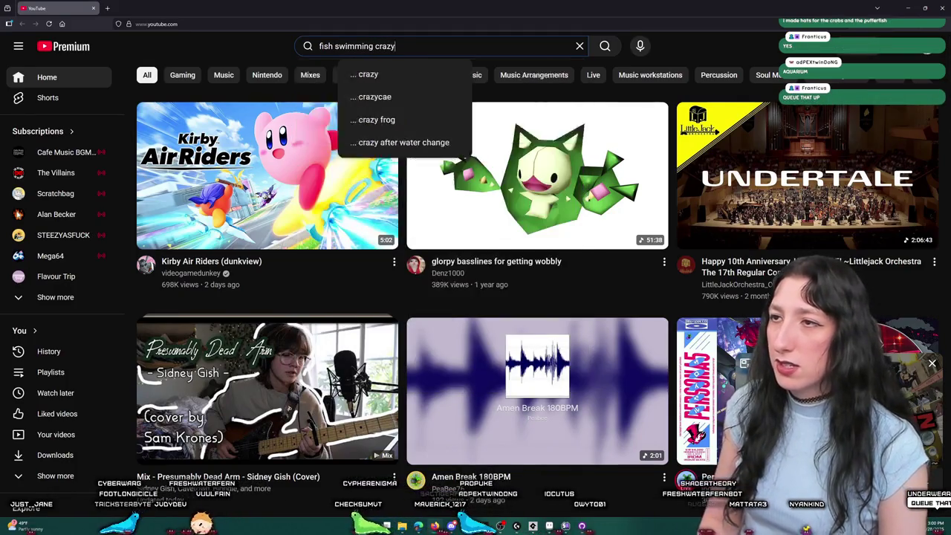
key("Return")
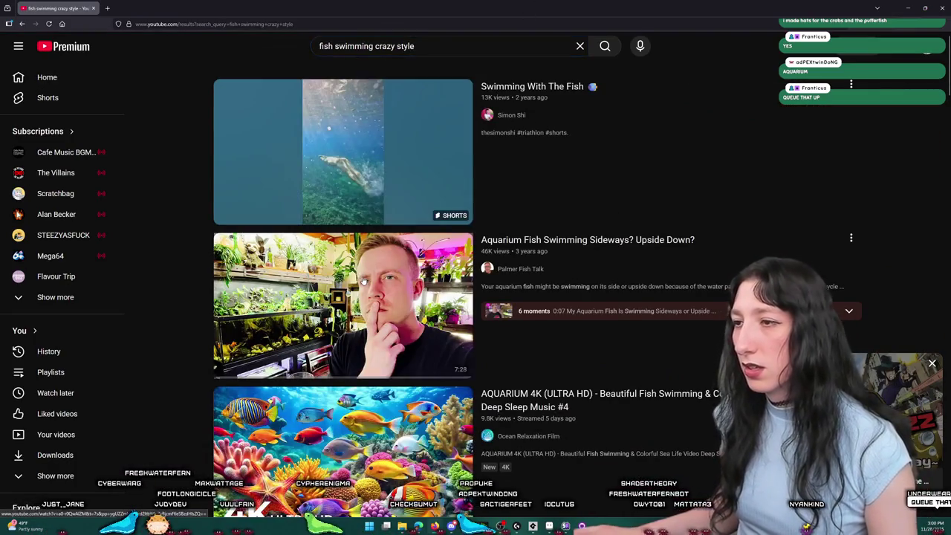
Step: Scroll through the fish swimming search results and select the search box
scroll(343, 251, "down", 3)
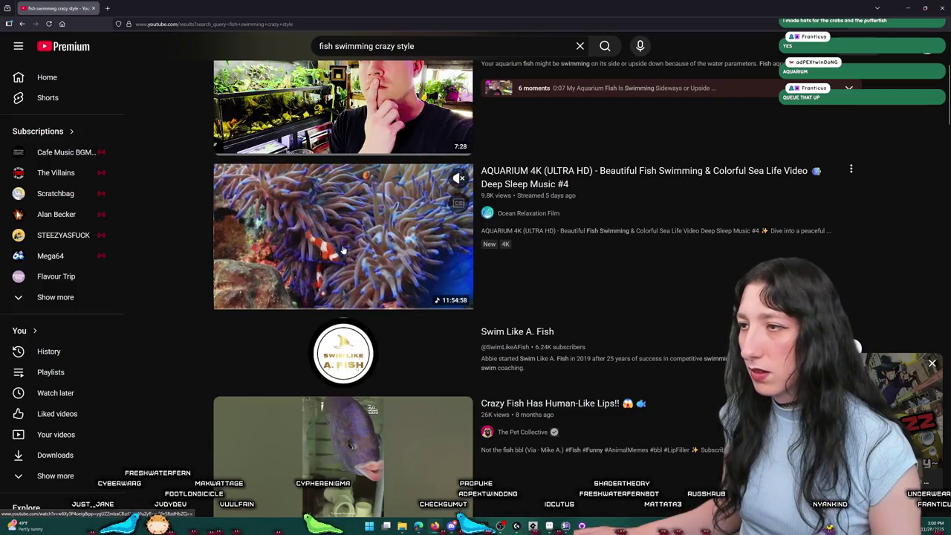
scroll(343, 252, "down", 3)
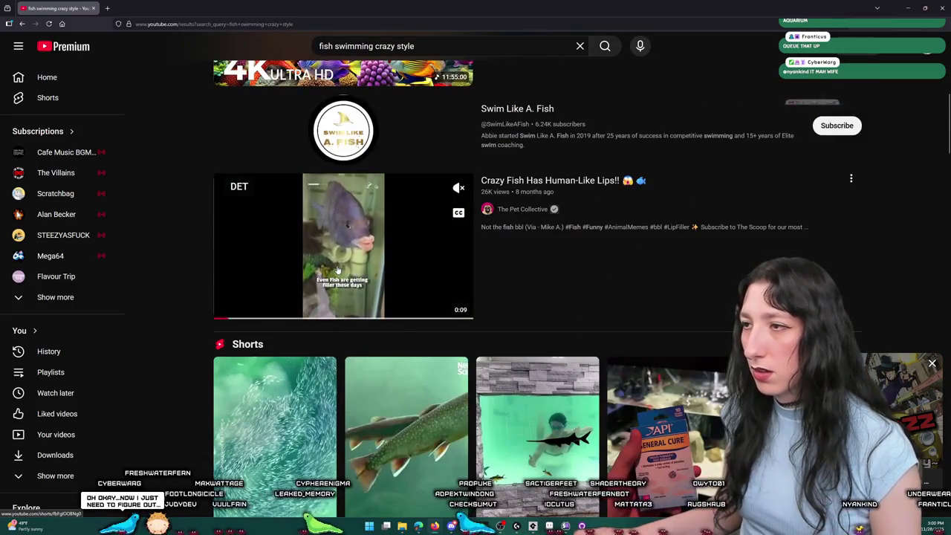
scroll(344, 334, "down", 10)
scroll(342, 390, "down", 4)
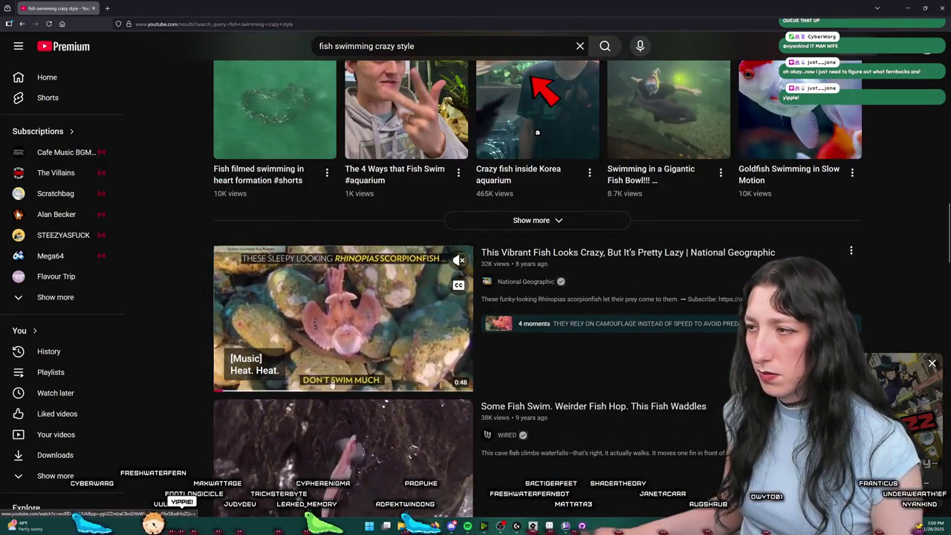
scroll(357, 344, "down", 2)
scroll(356, 345, "down", 4)
scroll(361, 248, "down", 4)
scroll(361, 248, "up", 4)
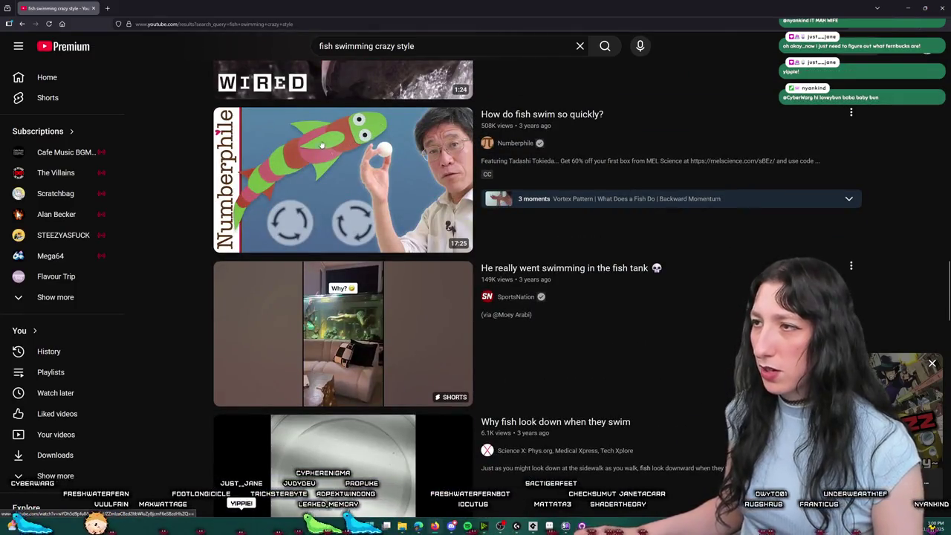
mouse_move(307, 172)
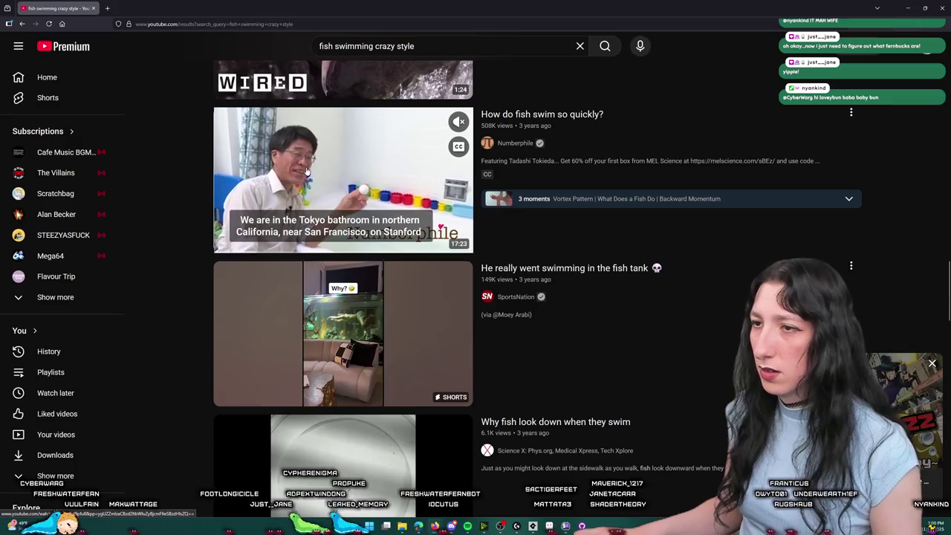
scroll(307, 172, "down", 6)
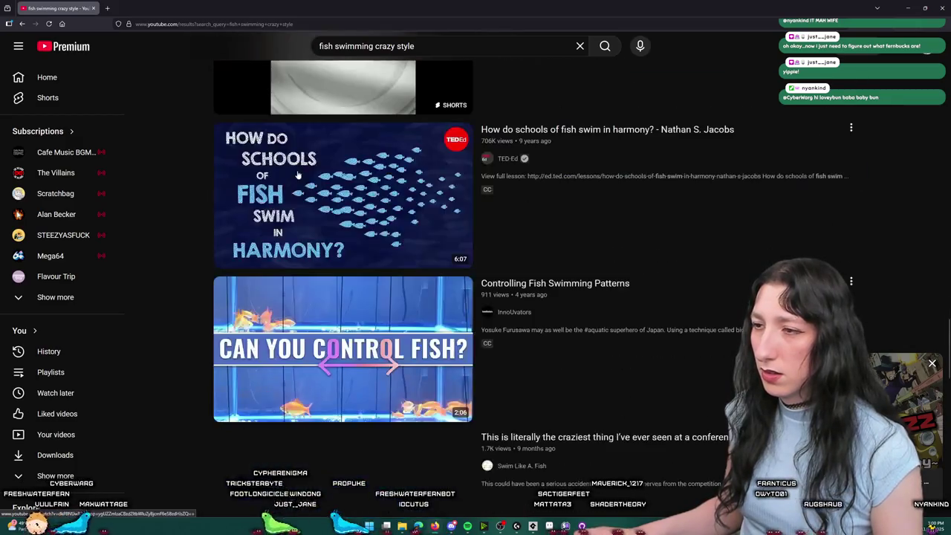
scroll(266, 414, "down", 2)
mouse_move(332, 206)
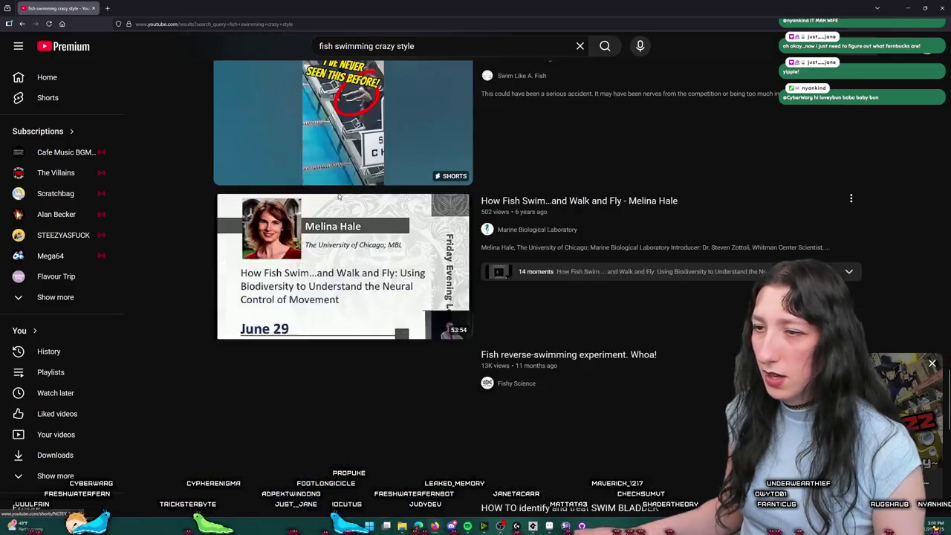
scroll(289, 301, "down", 3)
scroll(290, 301, "up", 4)
left_click(412, 46)
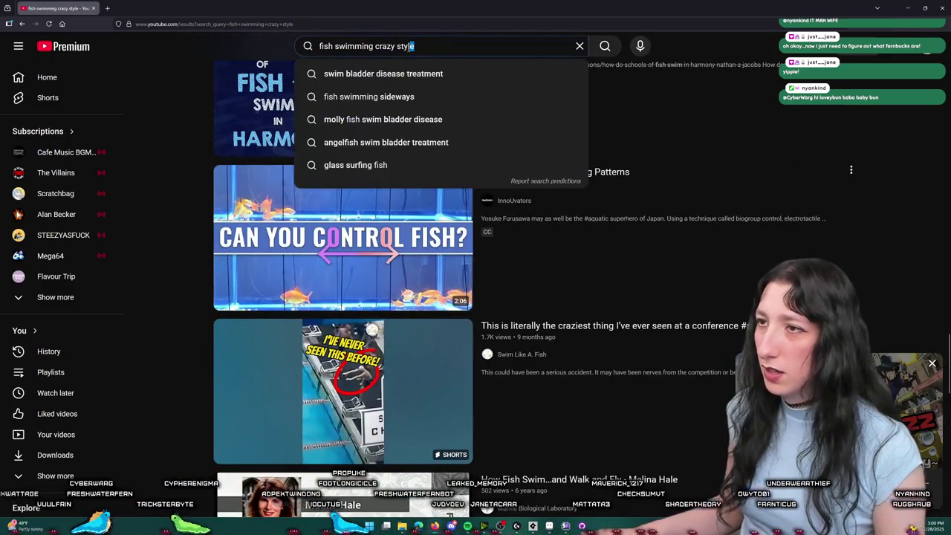
Step: Search just "fish swimming" and open BBC Earth's Stunning 4K Underwater Nature Footage
key("BackSpace")
key("Return")
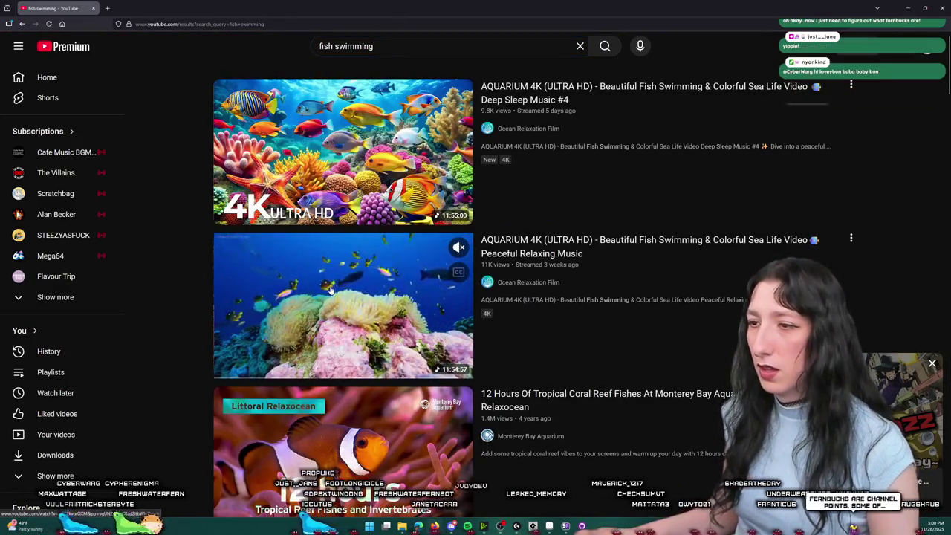
scroll(313, 292, "down", 4)
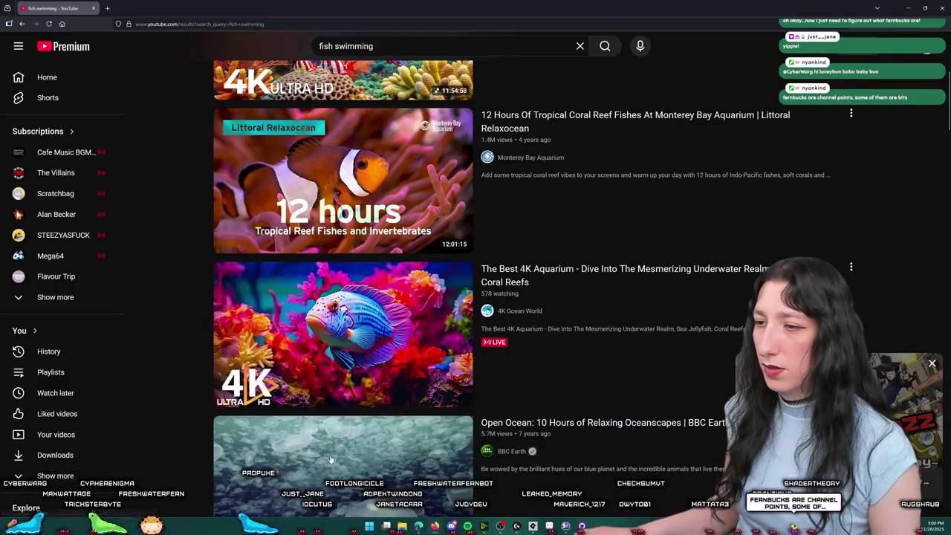
scroll(345, 431, "down", 3)
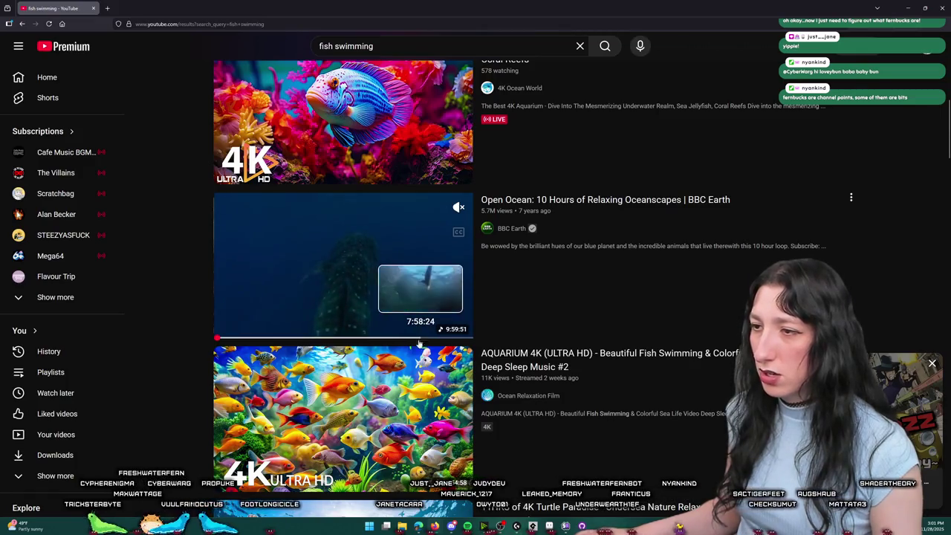
scroll(389, 412, "down", 5)
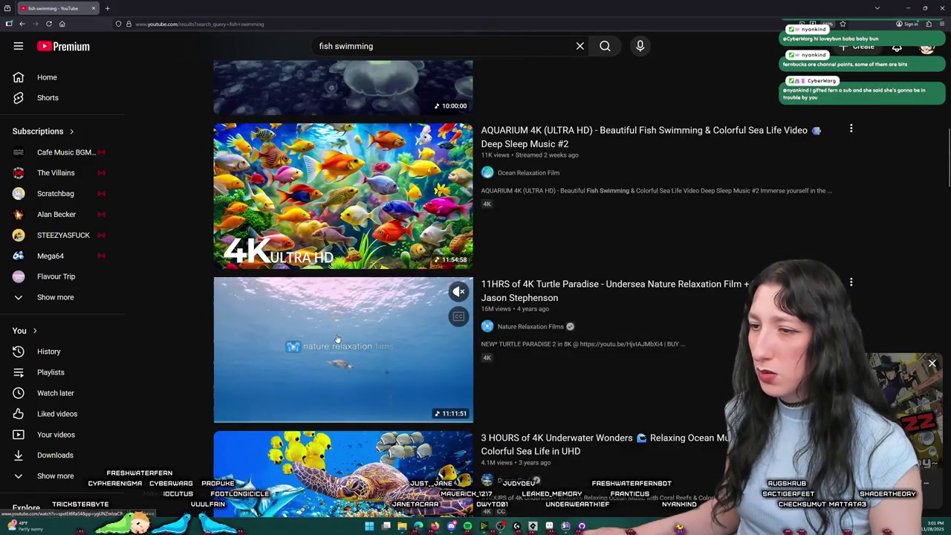
scroll(364, 420, "down", 5)
scroll(358, 425, "down", 5)
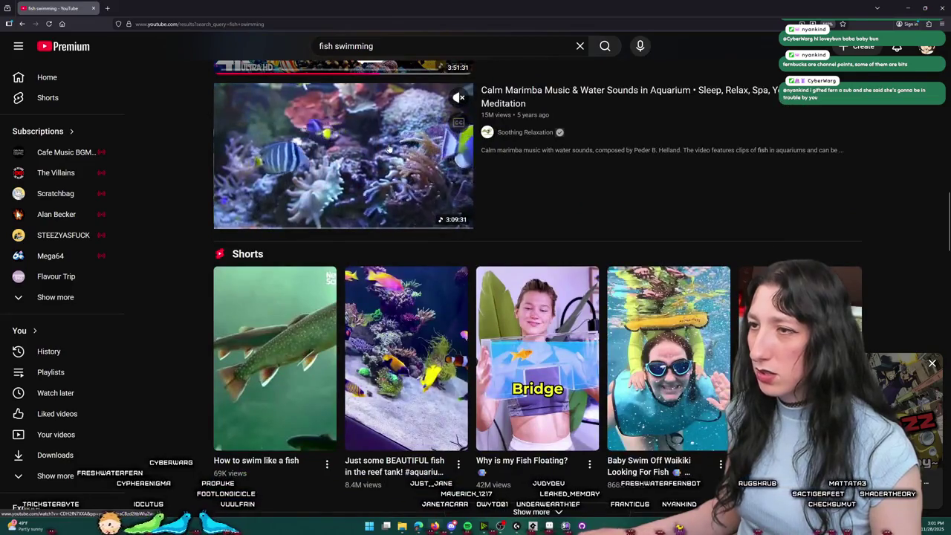
scroll(358, 425, "down", 4)
scroll(377, 291, "down", 3)
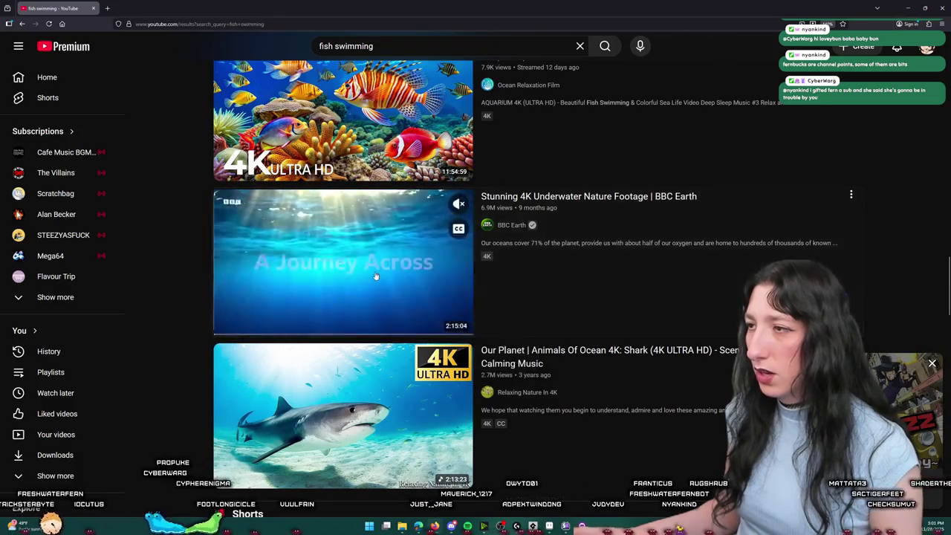
left_click(375, 276)
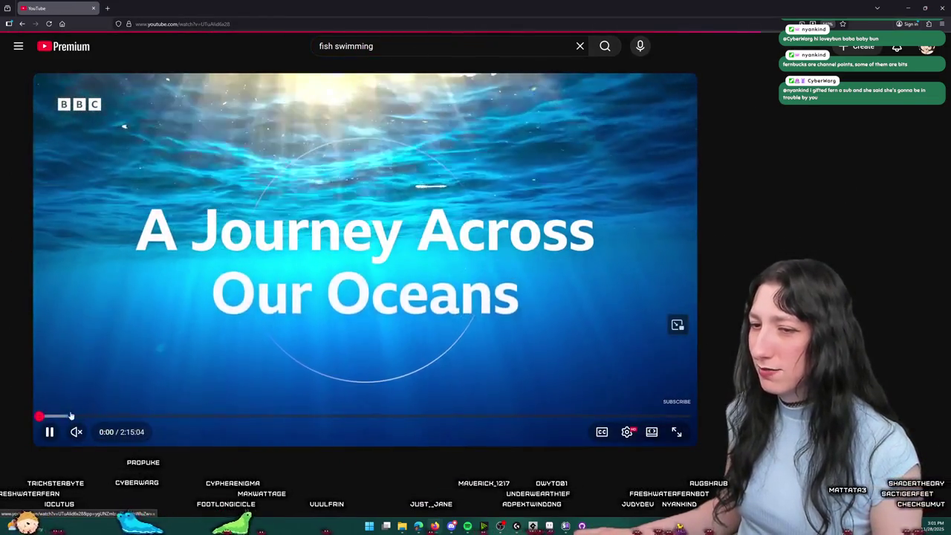
Step: Rewind the underwater video to 6:02, switch quality to 2160p, and play it fullscreen
left_click_drag(70, 417, 93, 420)
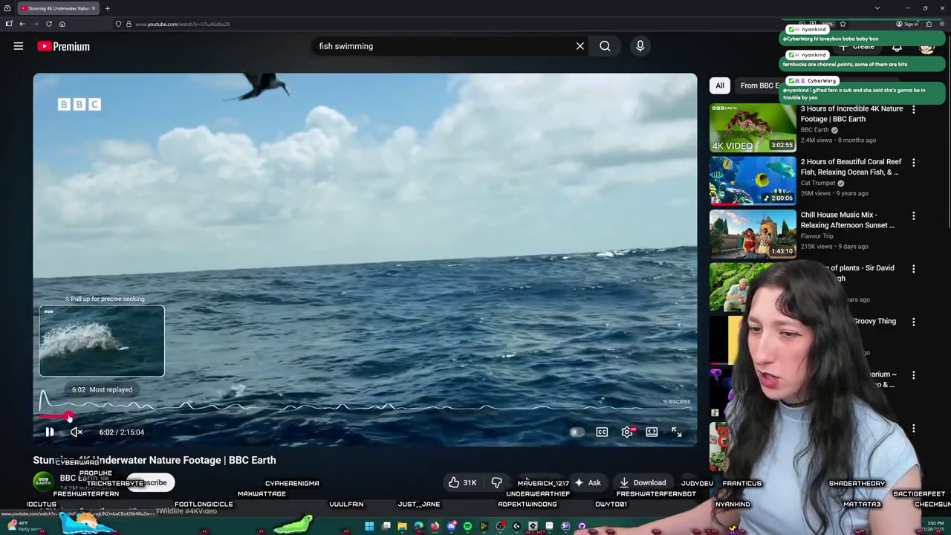
left_click(69, 417)
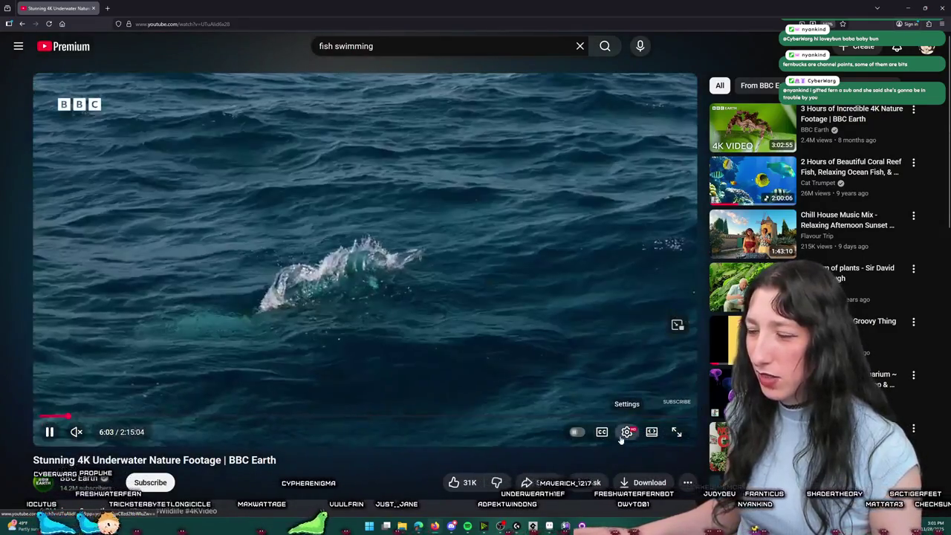
left_click(626, 432)
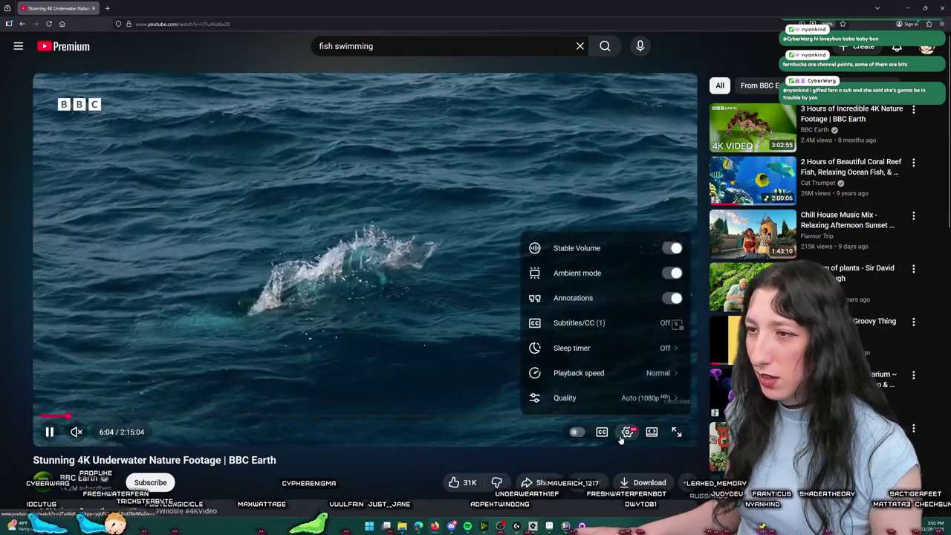
left_click(583, 398)
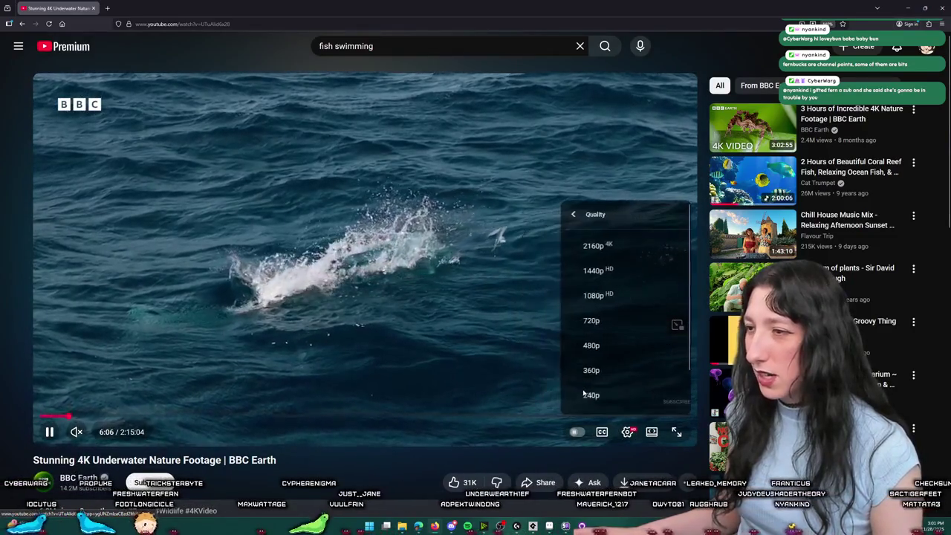
left_click(585, 240)
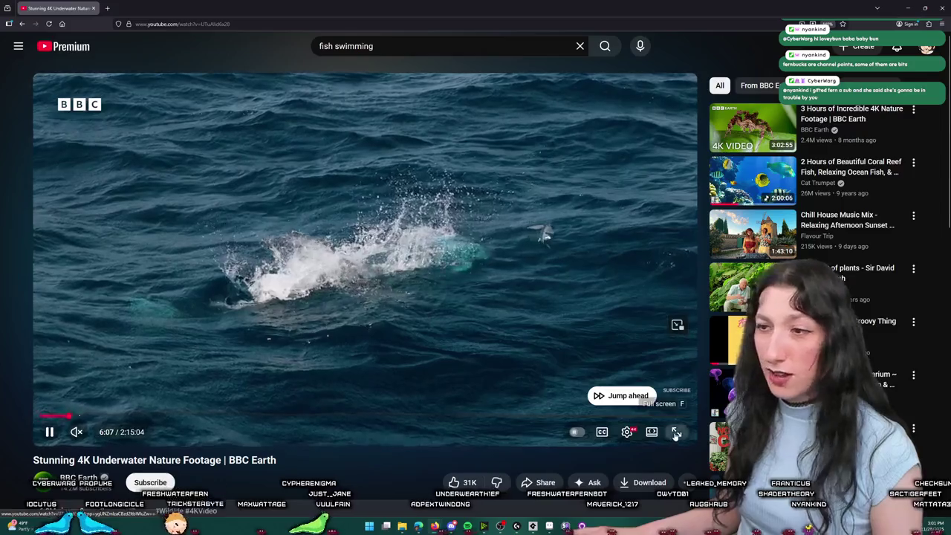
left_click(676, 432)
left_click(892, 517)
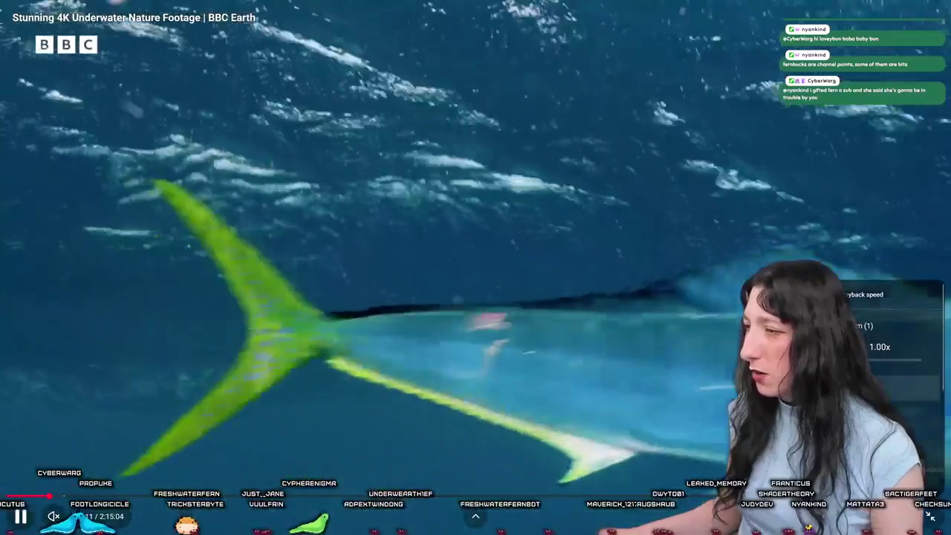
Step: Check the playback speed options, exit fullscreen on the whale shark video, and return to GameMaker
left_click(866, 295)
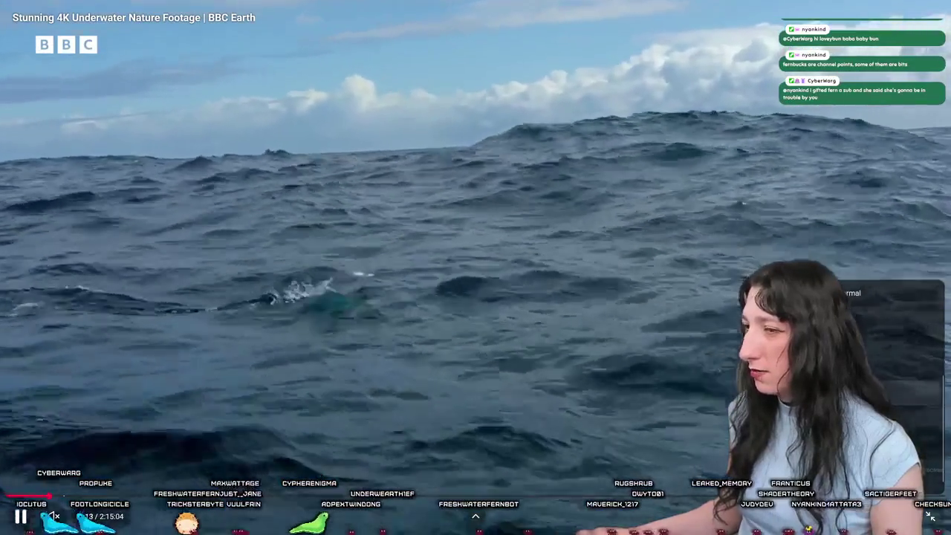
left_click(855, 294)
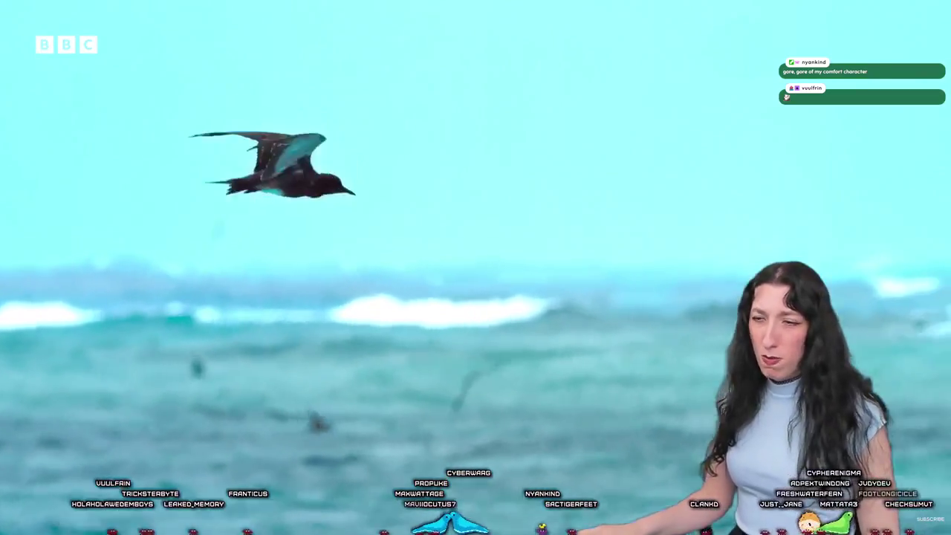
mouse_move(335, 293)
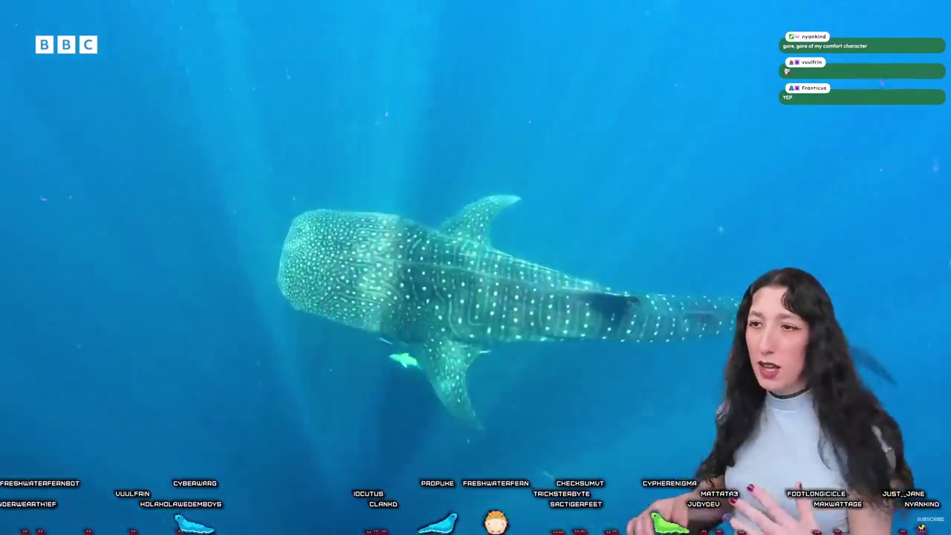
double_click(333, 259)
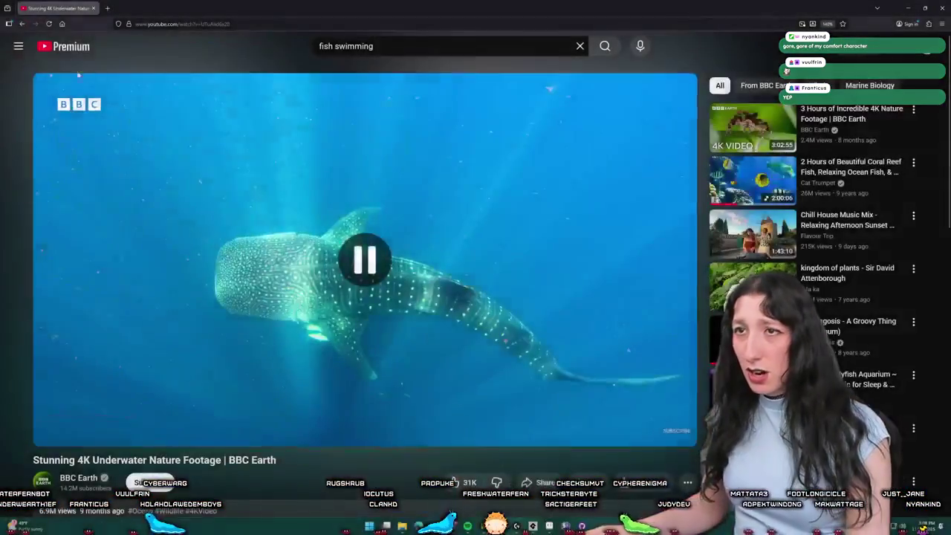
key("alt+Tab")
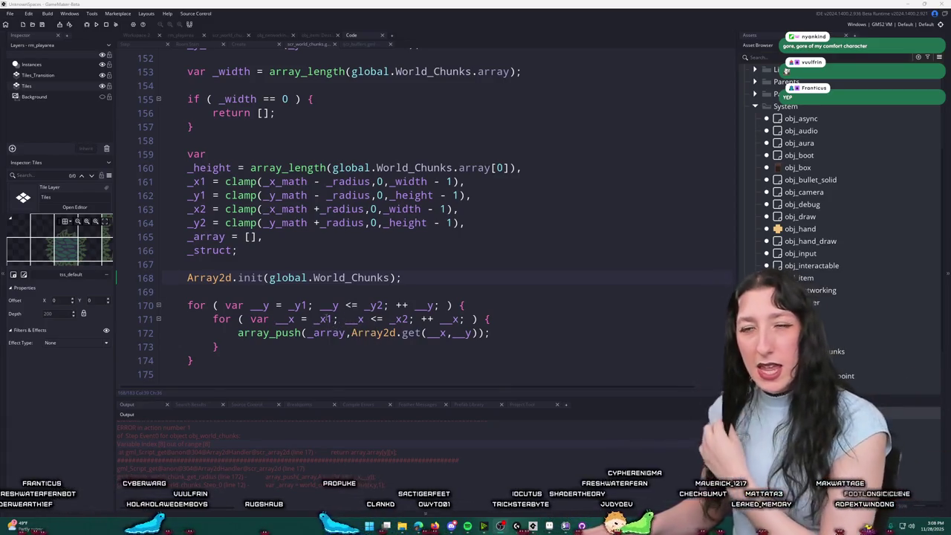
Step: Find obj_player through the asset search and open its Create event code
left_click(611, 269)
key("ctrl+t")
type("obj_pla")
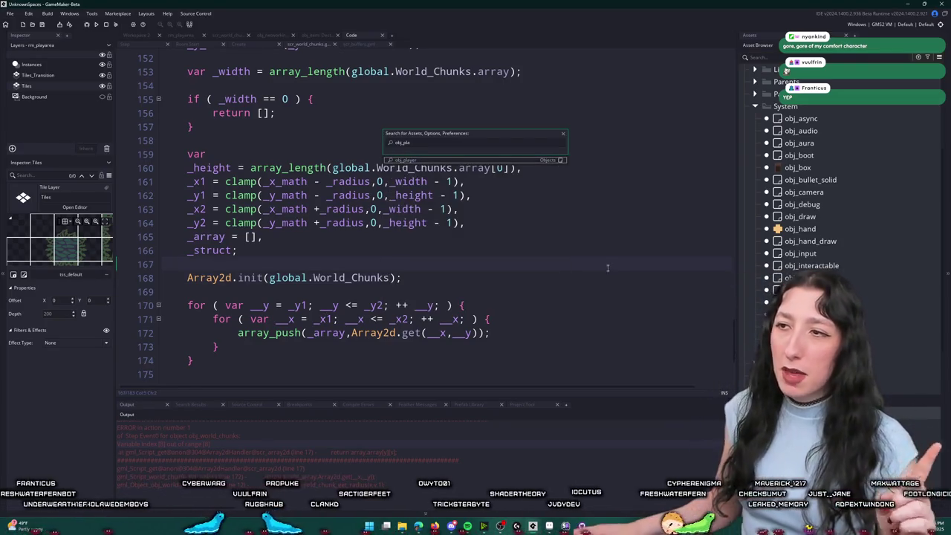
key("Return")
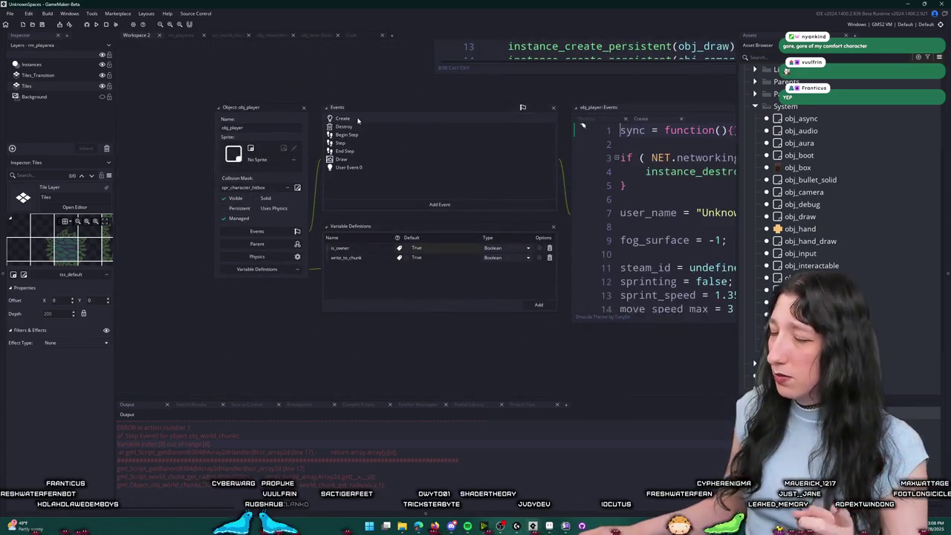
left_click(358, 120)
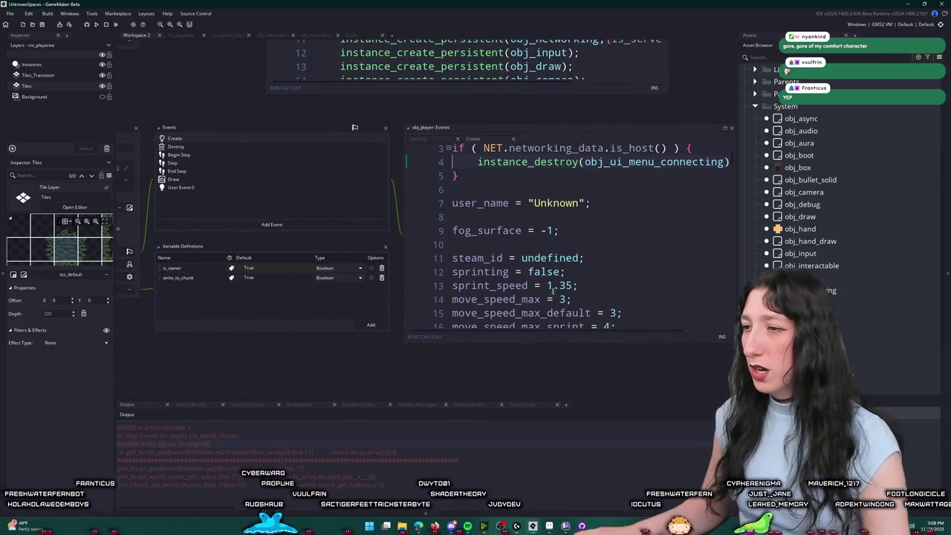
scroll(550, 287, "down", 2)
Step: Set the default speed to move_speed_max and the sprint speed to move_speed_max + 1
left_click(566, 240)
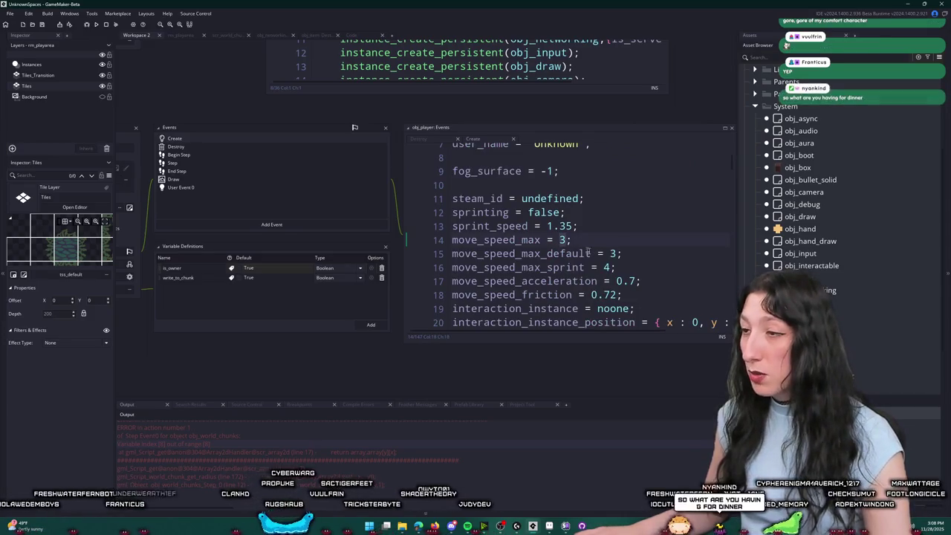
key("Left")
key("Left")
key("Left")
key("ctrl+c")
key("Down")
key("End")
key("Left")
key("shift+Left")
key("ctrl+v")
key("Down")
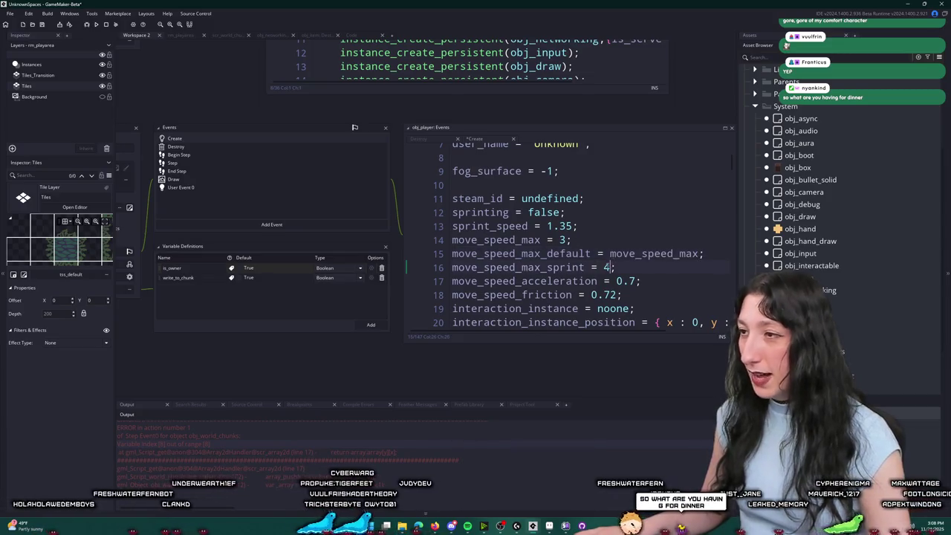
key("shift+Left")
key("ctrl+v")
type("*")
key("BackSpace")
key("BackSpace")
type("+ 1")
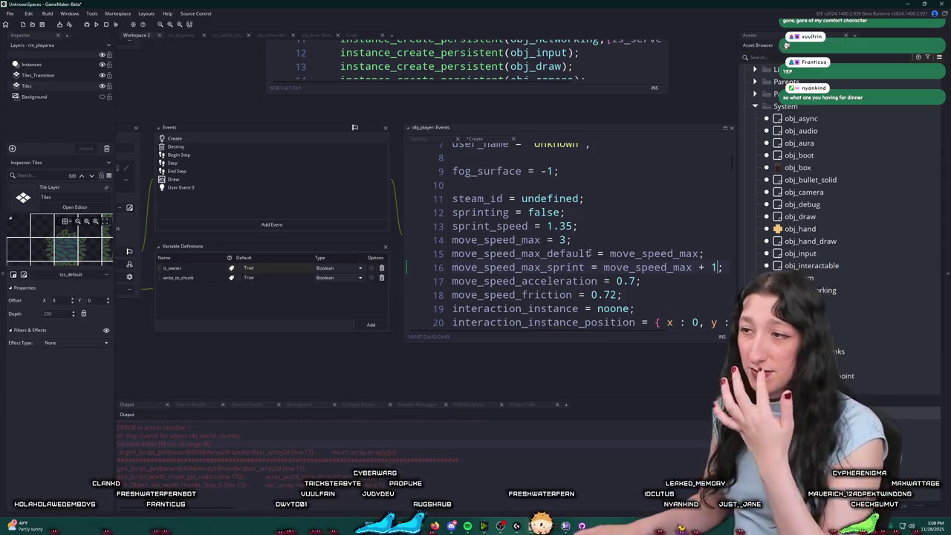
Step: Change move_speed_max from 3 to 15
double_click(562, 241)
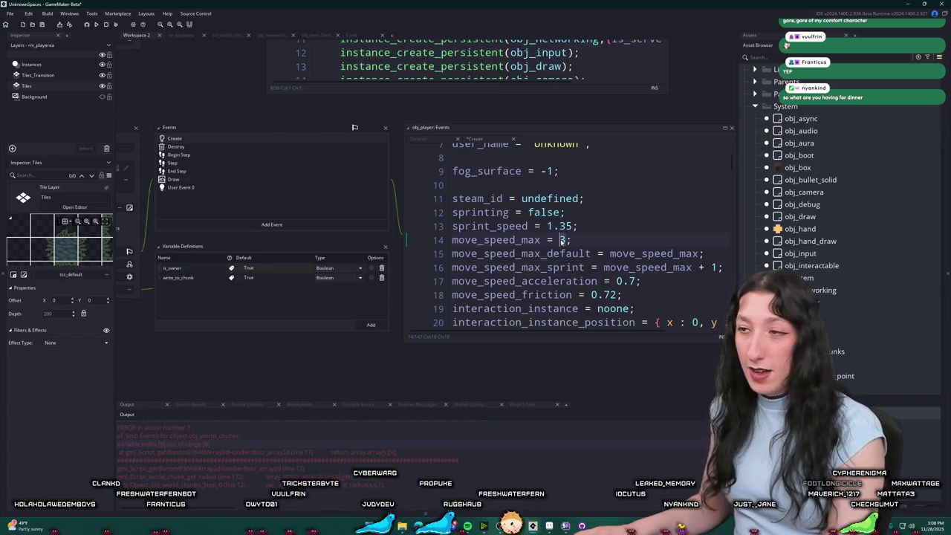
type("15")
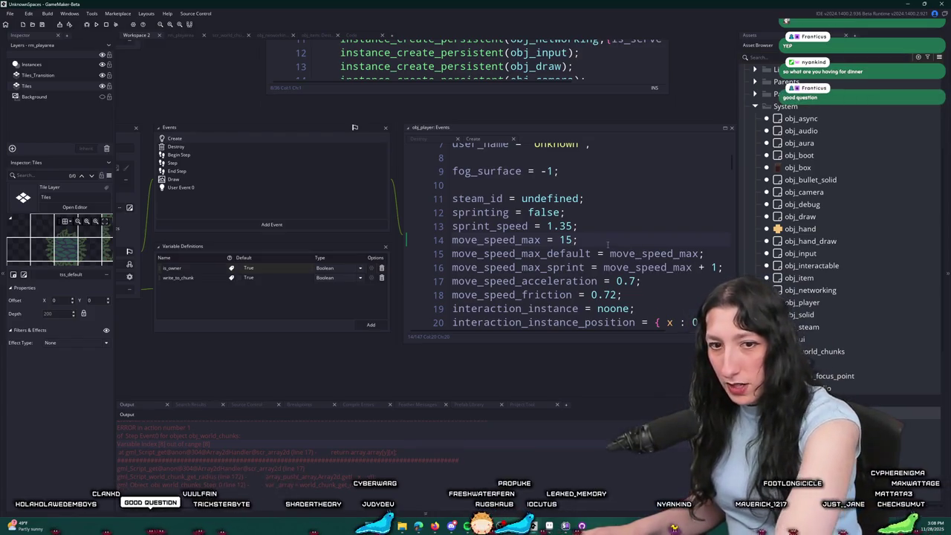
mouse_move(323, 209)
left_mouse_down()
mouse_move(343, 226)
mouse_move(452, 256)
left_mouse_up()
left_click(237, 36)
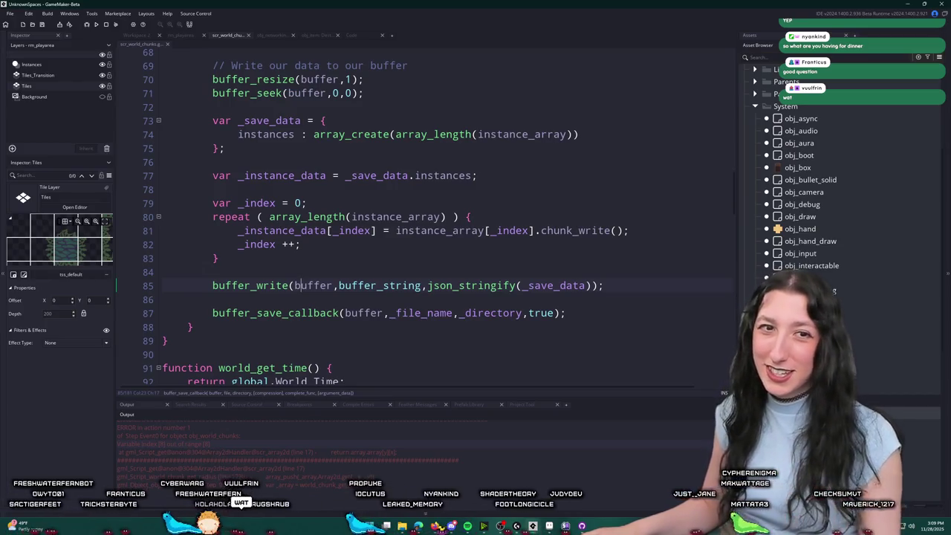
Step: Browse scr_world_chunks and navigate back to the chunk save log line
left_click(593, 164)
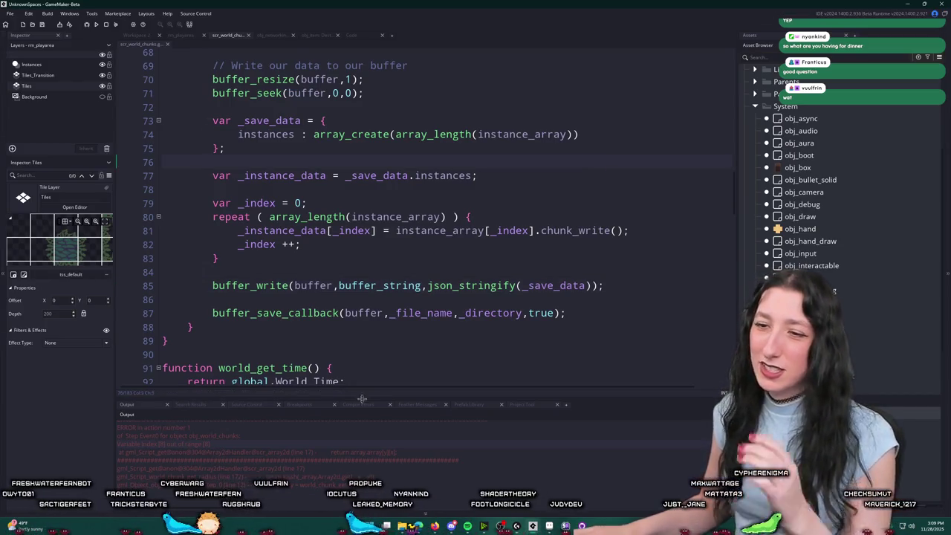
scroll(369, 188, "down", 1)
scroll(367, 189, "up", 6)
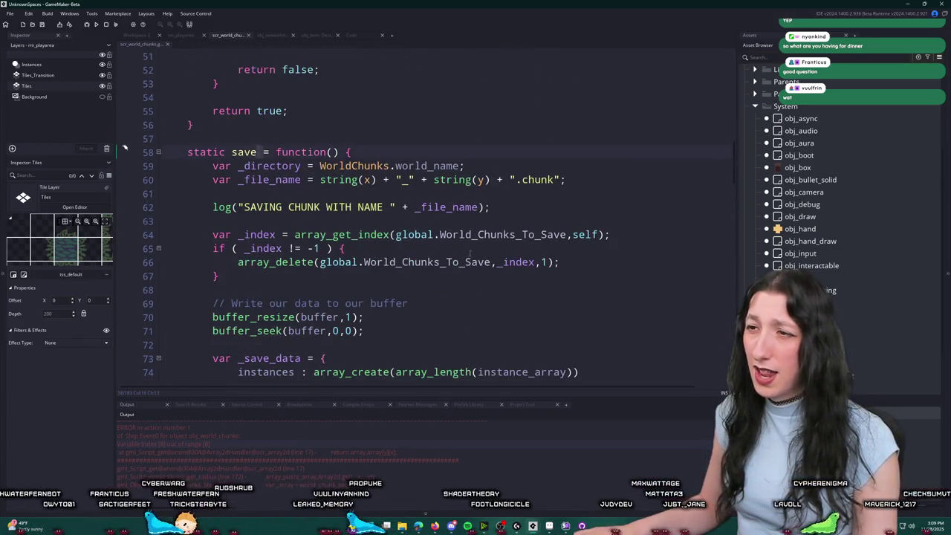
scroll(470, 254, "down", 20)
left_click(492, 310)
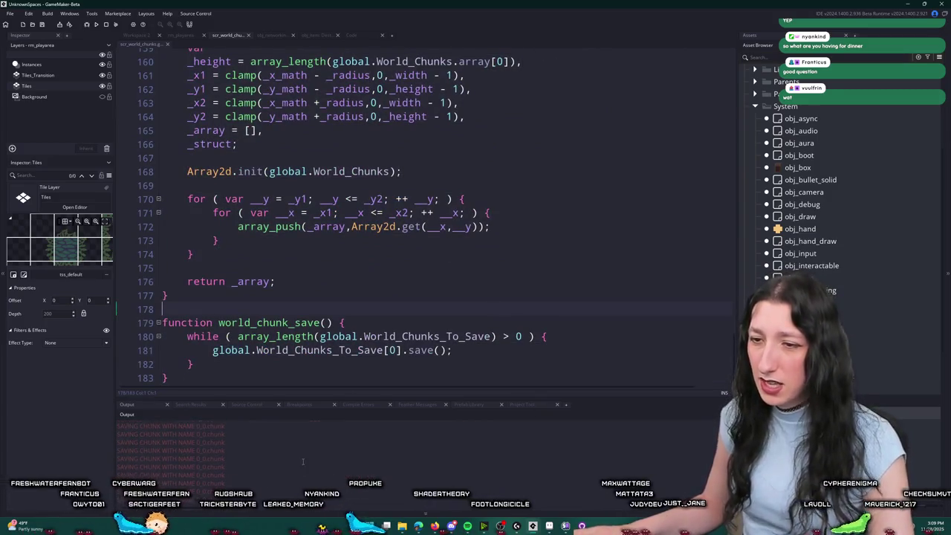
scroll(323, 236, "up", 8)
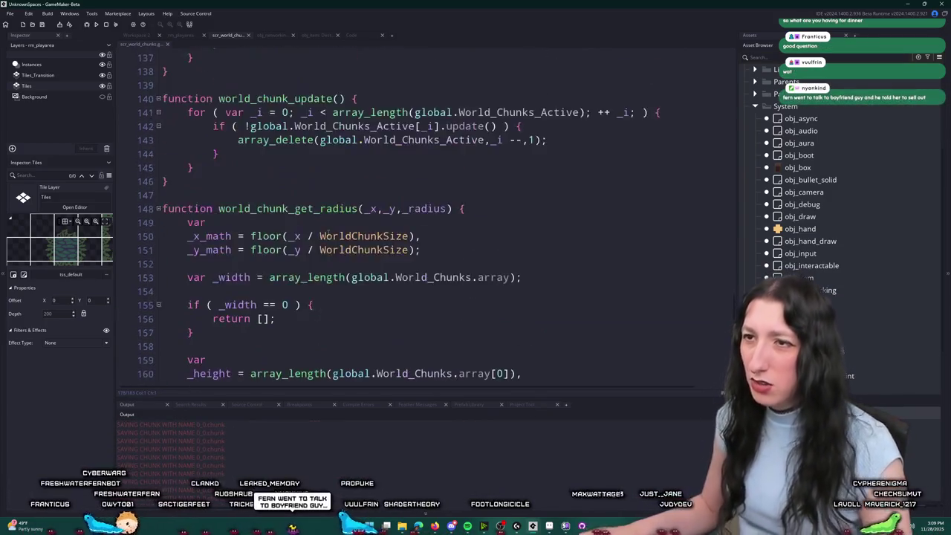
scroll(323, 235, "up", 9)
left_click(327, 223)
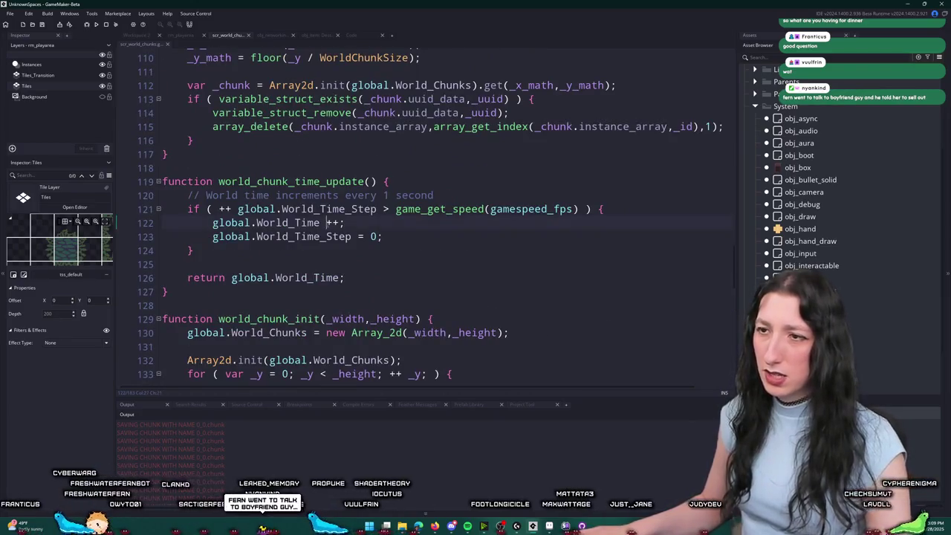
key("alt+Left")
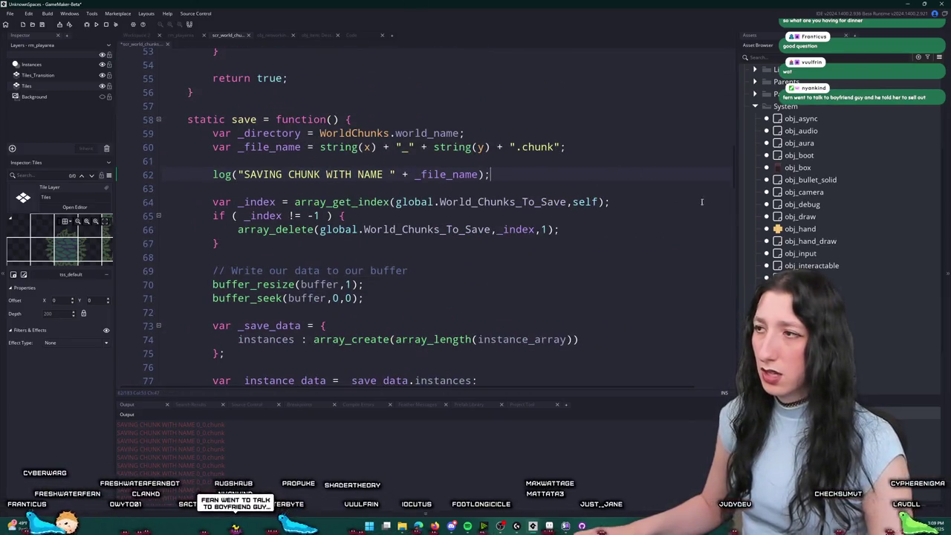
mouse_move(733, 175)
left_mouse_down()
mouse_move(739, 127)
mouse_move(729, 173)
left_mouse_up()
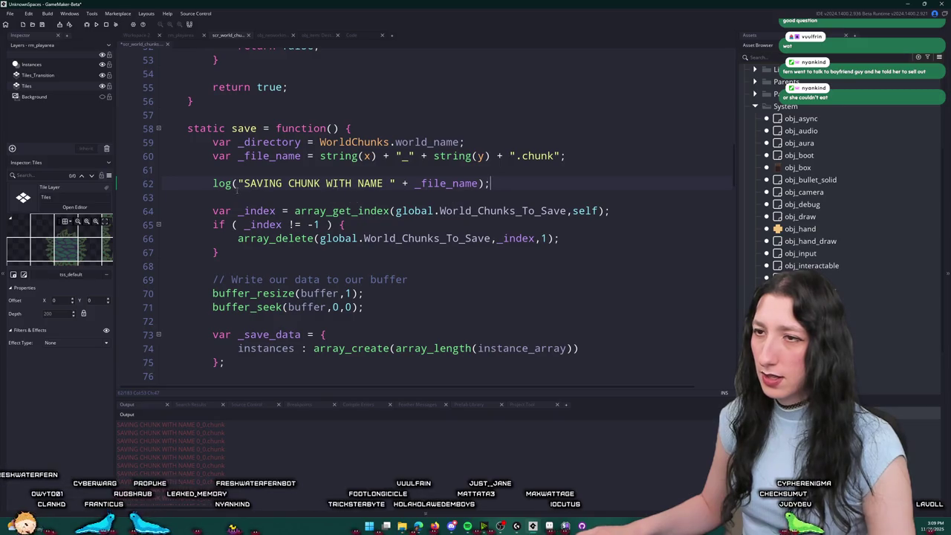
Step: Duplicate the SAVING CHUNK log line, make the copy log debug_get_callstack(), and build with F5
key("ctrl+d")
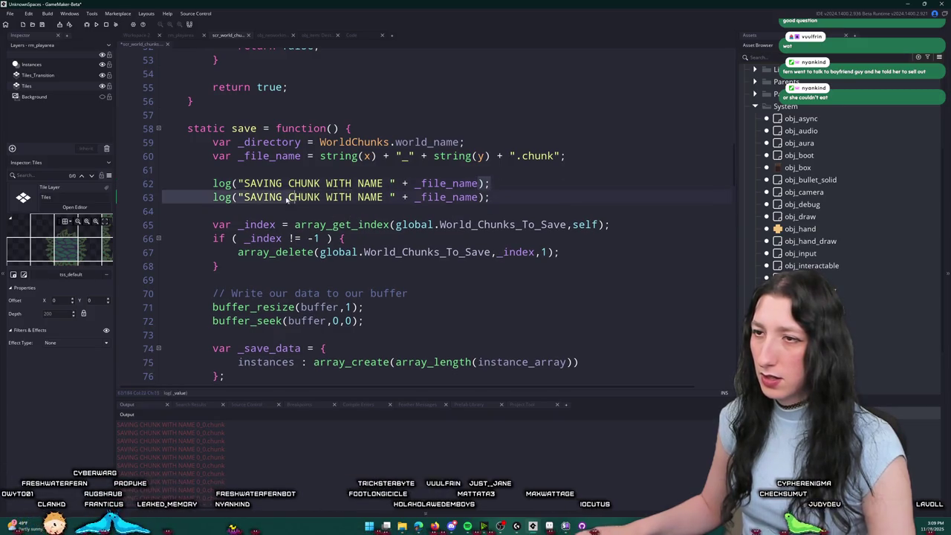
left_click(241, 182)
type("debug")
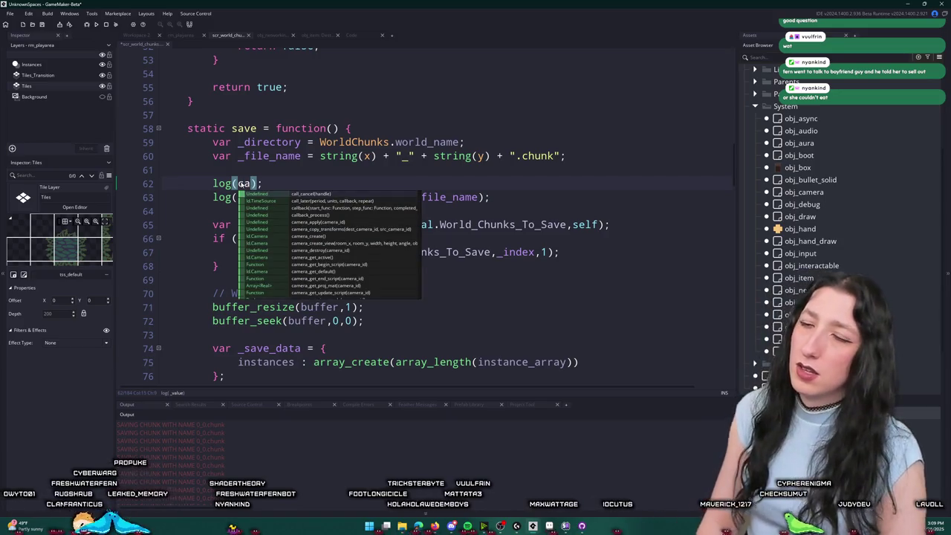
type("_get")
key("Return")
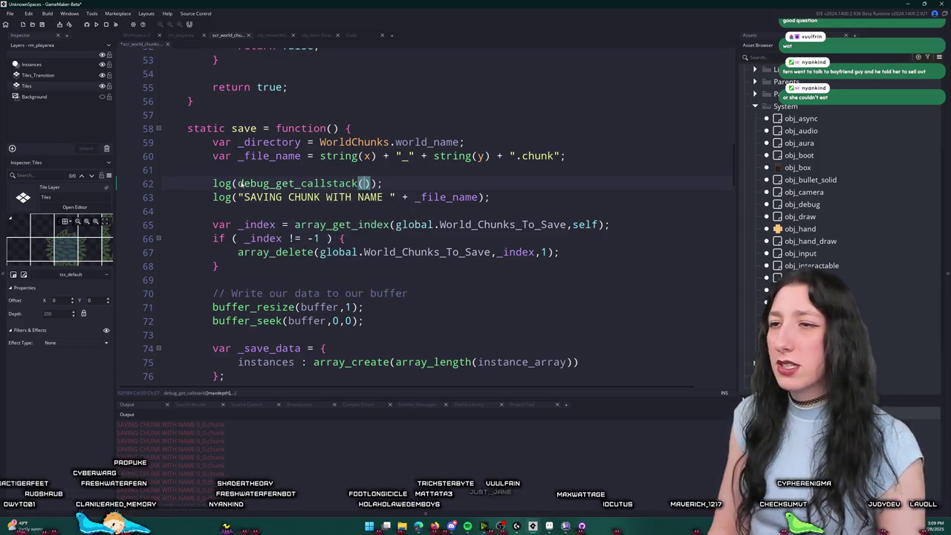
key("F5")
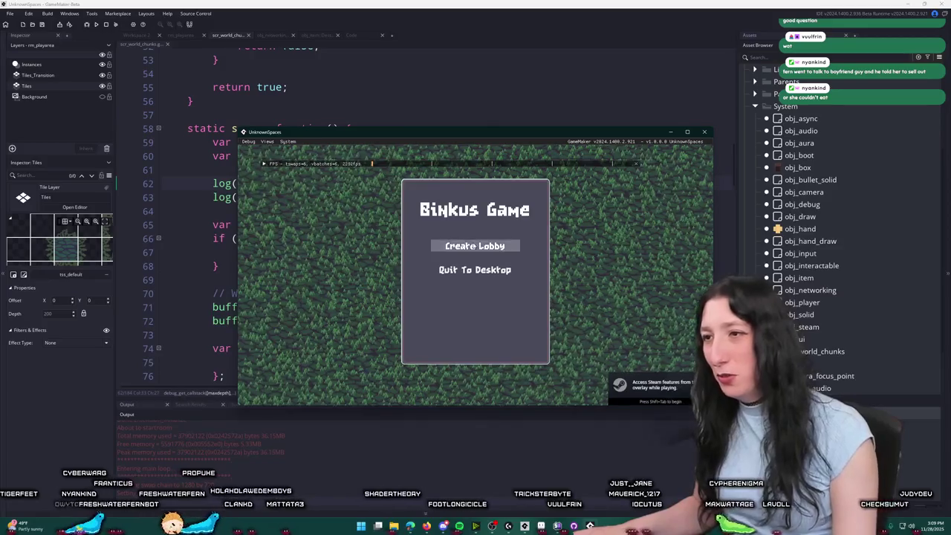
Step: Create a lobby in the test game, then delete the callstack log line in the editor
left_click(461, 245)
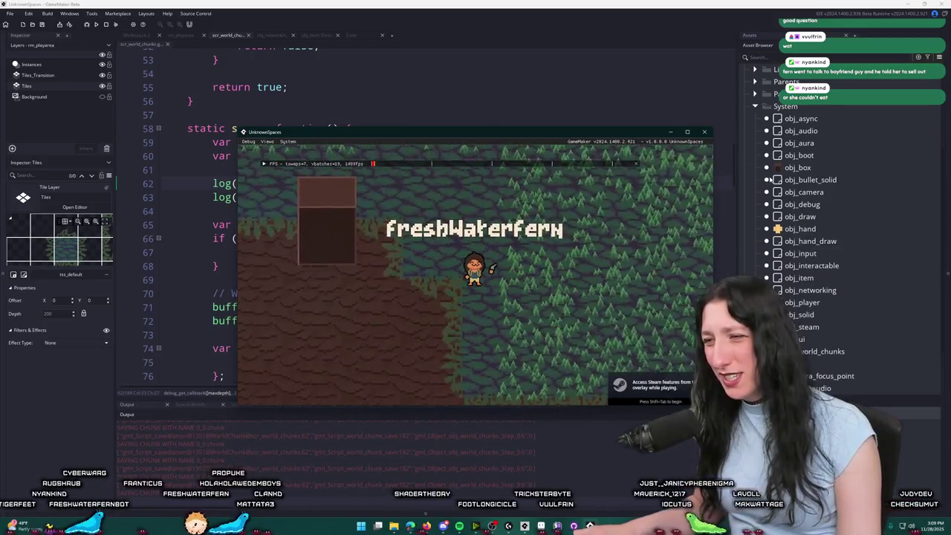
left_click(205, 437)
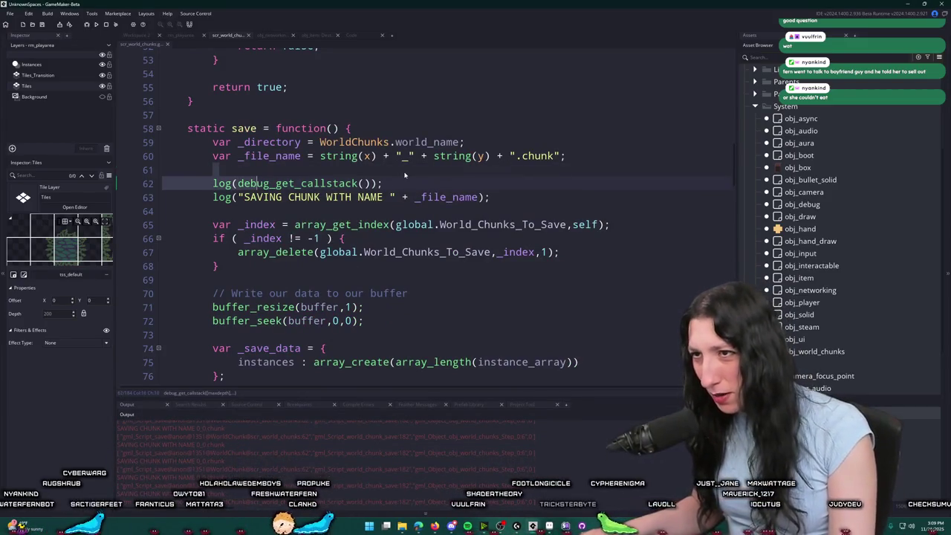
left_click_drag(384, 184, 131, 187)
key("BackSpace")
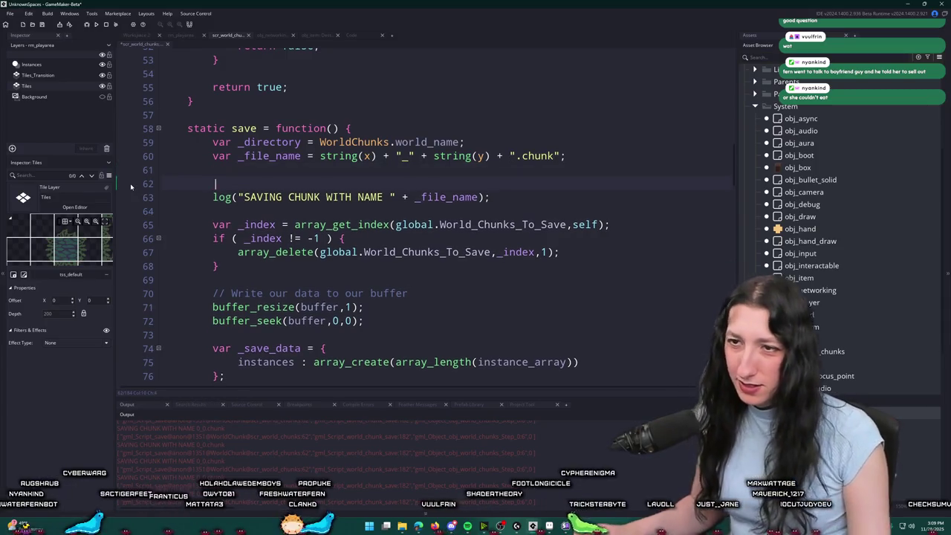
Step: Remove the leftover blank line from the chunk save function
key("BackSpace")
key("ctrl+t")
type("world_chunk")
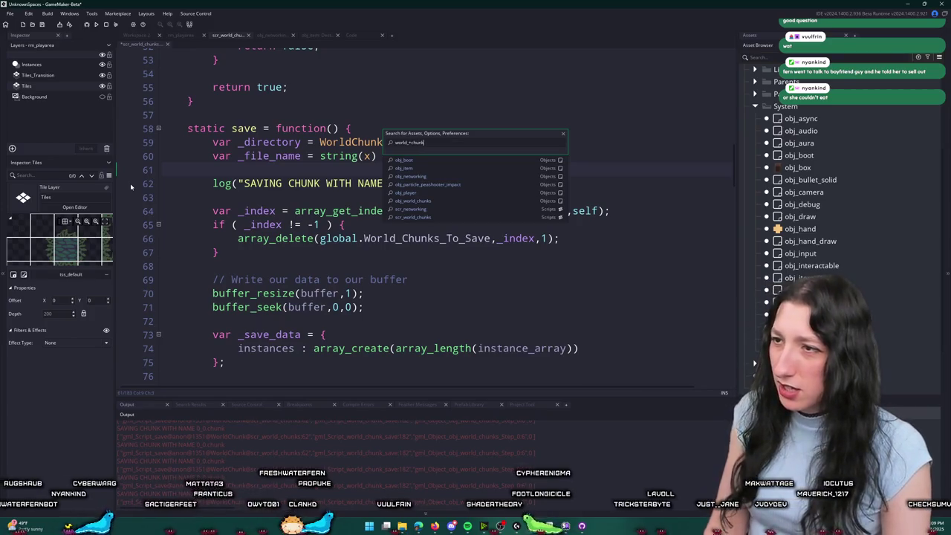
type("h")
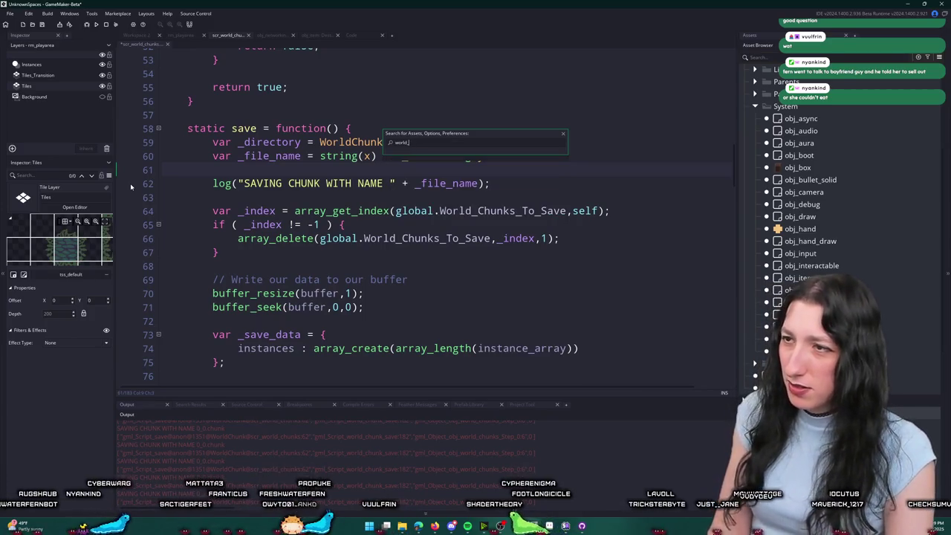
key("BackSpace")
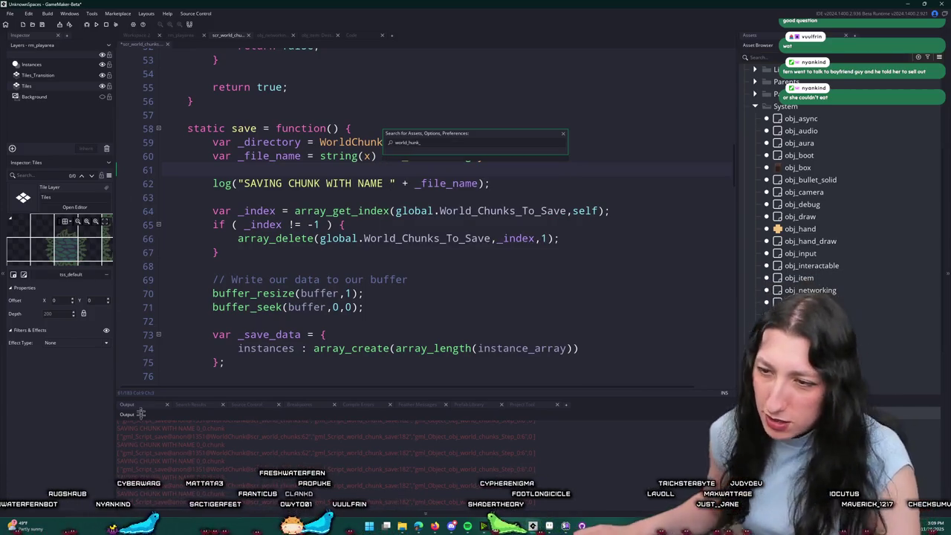
key("Escape")
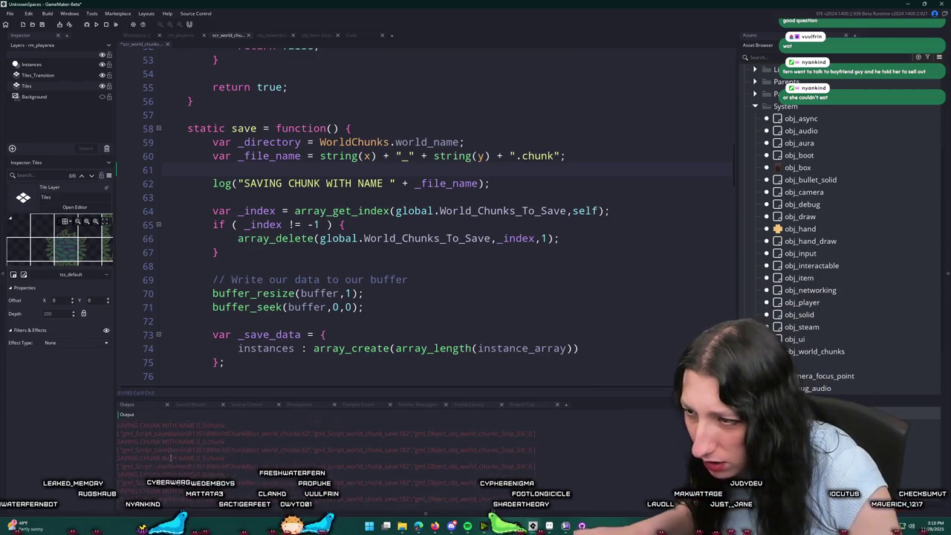
Step: Search scr_world_chunks for 'save' and step through its matches
key("ctrl+a")
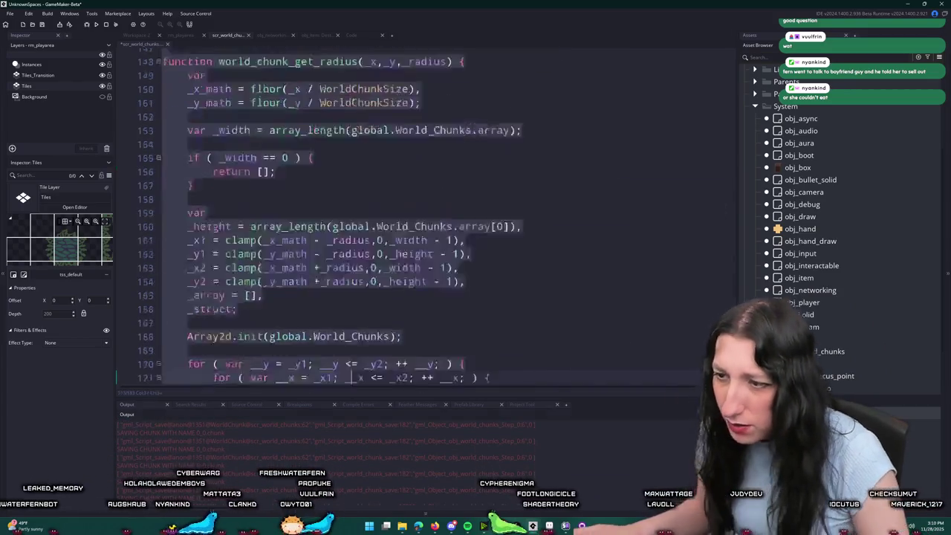
left_click(375, 350)
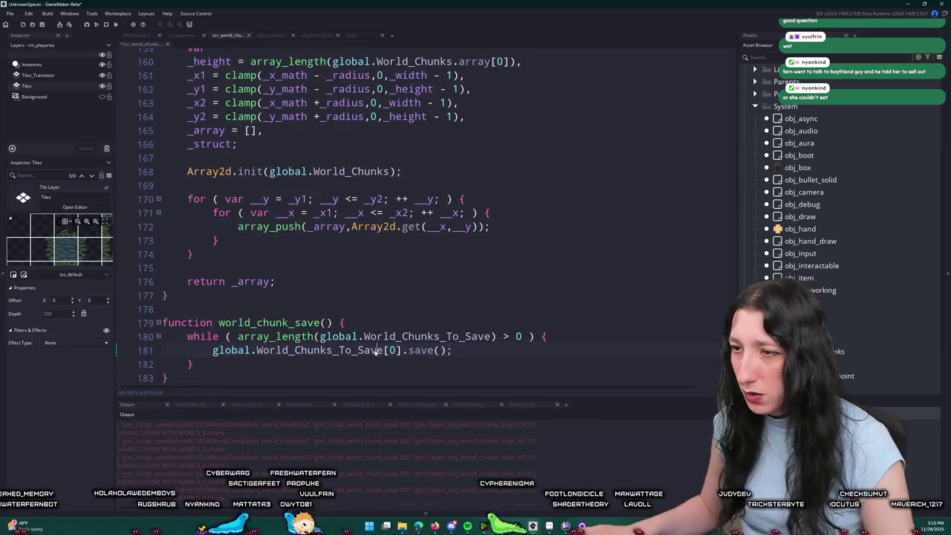
key("ctrl+f")
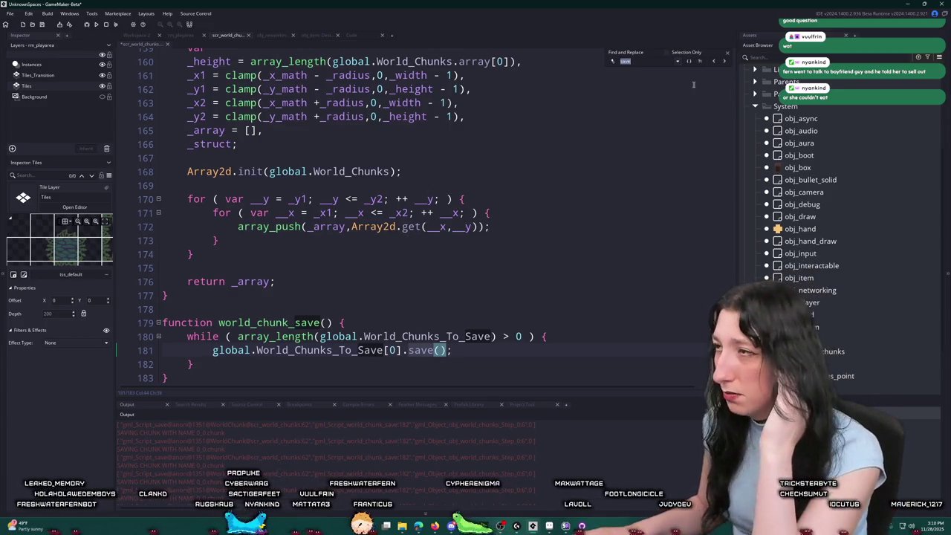
left_click(726, 62)
left_click(726, 62)
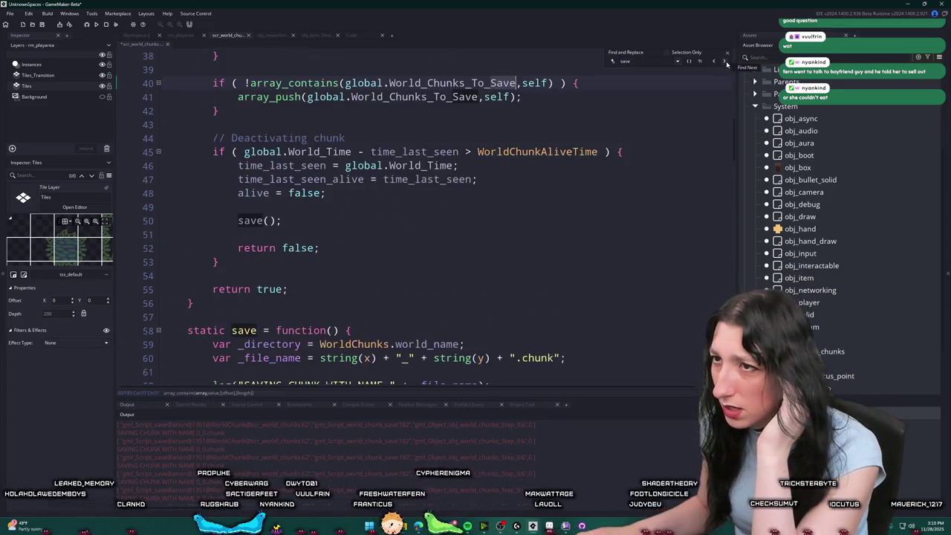
scroll(652, 173, "up", 5)
scroll(653, 173, "down", 4)
scroll(653, 173, "down", 2)
scroll(652, 172, "up", 4)
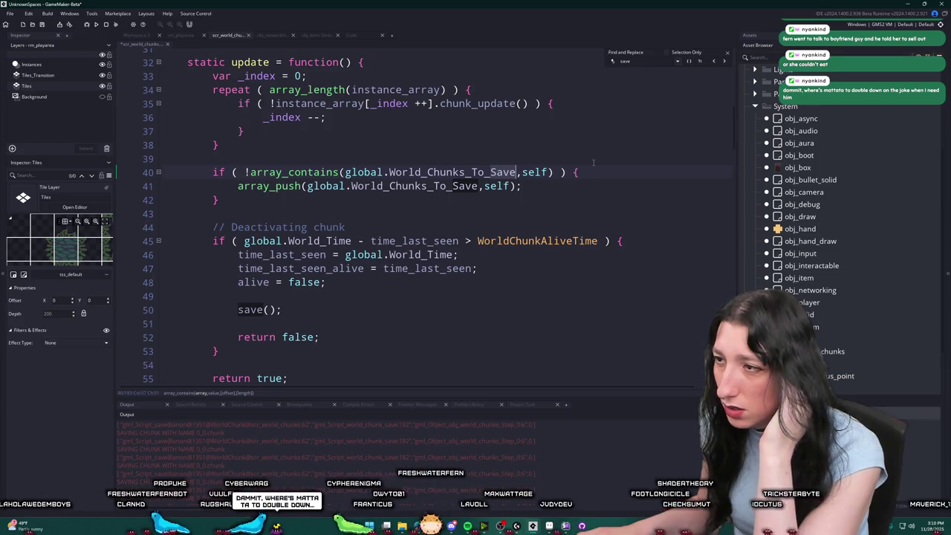
scroll(593, 162, "down", 2)
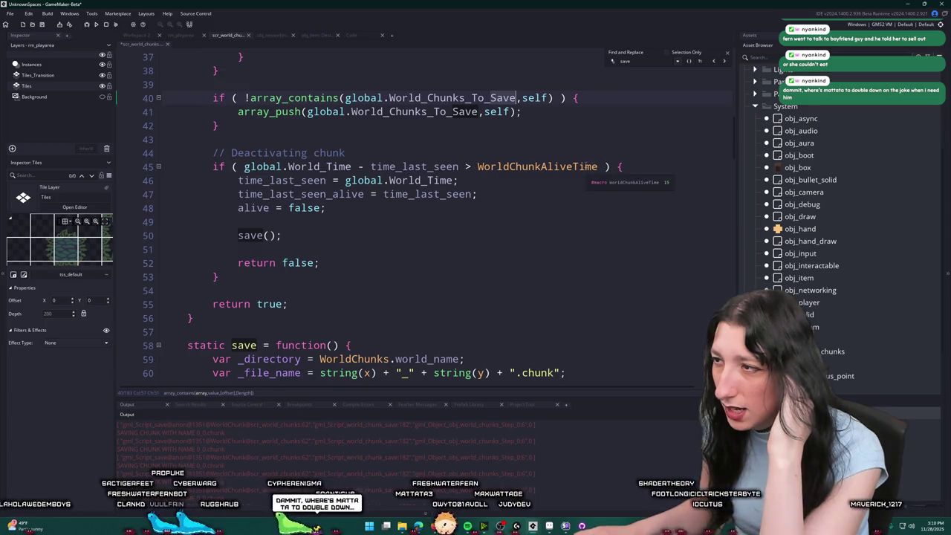
scroll(595, 171, "down", 7)
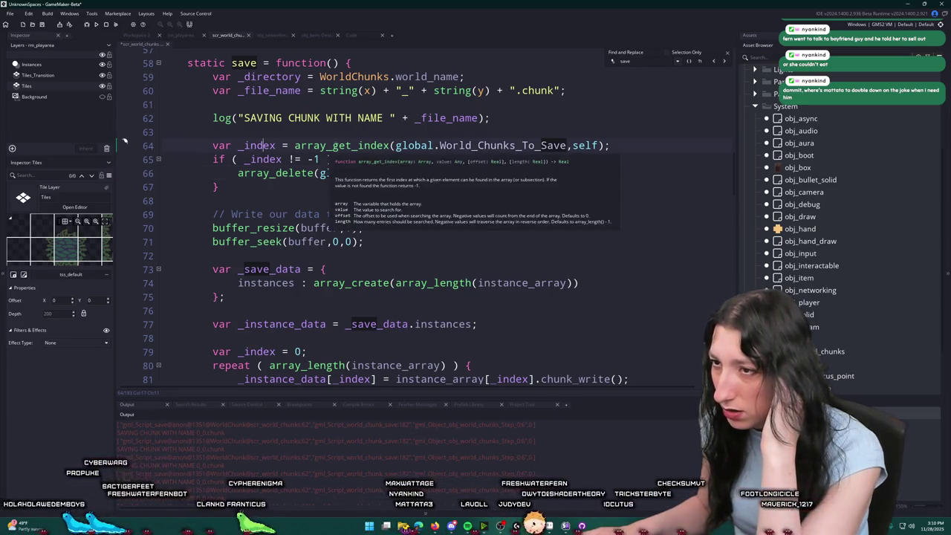
left_click(727, 52)
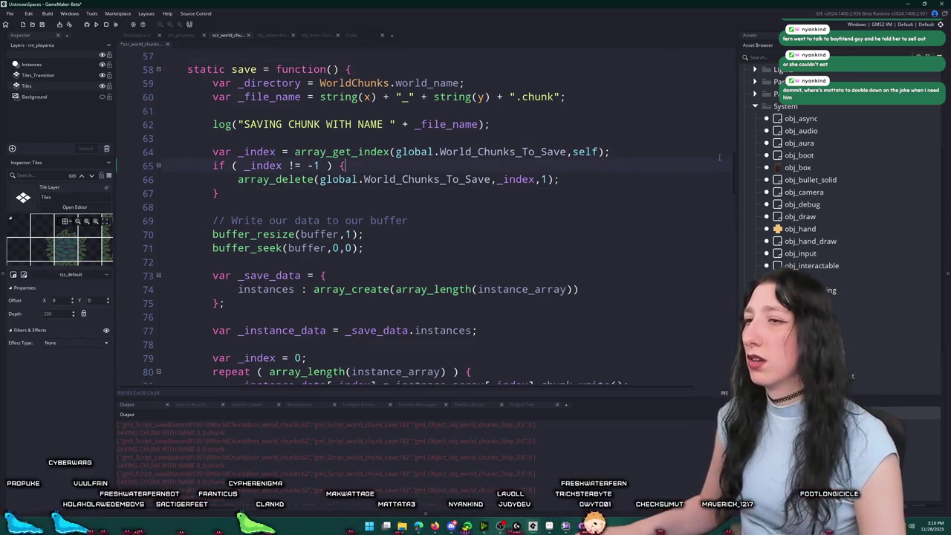
Step: Trace every use of global.World_Chunks_To_Save, ending at blank line 39 in update
left_click_drag(732, 176, 750, 125)
mouse_move(519, 223)
left_mouse_down()
mouse_move(345, 223)
mouse_move(516, 223)
left_mouse_up()
key("ctrl+c")
left_click(347, 223)
scroll(524, 199, "up", 2)
scroll(525, 199, "up", 2)
key("ctrl+f")
left_click(719, 63)
left_click(719, 62)
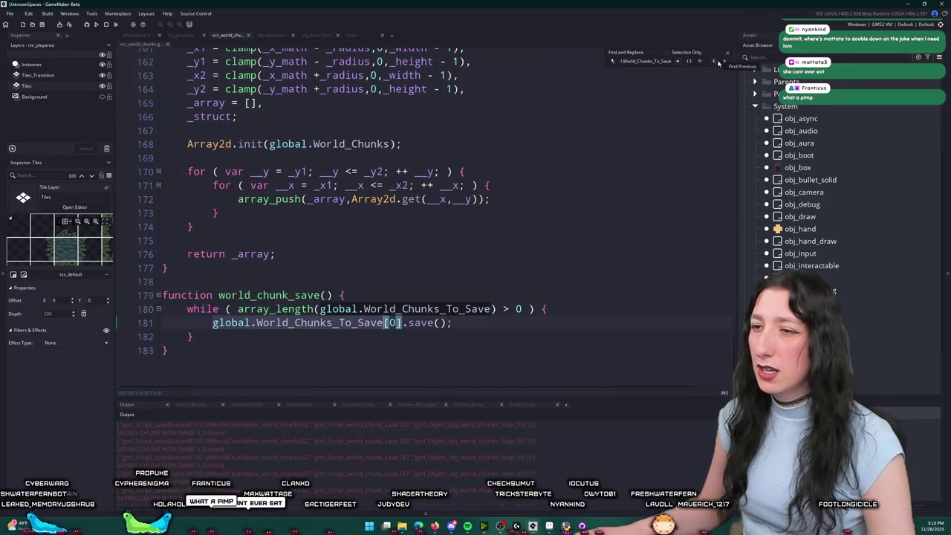
left_click(719, 62)
scroll(665, 118, "up", 4)
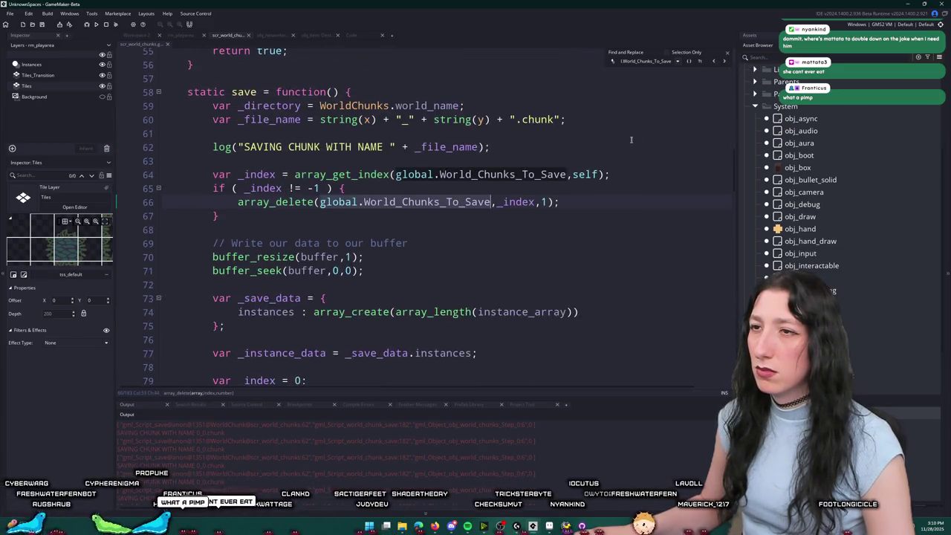
left_click(714, 62)
scroll(639, 119, "up", 7)
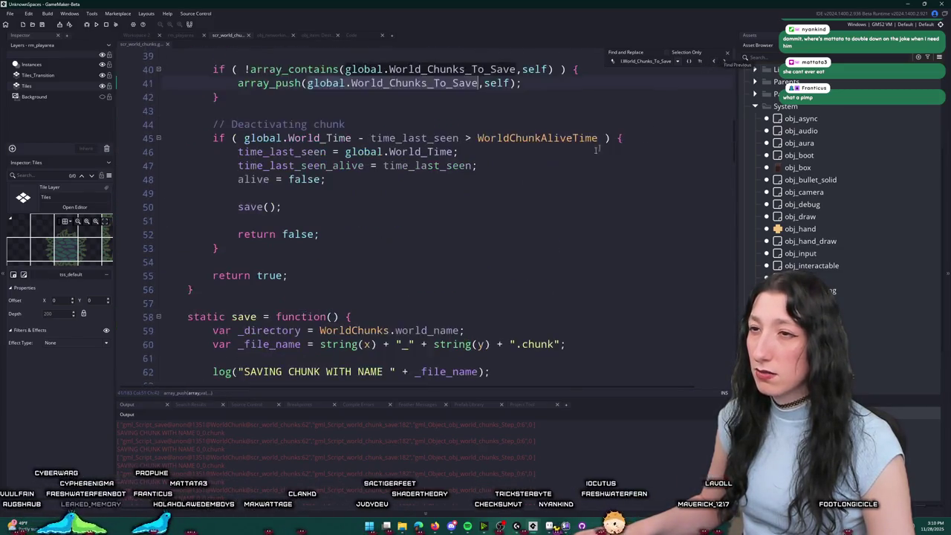
left_click(572, 170)
Step: Insert a temporary log(global.World_Chunks_To_Save) line above the array_contains check
key("Return")
type("log(global.World_Chunks_To_Save")
key("ctrl+Left")
key("ctrl+Left")
key("ctrl+Left")
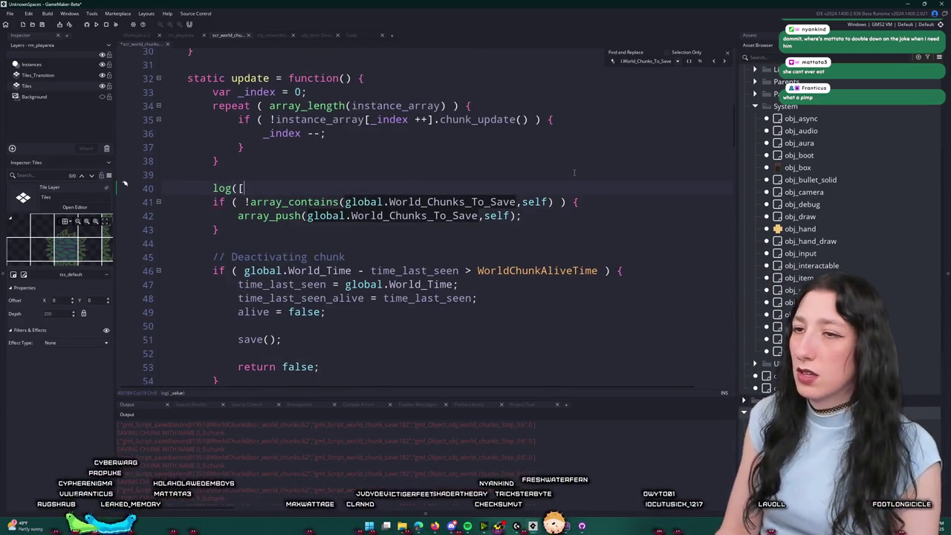
type("[")
key("End")
type(".x,")
key("ctrl+v")
key("ctrl+z")
key("ctrl+v")
type(".")
type("]);")
key("ctrl+z")
key("ctrl+z")
key("ctrl+z")
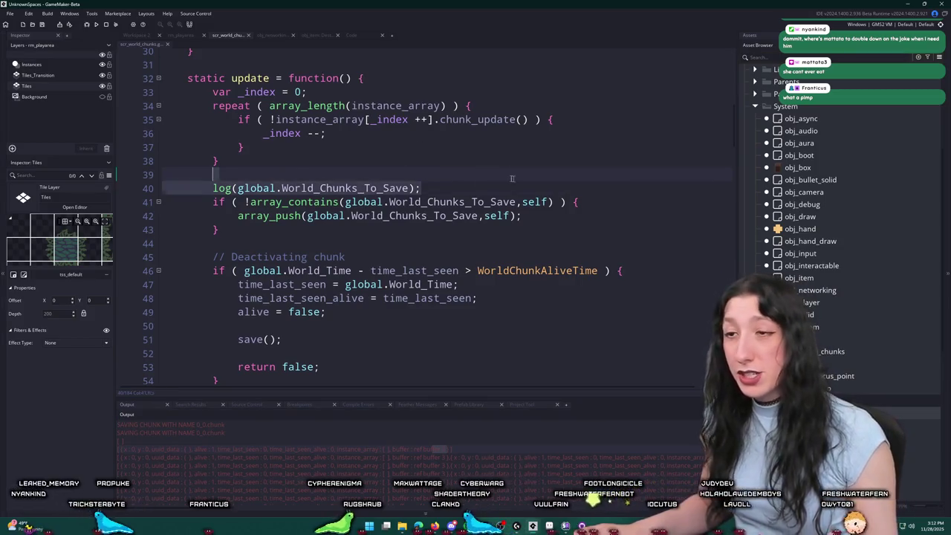
Step: Delete the temporary log line and go to the WorldChunk constructor's parameters
key("shift+Home")
key("shift+Home")
key("BackSpace")
key("BackSpace")
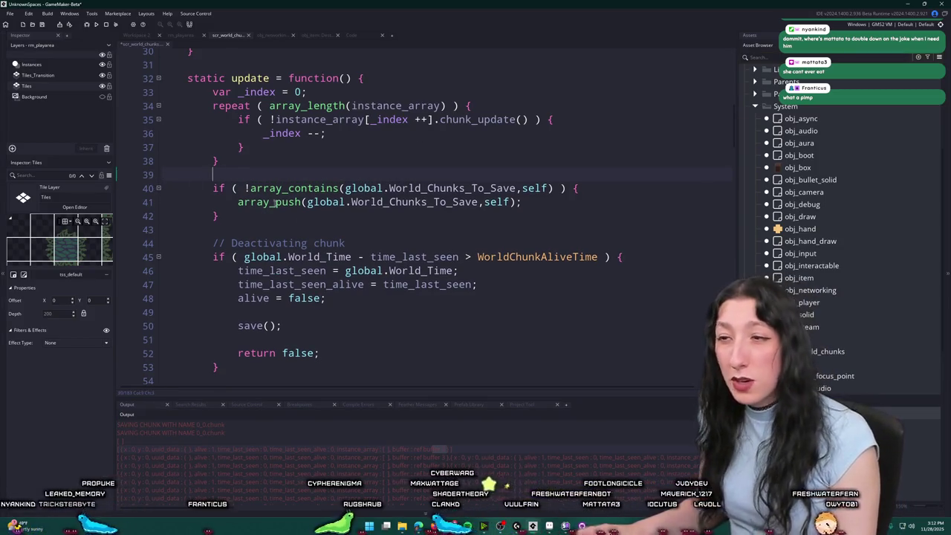
scroll(243, 188, "up", 7)
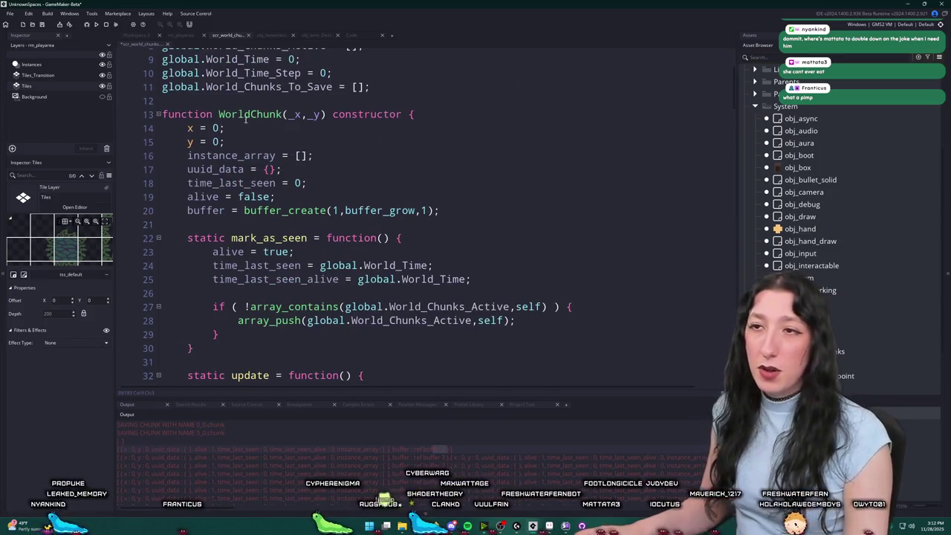
left_click(321, 117)
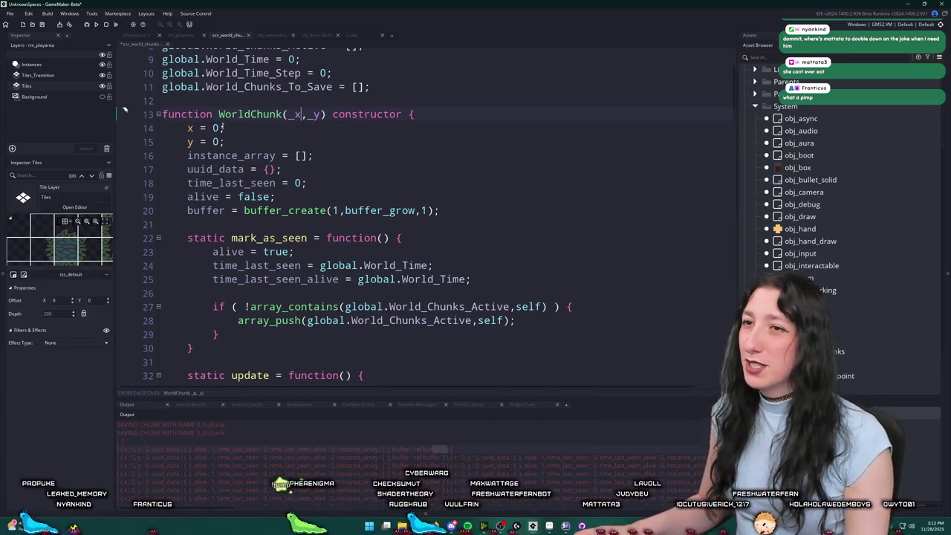
Step: Change the WorldChunk constructor to x = _x and y = _y, then build with F5
left_click(212, 127)
type("_x")
key("Down")
key("BackSpace")
type("_y")
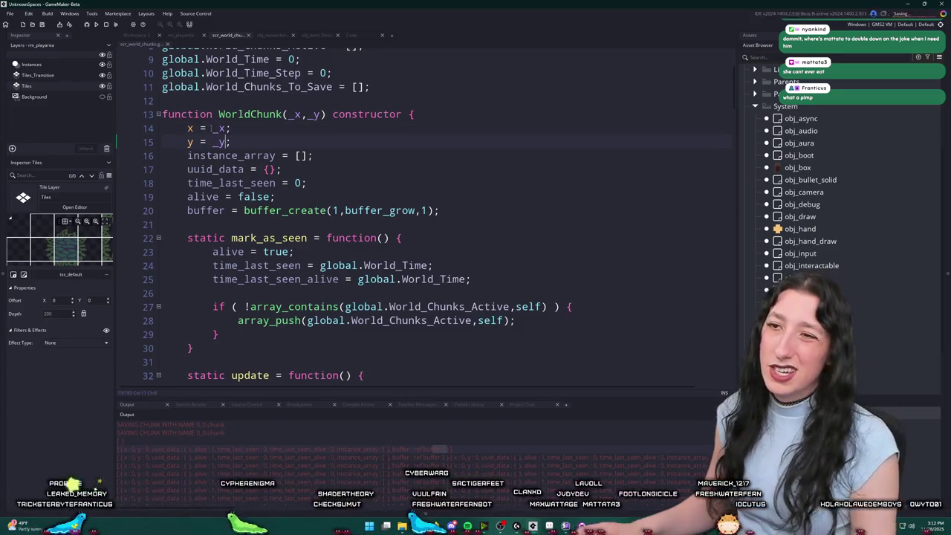
key("F5")
Step: Delete the stale 0_0.chunk save file and start a lobby in the rebuilt game
scroll(363, 216, "down", 7)
scroll(364, 216, "down", 7)
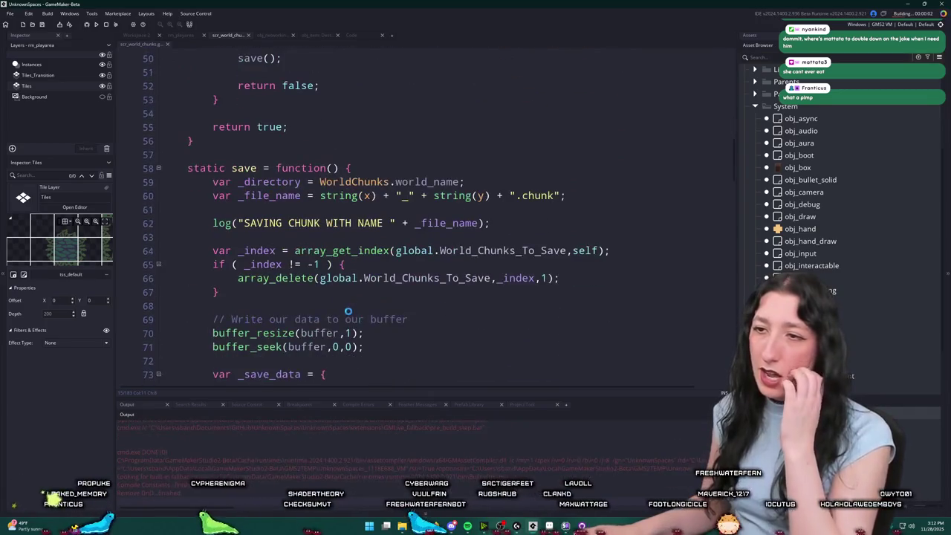
left_click(402, 527)
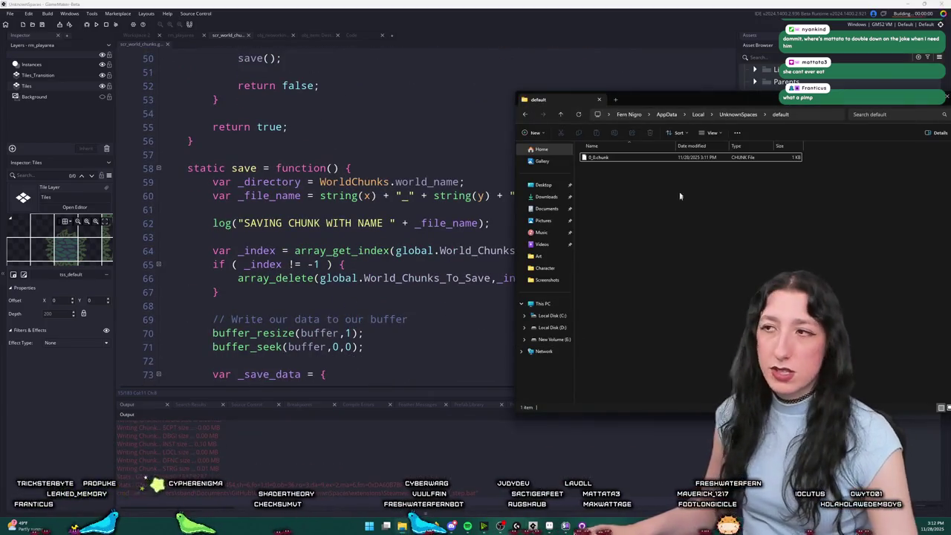
left_click(683, 158)
key("Delete")
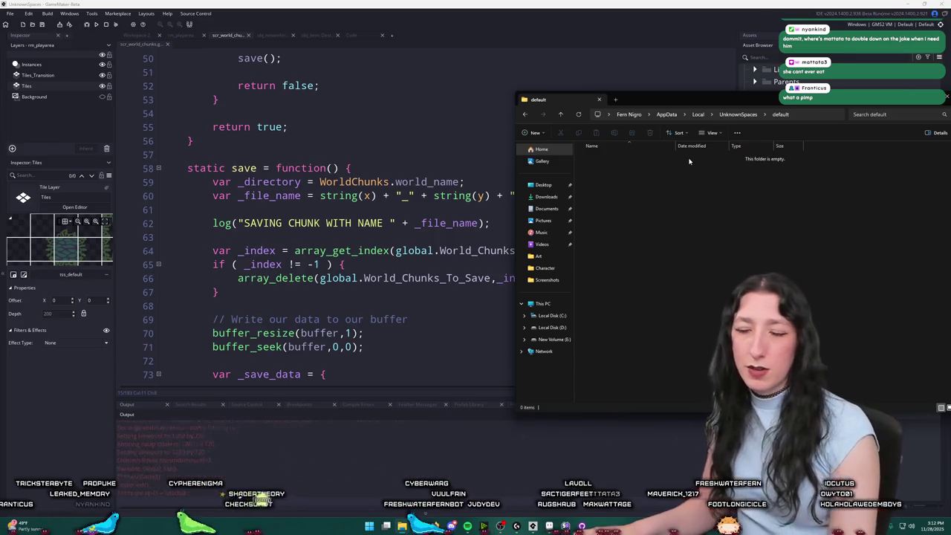
left_click(484, 250)
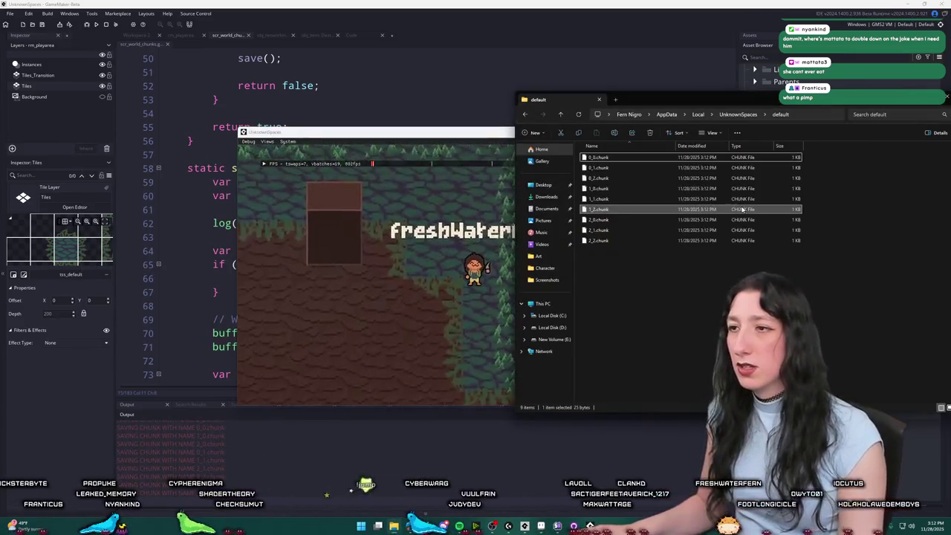
Step: Play fullscreen, drop the vest, walk across chunk boundaries, and abort at the array error
left_click(668, 385)
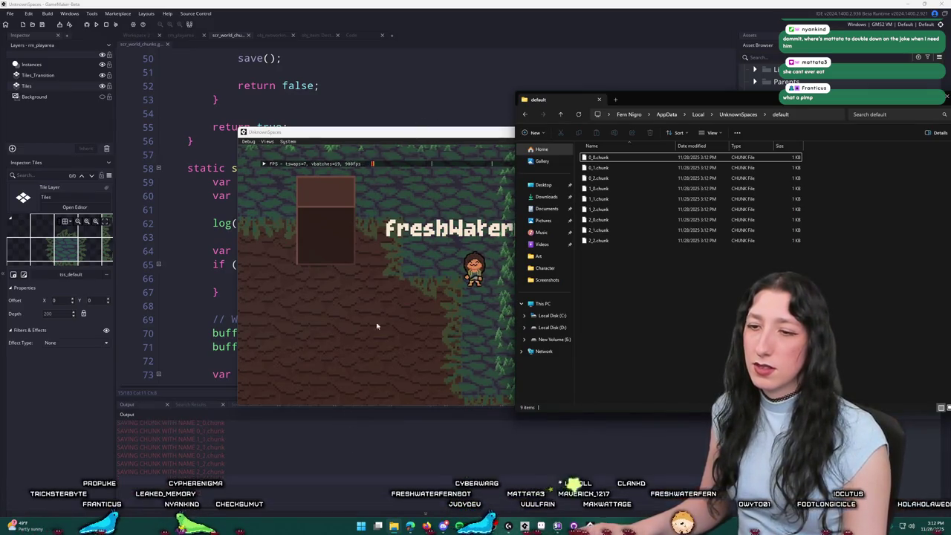
mouse_move(395, 135)
left_mouse_down()
mouse_move(375, 163)
mouse_move(250, 226)
left_mouse_up()
double_click(250, 225)
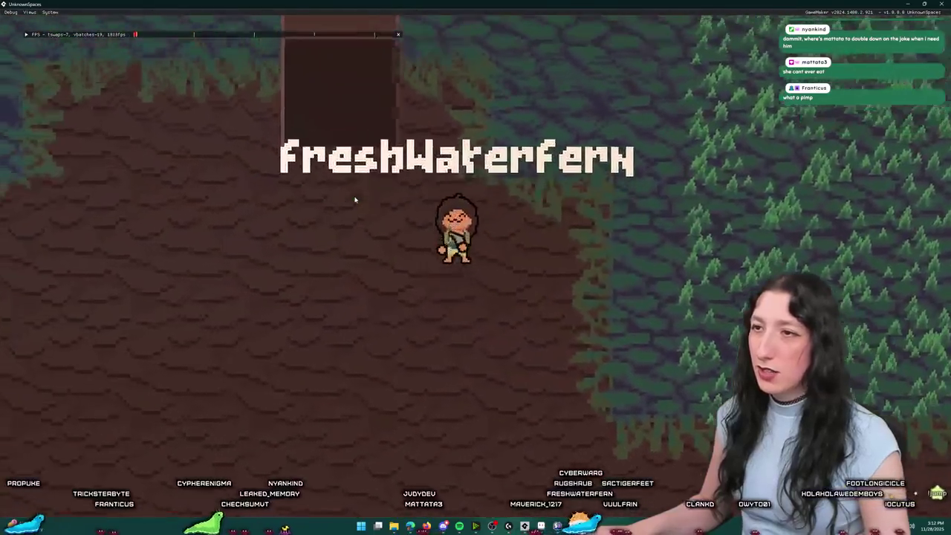
key("Tab")
mouse_move(191, 357)
left_mouse_down()
mouse_move(201, 318)
mouse_move(84, 240)
left_mouse_up()
key("Tab")
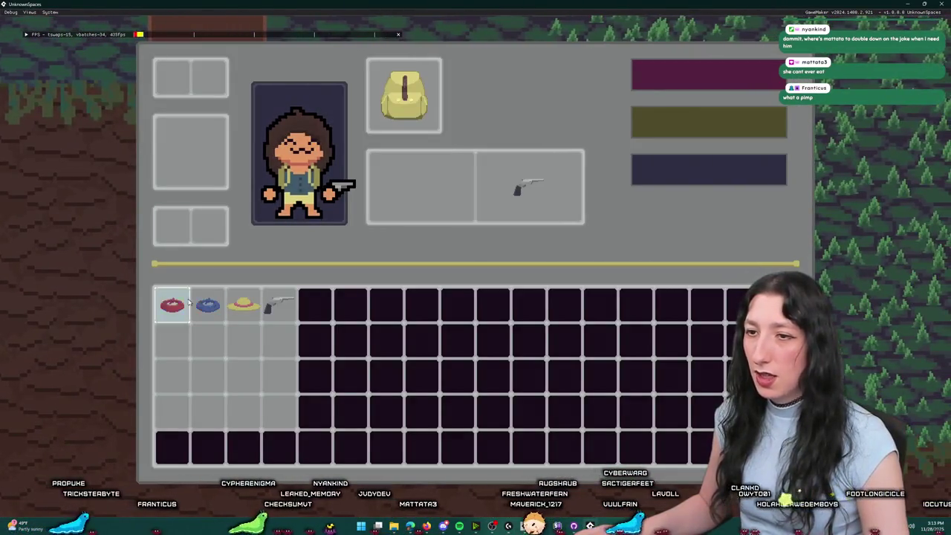
key("Tab")
key("d")
key("a")
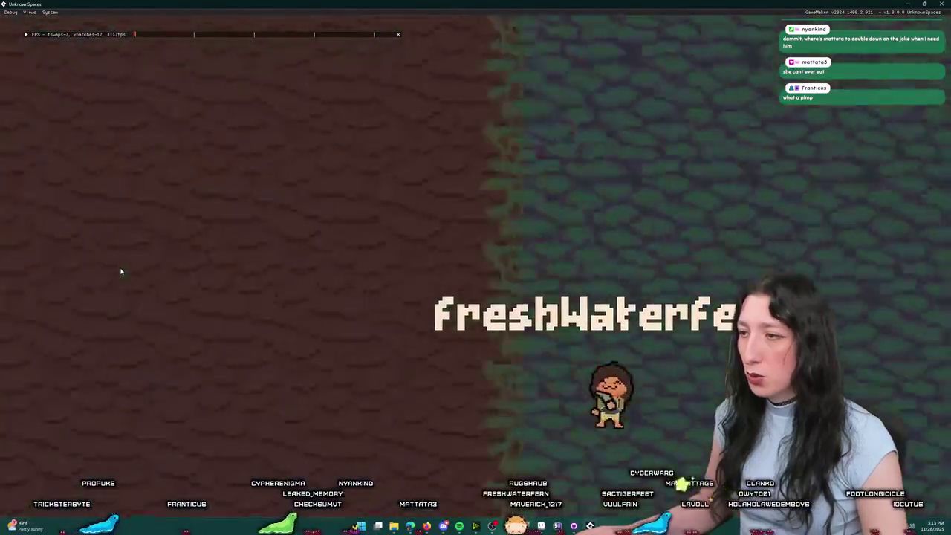
key("s")
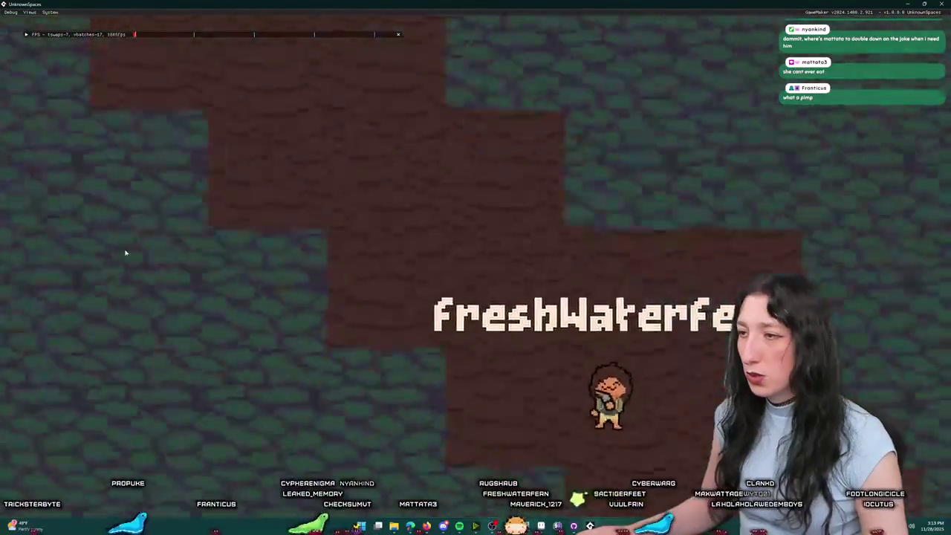
key("w")
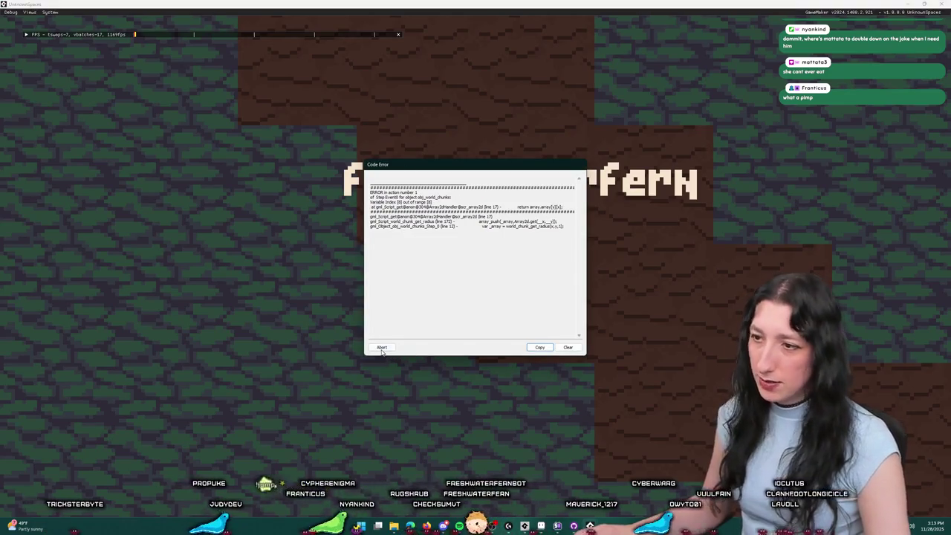
left_click(382, 349)
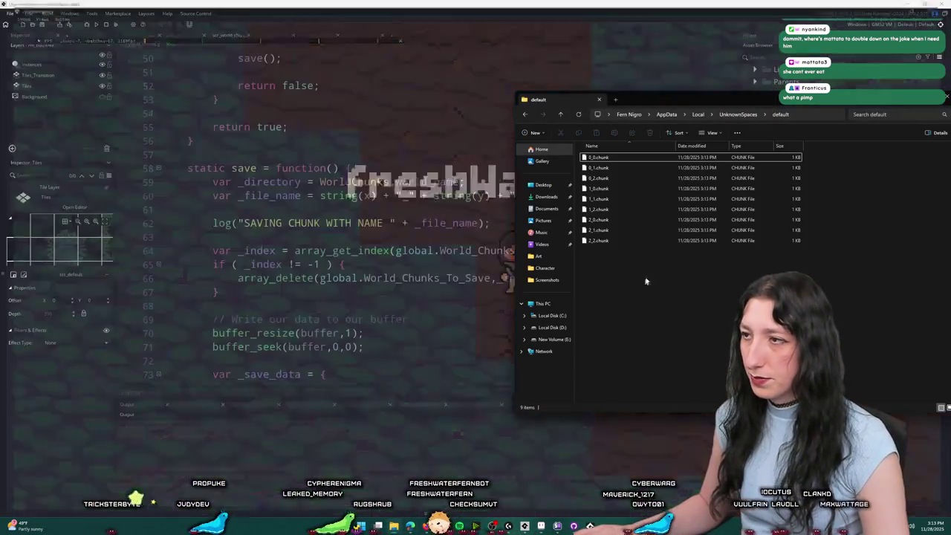
Step: Delete all nine saved chunk files and bring the code editor back
left_click_drag(636, 298, 640, 167)
key("ctrl+a")
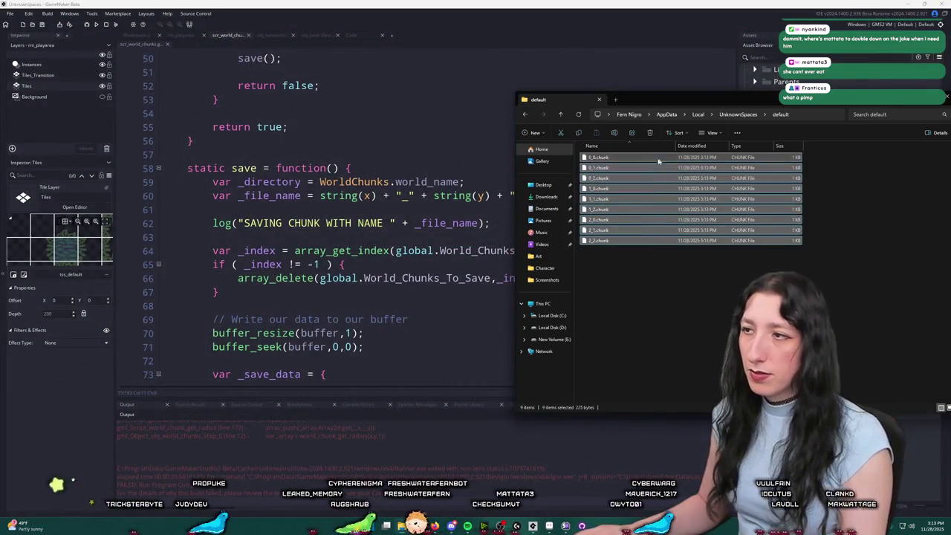
key("Delete")
left_click(412, 297)
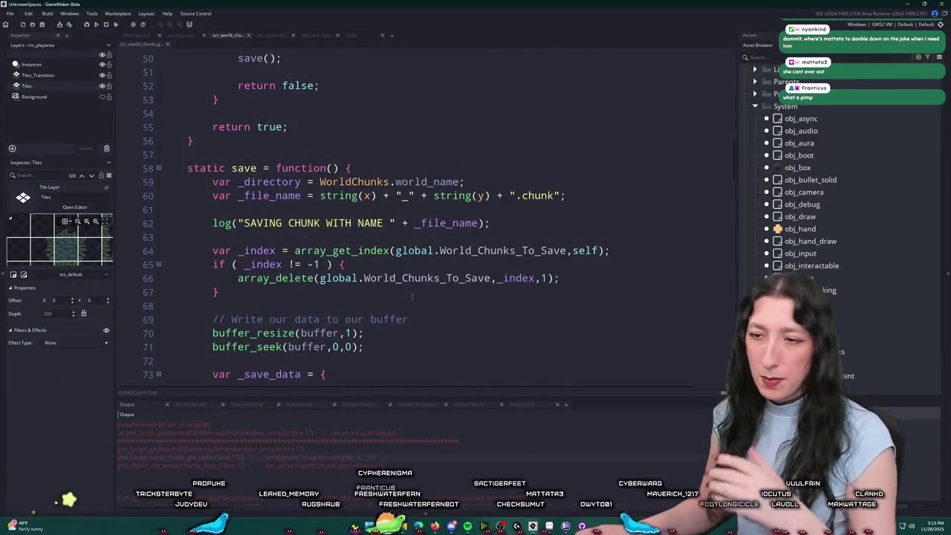
Step: Open the scr_array2d script through asset search, then close it again
key("ctrl+t")
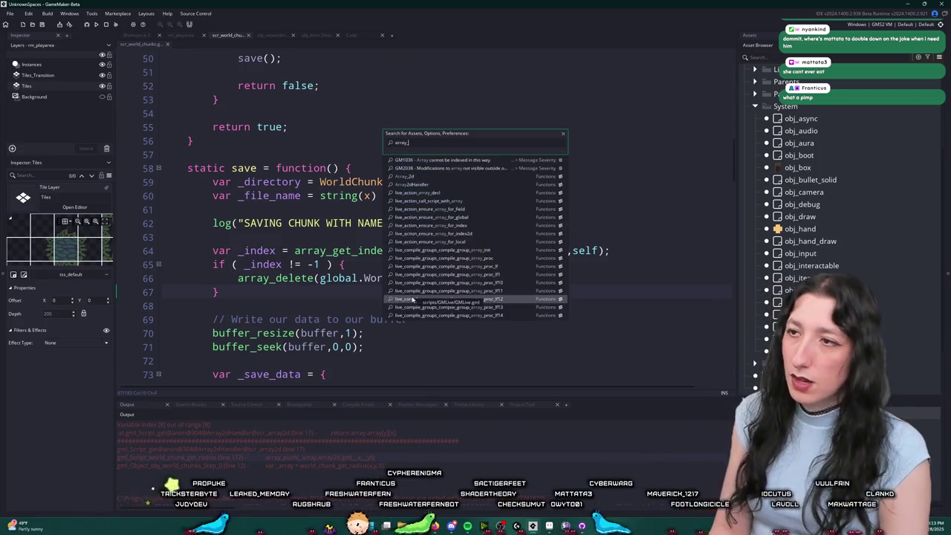
type("ay2d")
key("Return")
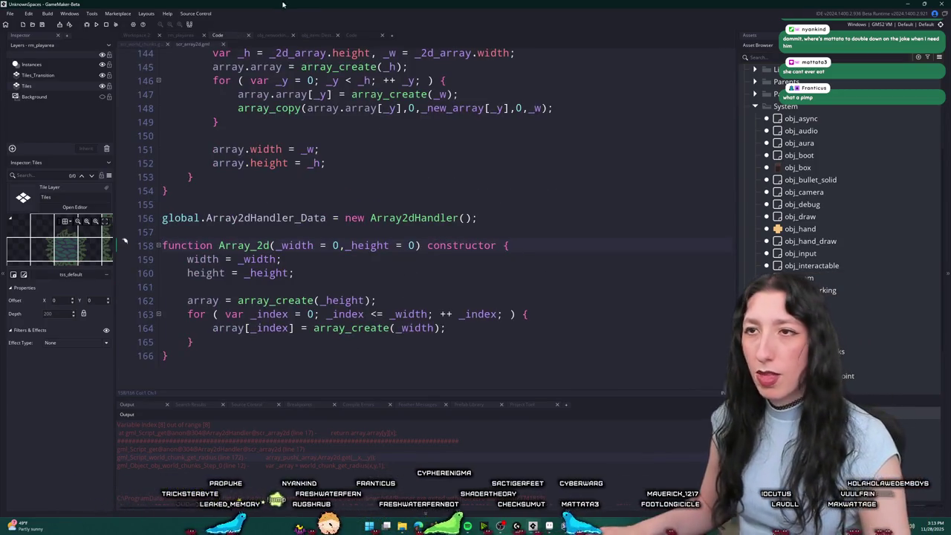
middle_click(199, 47)
left_click(335, 250)
Step: Jump to line 172 of scr_world_chunks, where Array2d.get results are pushed
key("ctrl+t")
type("chunk")
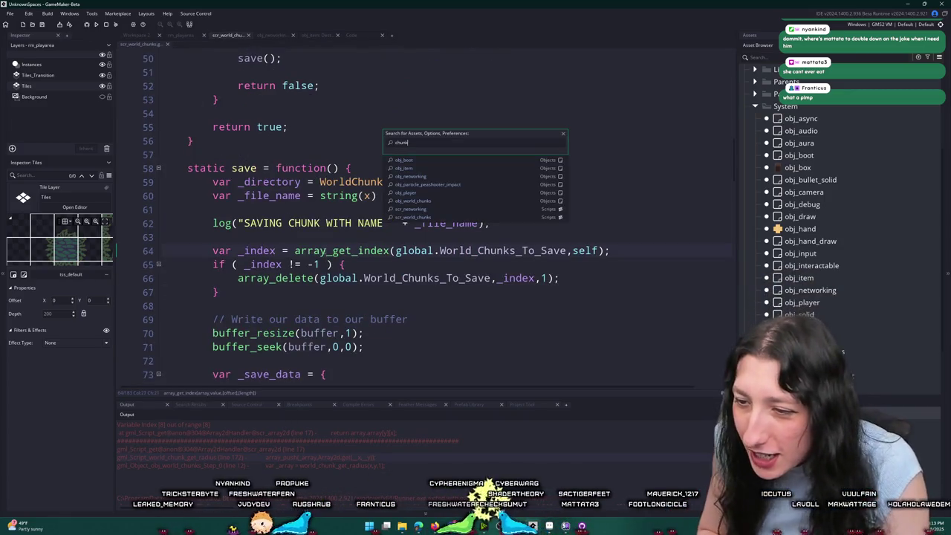
type("_get")
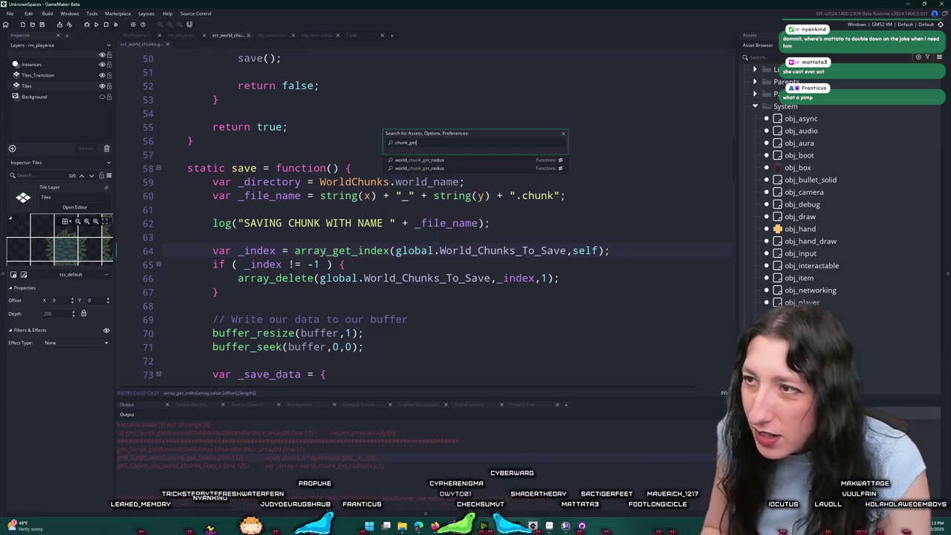
key("Escape")
scroll(365, 182, "down", 1)
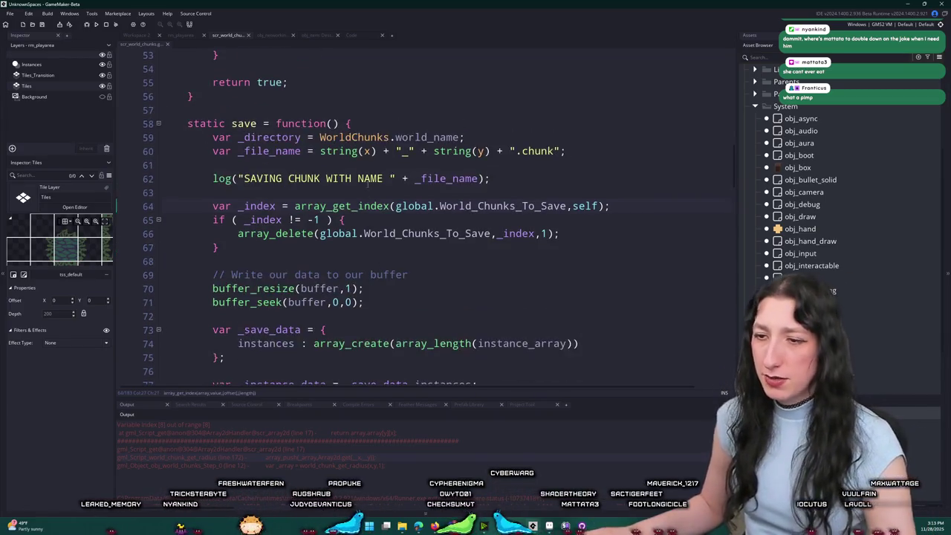
left_click(366, 179)
key("ctrl+g")
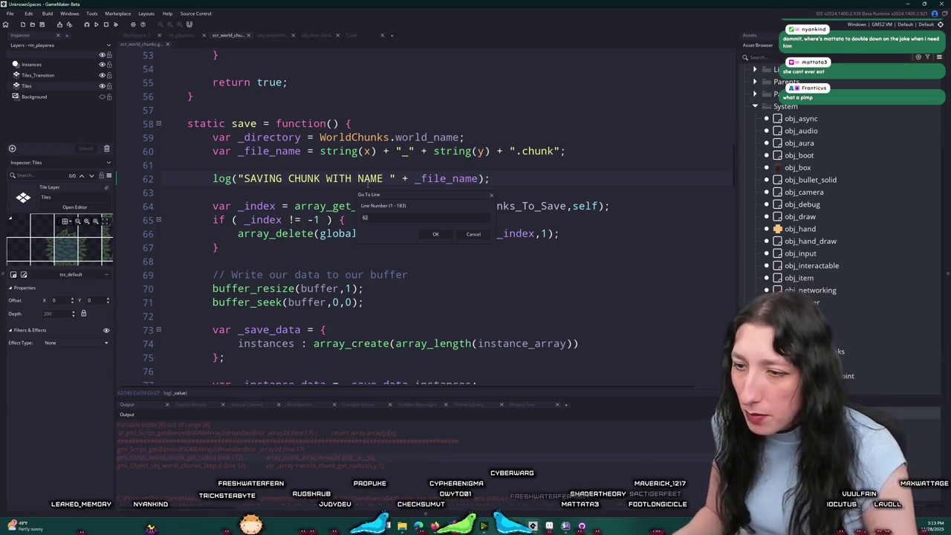
type("2")
key("Return")
scroll(449, 251, "up", 1)
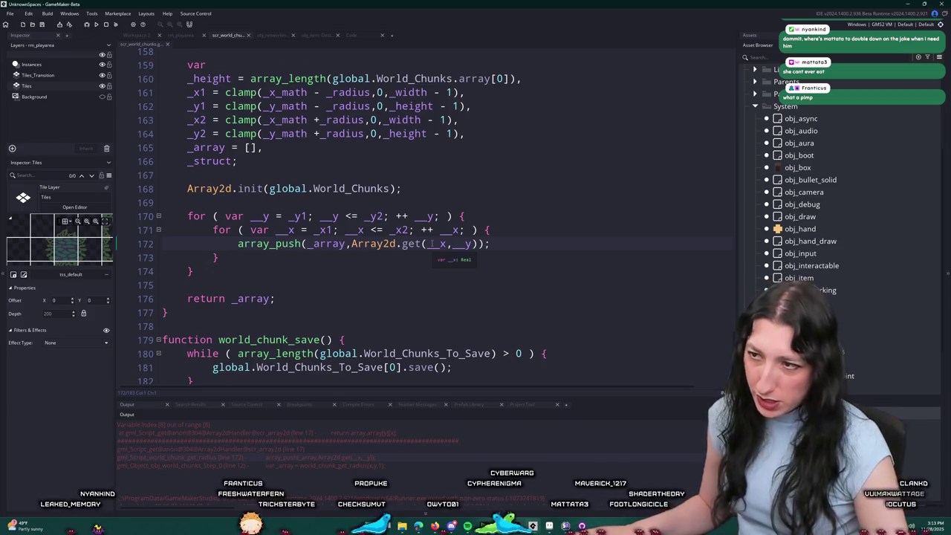
Step: Inspect __x on line 172 and highlight every use of _x_math
left_click(437, 244)
left_click(506, 230)
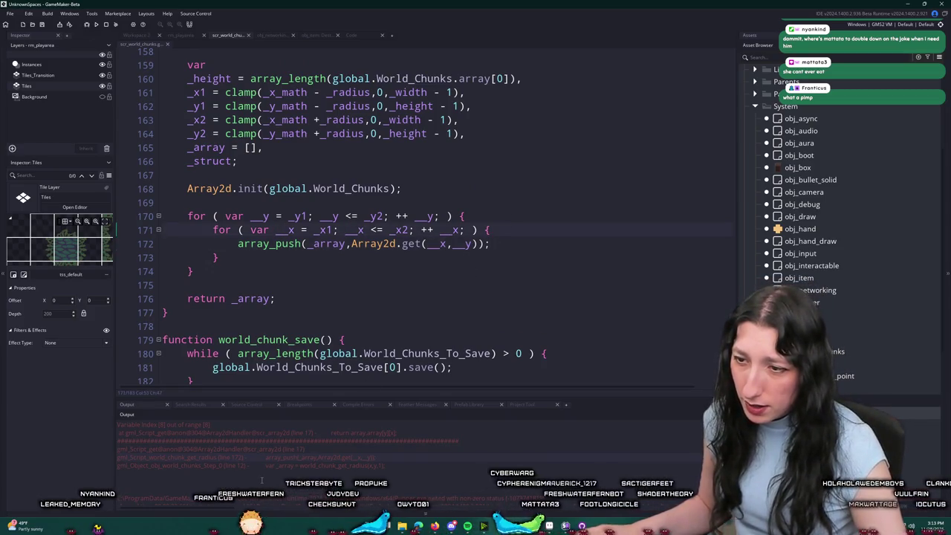
scroll(326, 231, "up", 2)
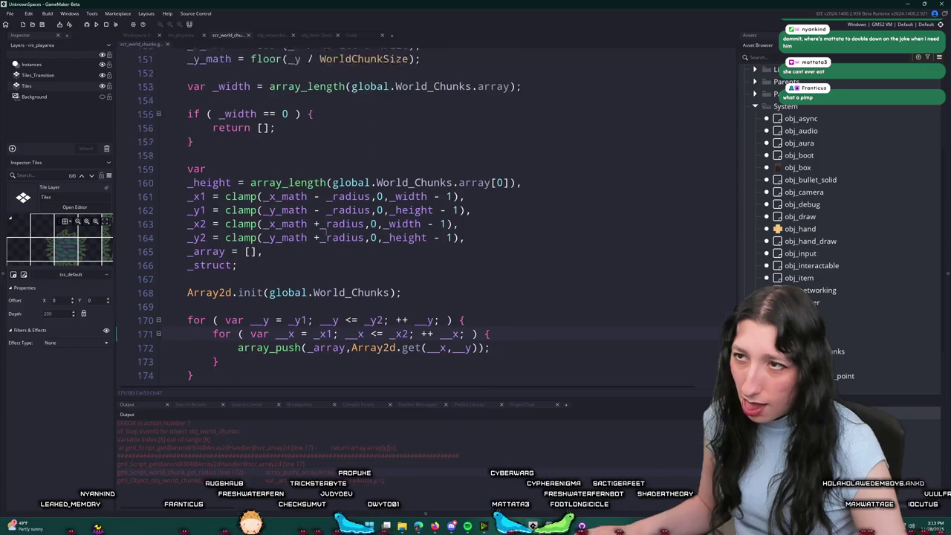
scroll(327, 231, "up", 2)
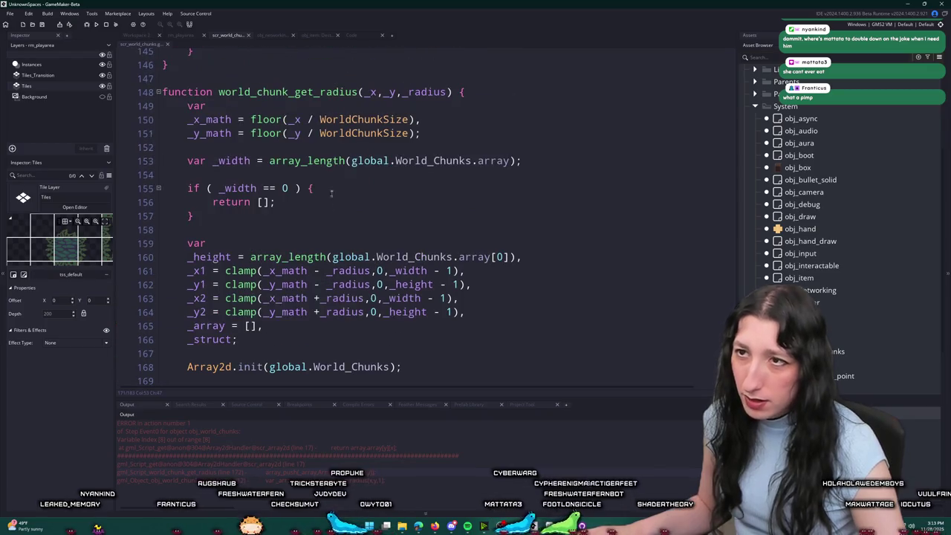
double_click(208, 119)
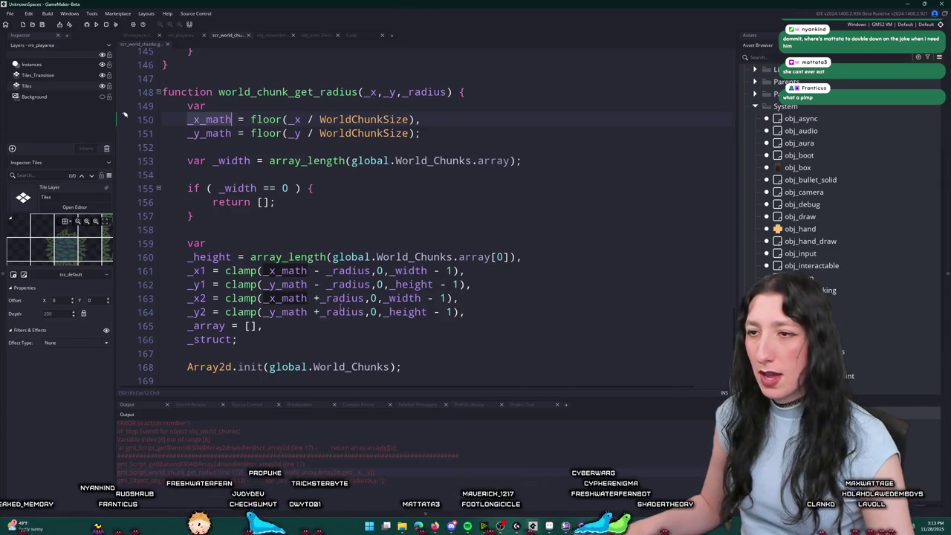
scroll(379, 312, "down", 1)
scroll(501, 204, "up", 1)
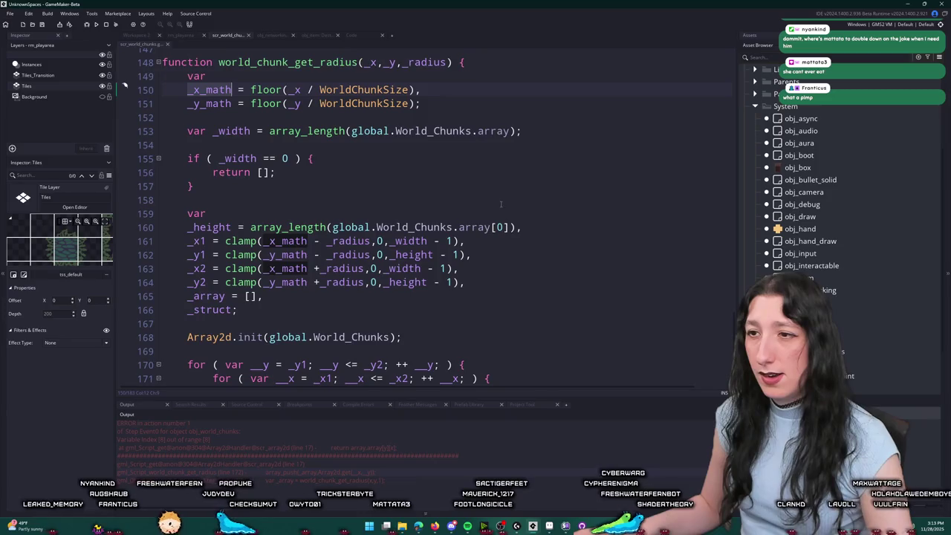
Step: Review the _x1 clamp, inner loop header, _width line 153 and function parameters
left_click(199, 240)
scroll(521, 297, "down", 2)
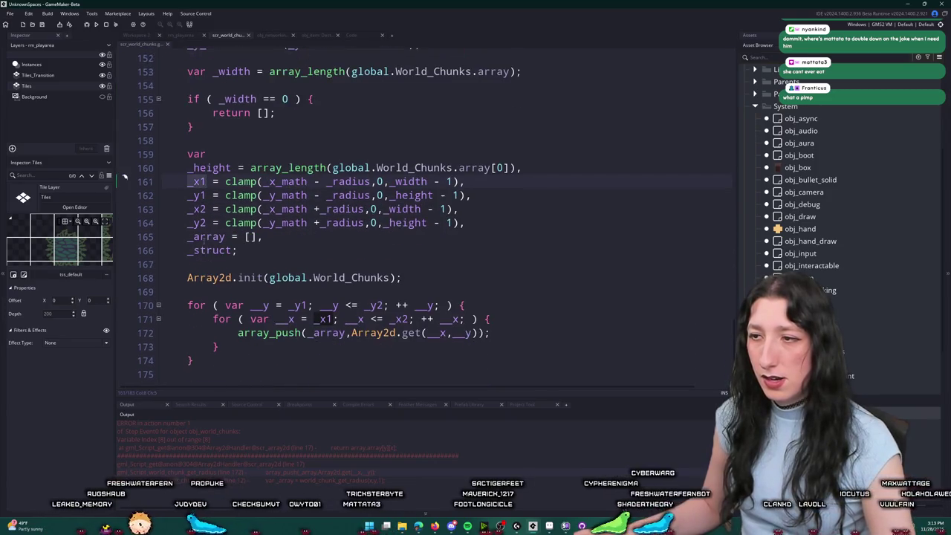
left_click(534, 307)
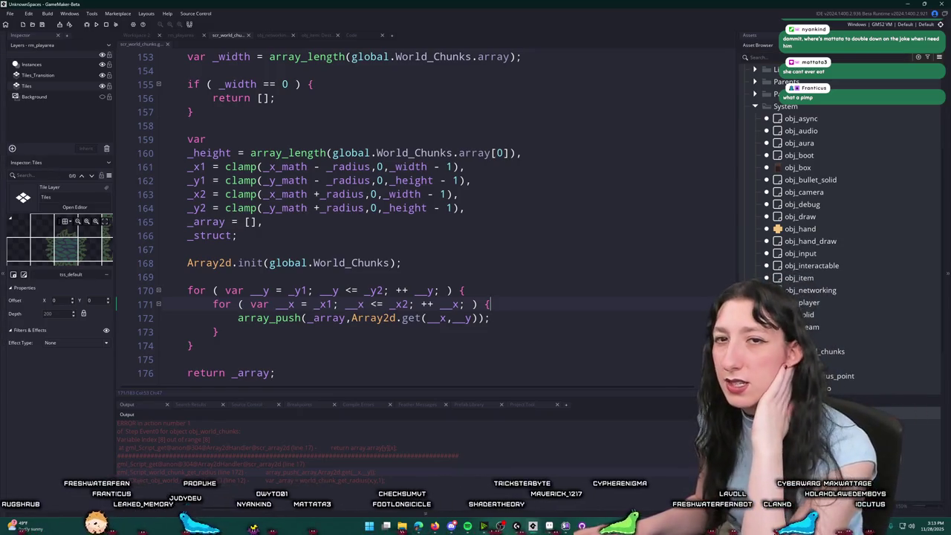
scroll(591, 129, "up", 2)
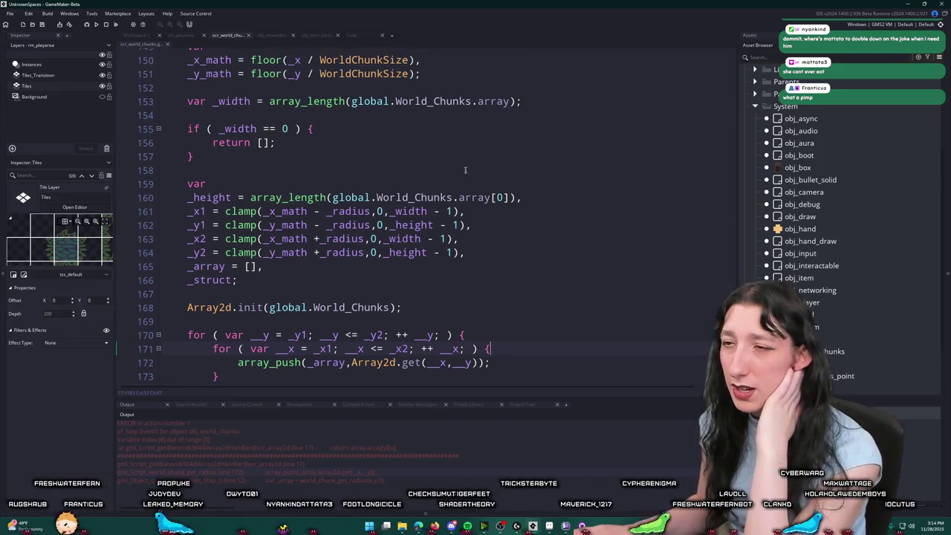
left_click(591, 129)
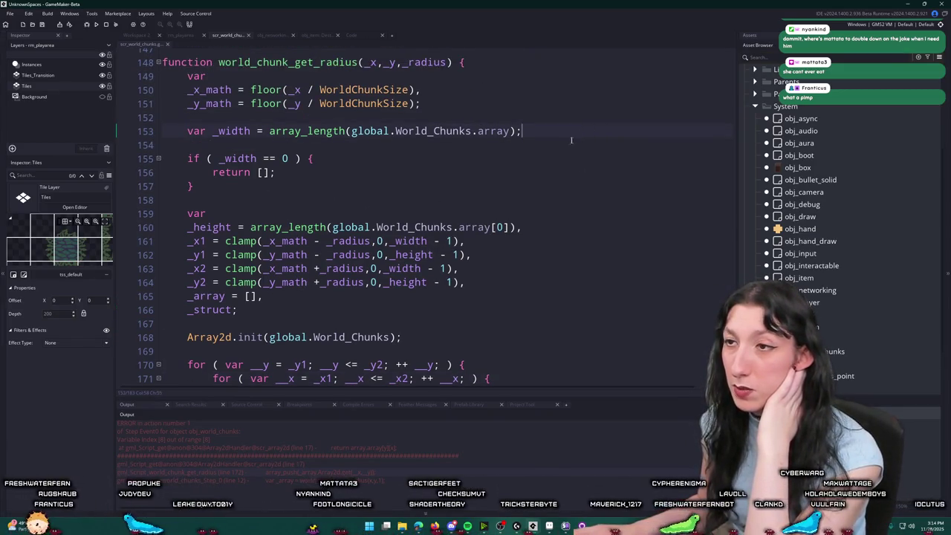
left_click(360, 66)
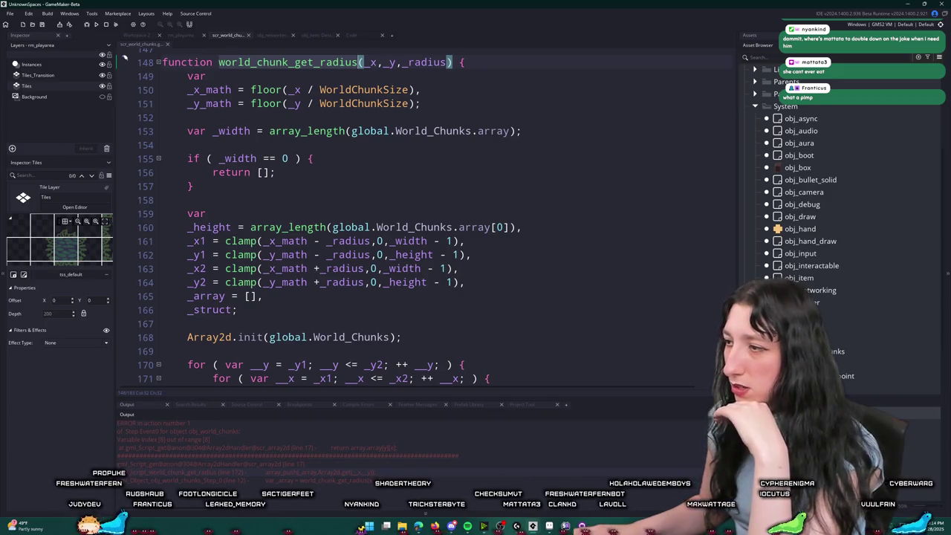
Step: Jump to the script top showing the WorldChunkSize 512 and WorldChunkAliveTime 15 macros
key("ctrl+Home")
scroll(275, 136, "down", 2)
scroll(275, 136, "up", 1)
scroll(333, 221, "down", 13)
scroll(332, 222, "up", 13)
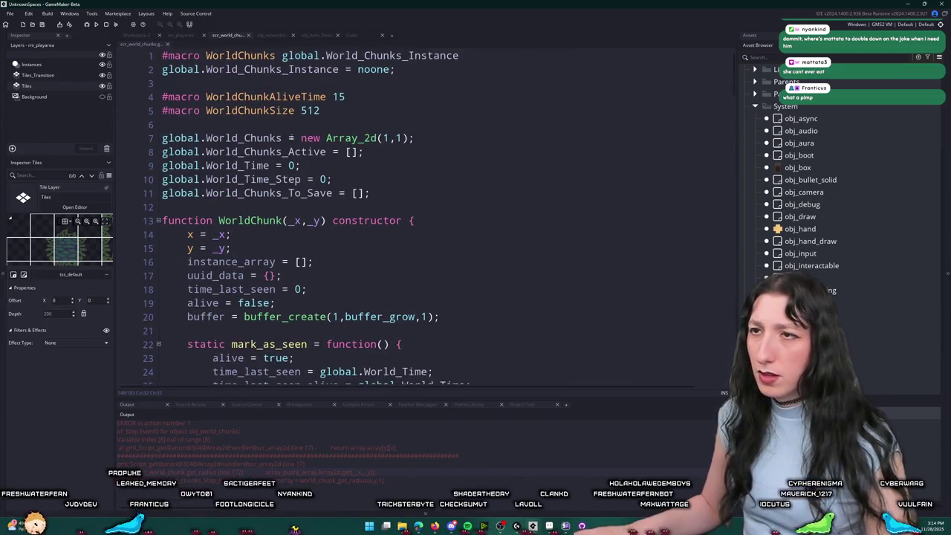
Step: Find obj_world_chunks via asset search and open its Create event calling world_chunk_init
scroll(296, 251, "down", 12)
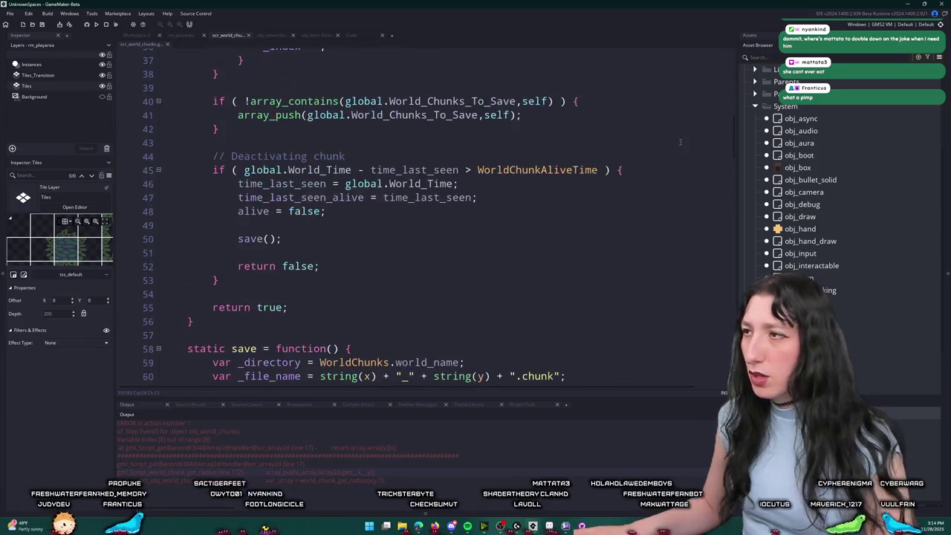
scroll(371, 215, "down", 20)
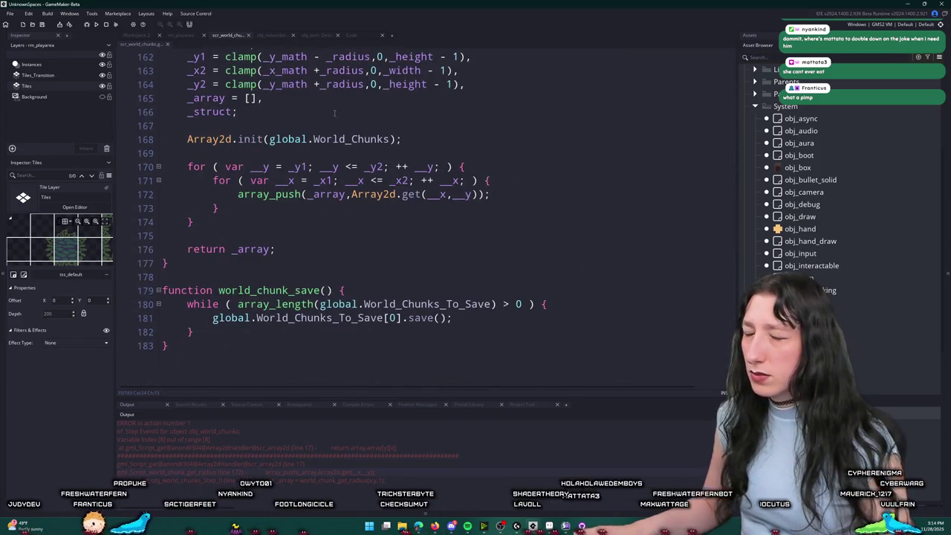
key("ctrl+t")
type("obj_")
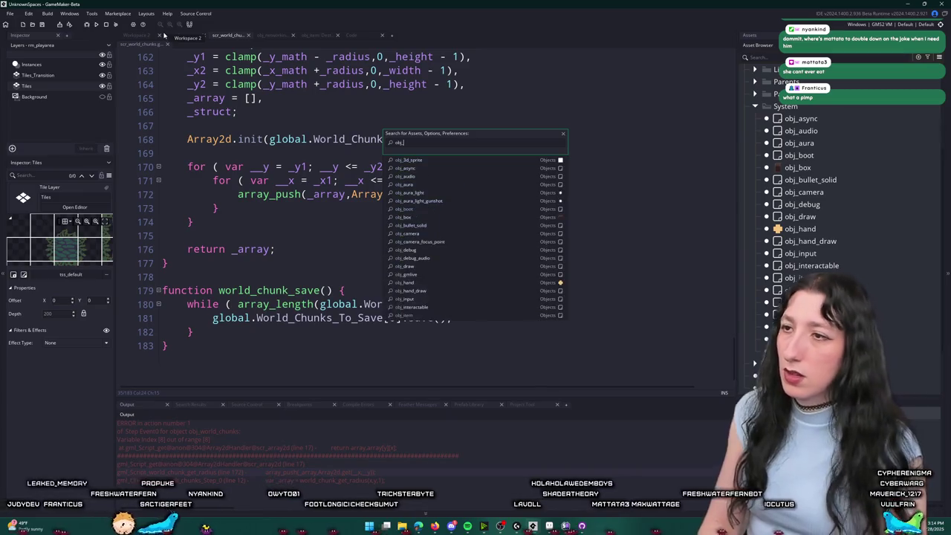
type("world")
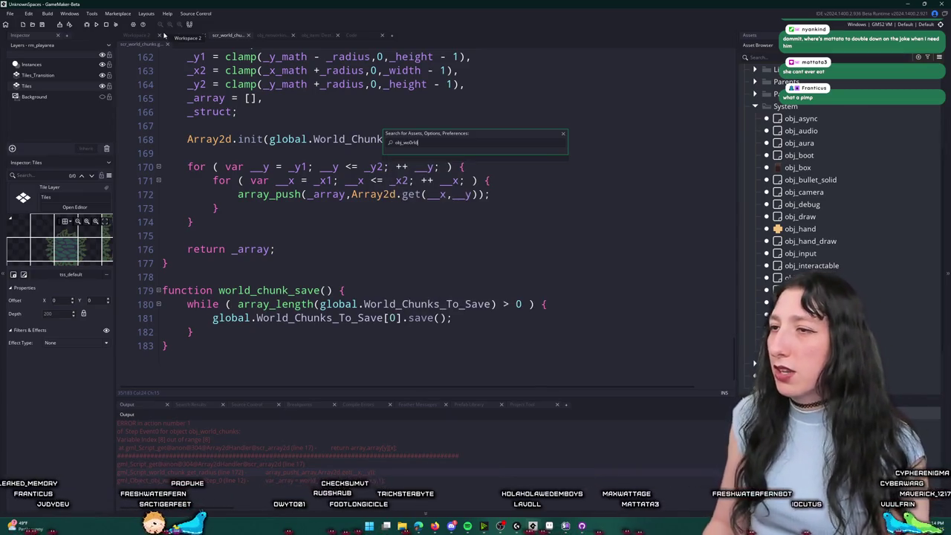
type("_chunks")
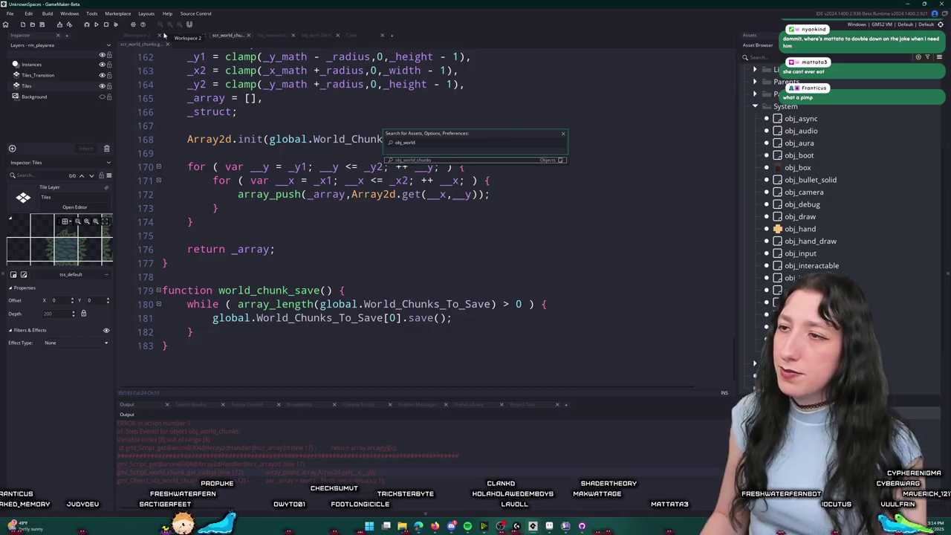
key("Return")
double_click(307, 142)
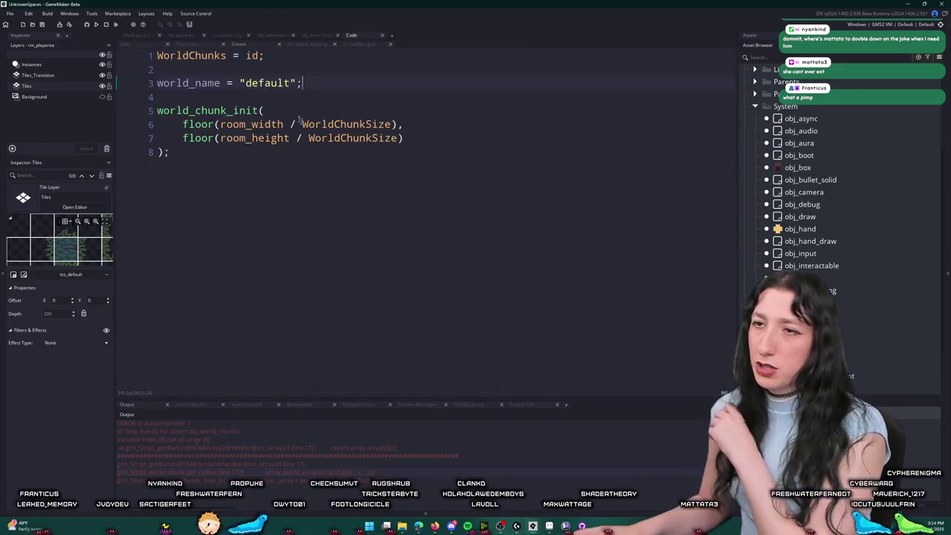
Step: Trace the Room Start world_chunk_init call to the Array_2d constructor, then close scr_array2d
left_click(144, 36)
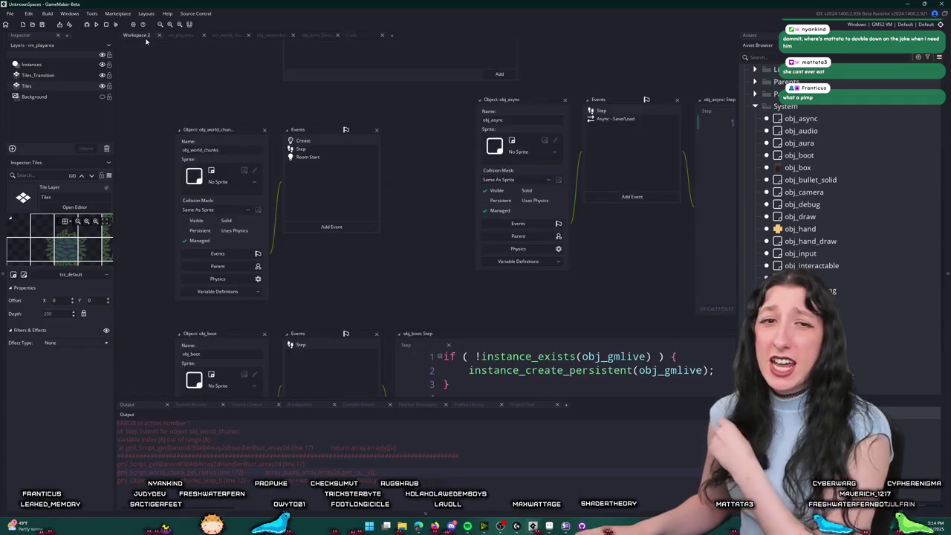
double_click(292, 157)
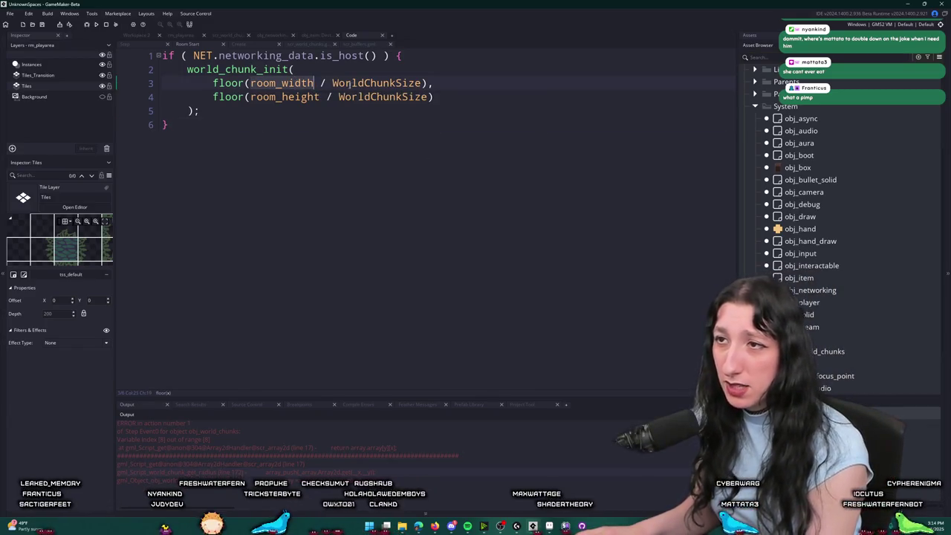
left_click(335, 83)
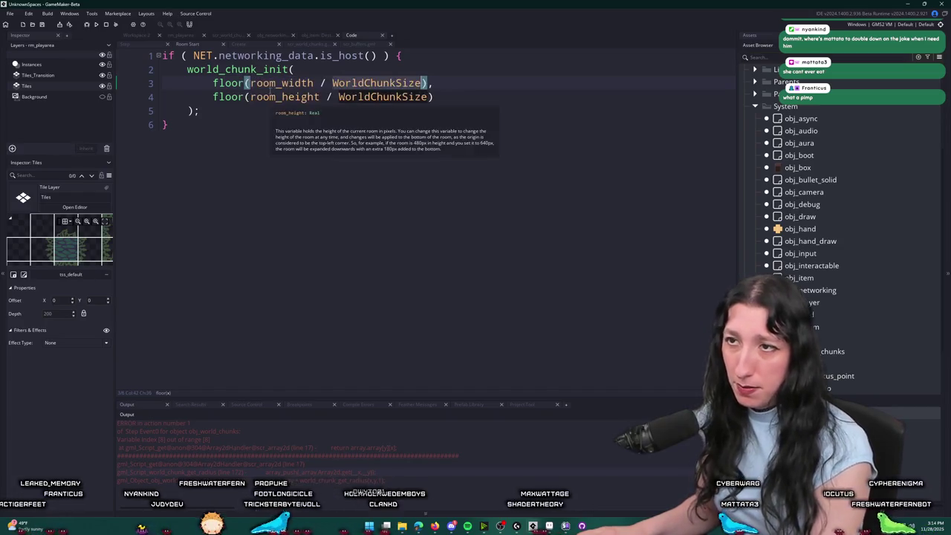
middle_click(237, 70)
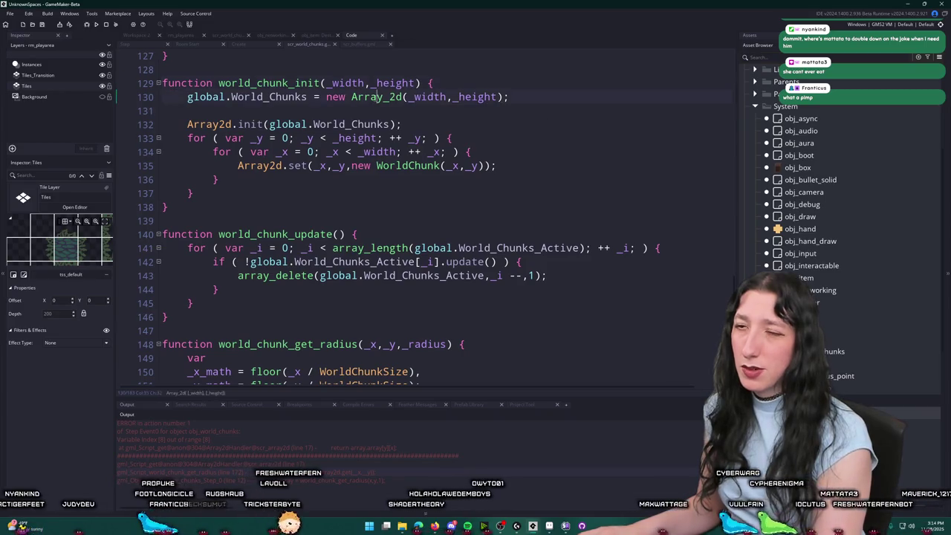
middle_click(375, 96)
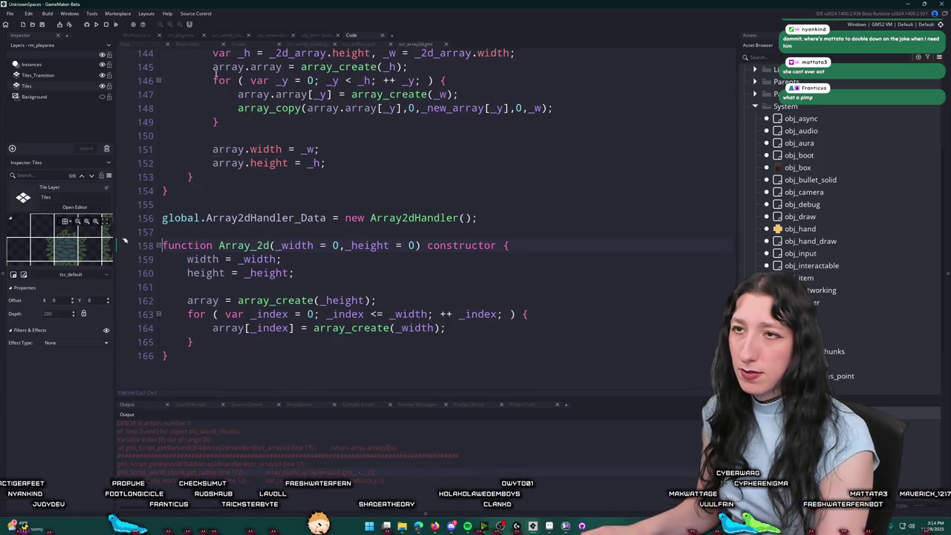
middle_click(424, 45)
Step: Review world_chunk_get_radius and its Array2d.init(global.World_Chunks) call before the loop
key("ctrl+a")
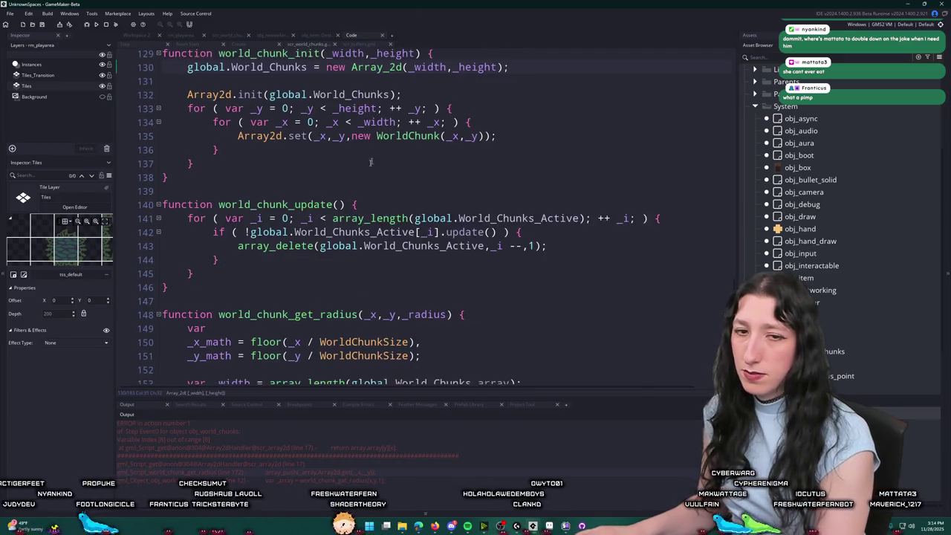
key("ctrl+z")
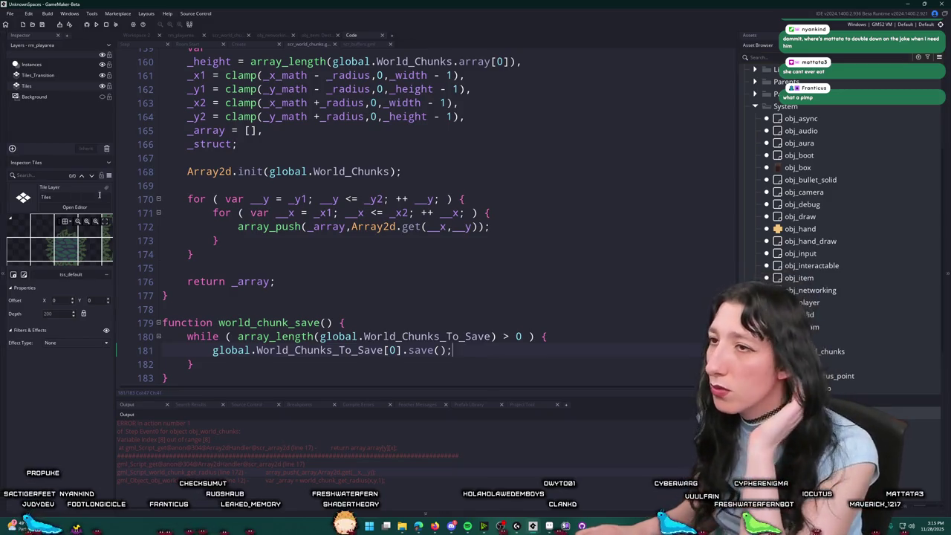
scroll(367, 191, "up", 5)
scroll(366, 192, "down", 2)
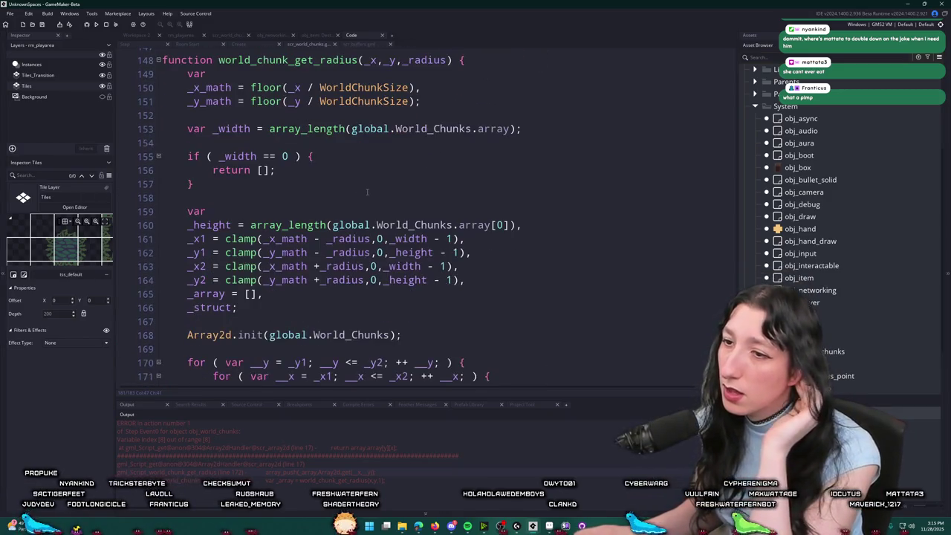
scroll(367, 192, "down", 2)
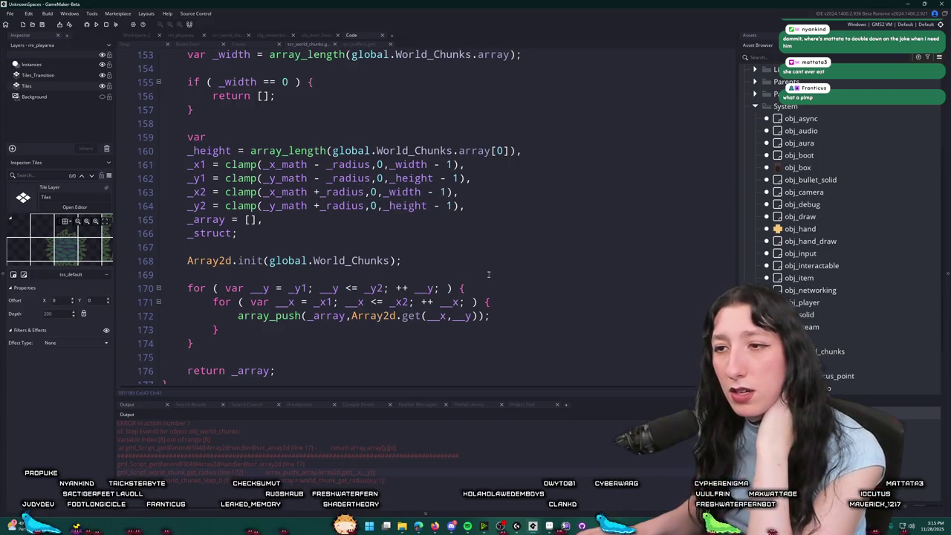
scroll(490, 260, "down", 2)
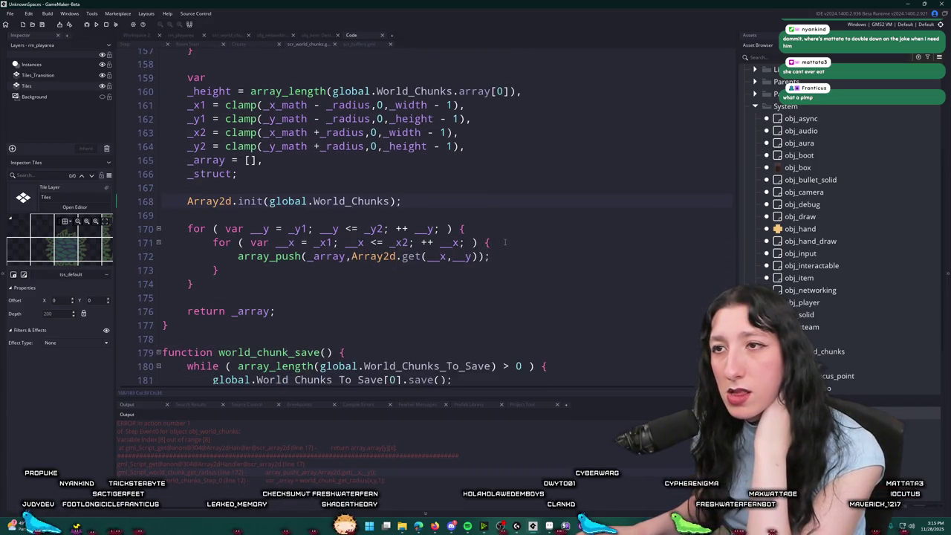
scroll(505, 242, "up", 3)
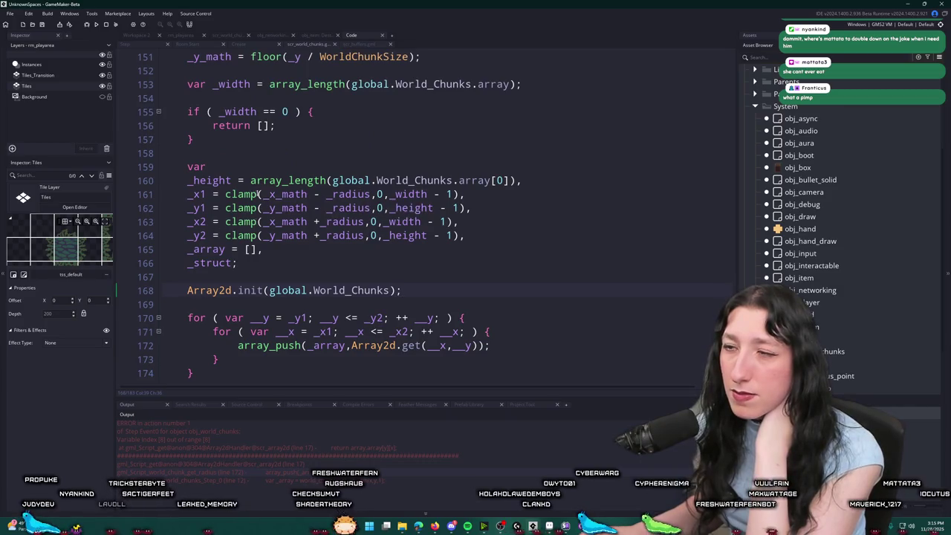
scroll(269, 194, "down", 1)
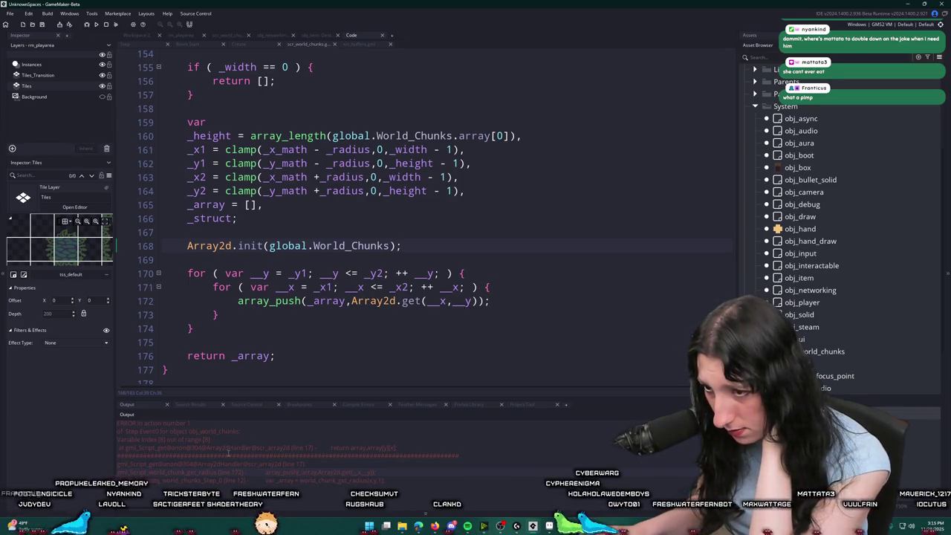
Step: Launch Windows Calculator from the Start search
key("super")
type("ca")
left_click(401, 312)
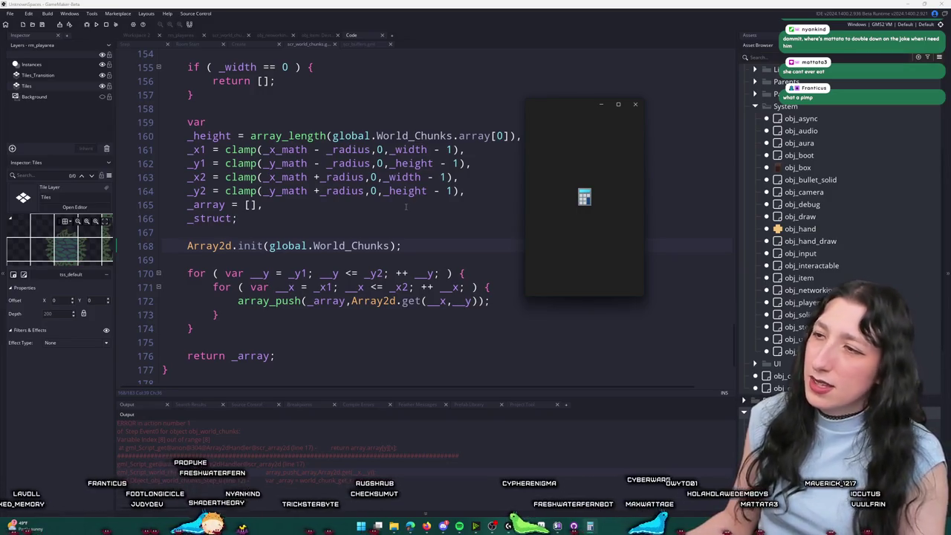
Step: Compute 4096 ÷ 512 = 8, close Calculator, and return to _width on line 161
type("4096")
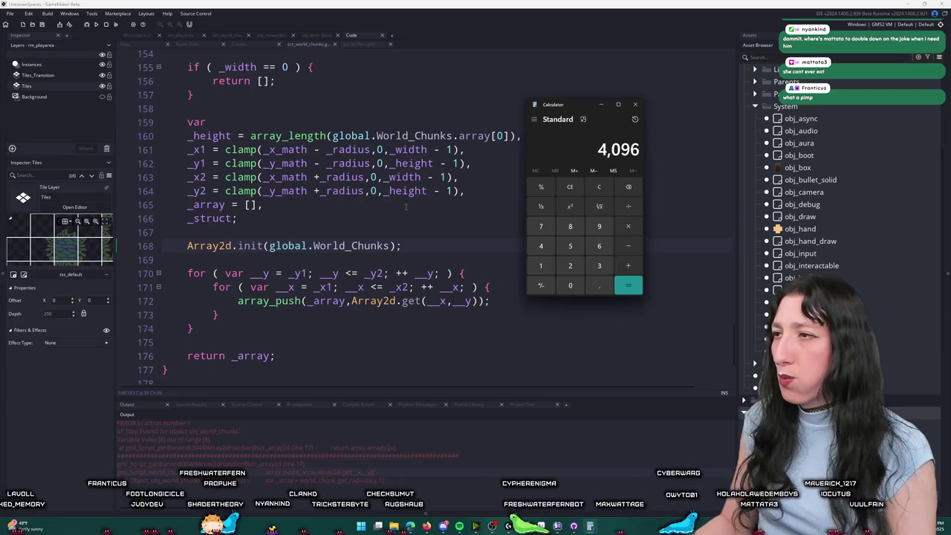
type("/512")
key("Return")
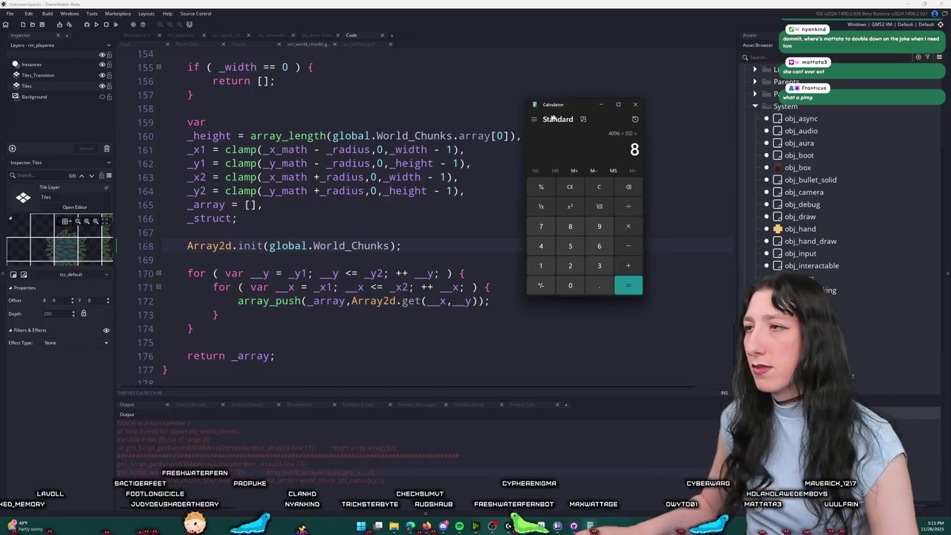
left_click(635, 104)
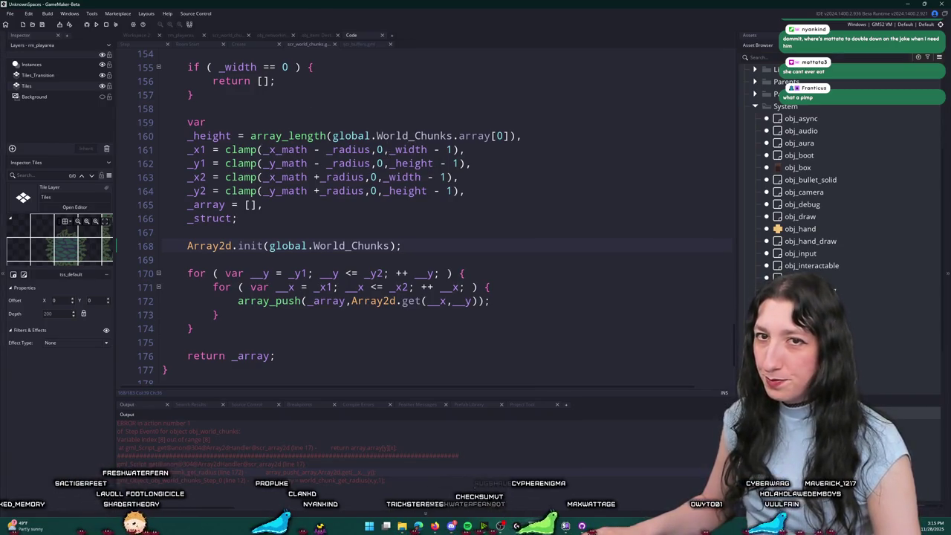
left_click(427, 149)
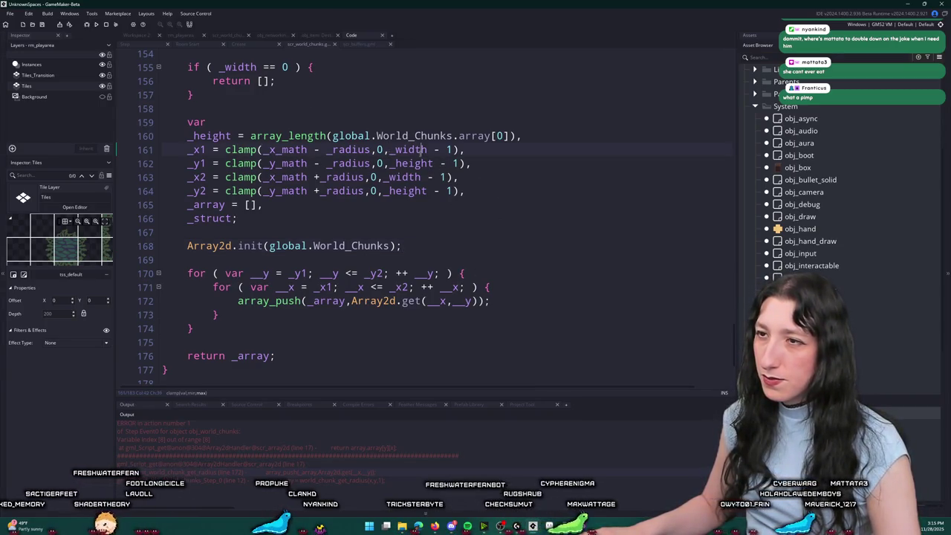
Step: Add a show_message([_width,_height]) debug line after line 166
left_click(289, 218)
key("Return")
key("Return")
type("show_message([")
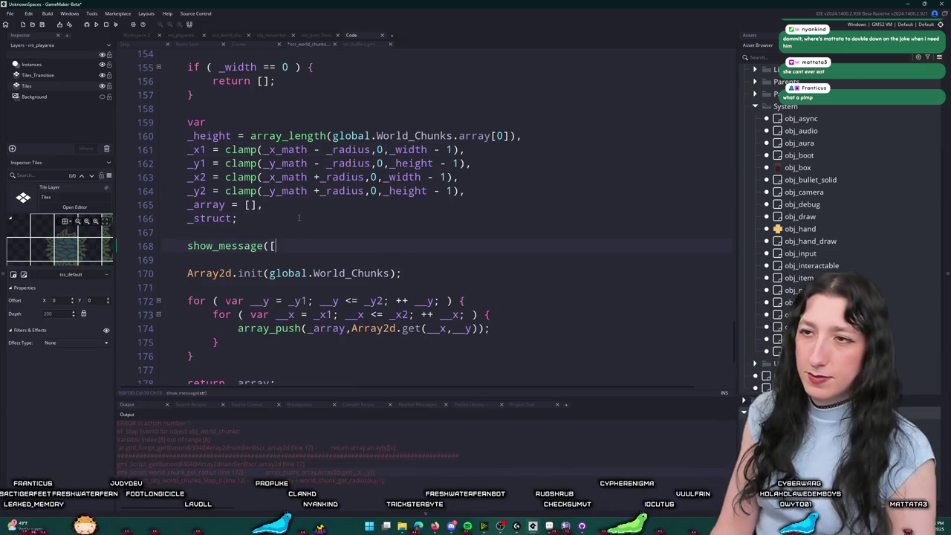
type("_widthk")
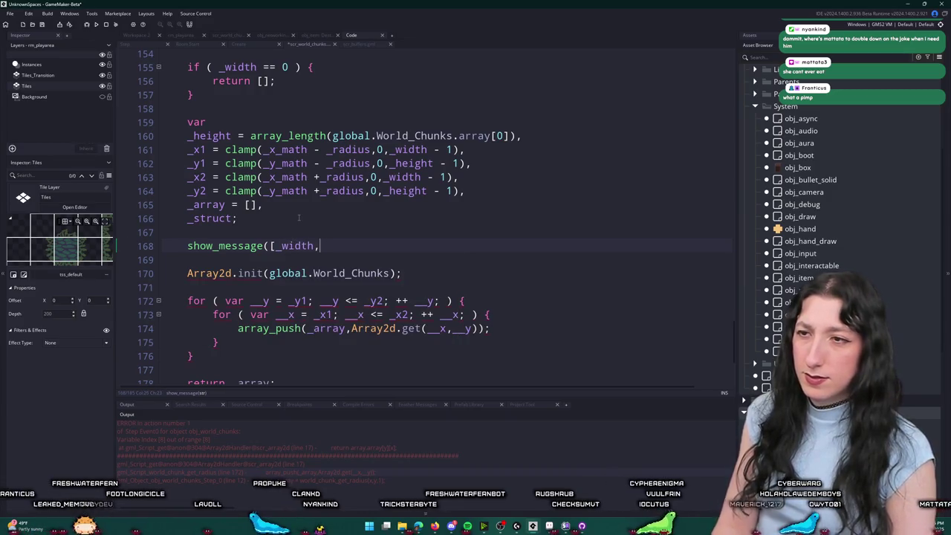
type("height]);")
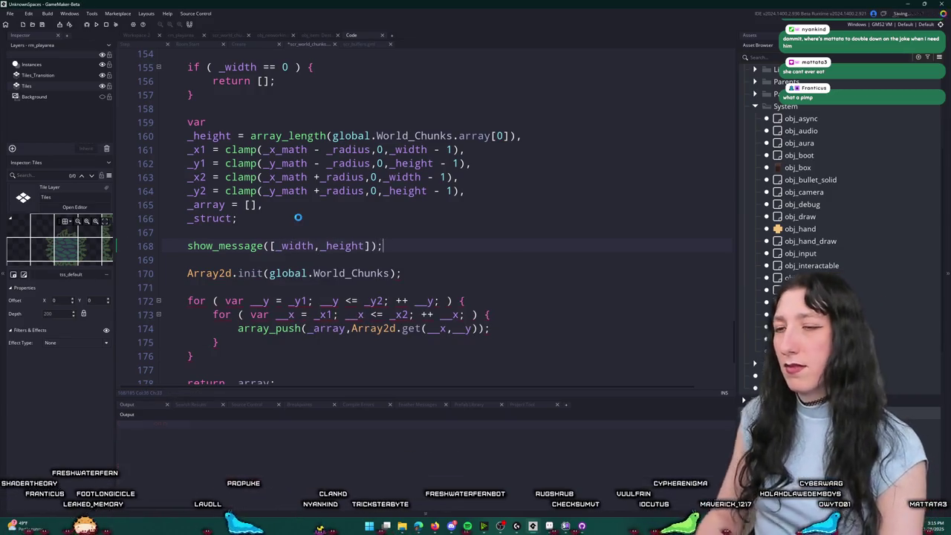
Step: Run the game, create a lobby, see the [0,0] message, and stop the game
key("F5")
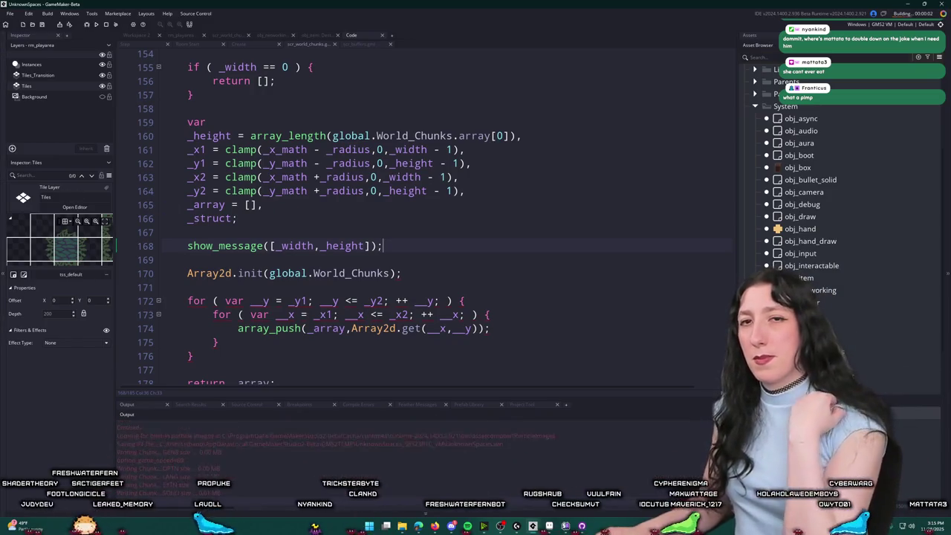
left_click(487, 246)
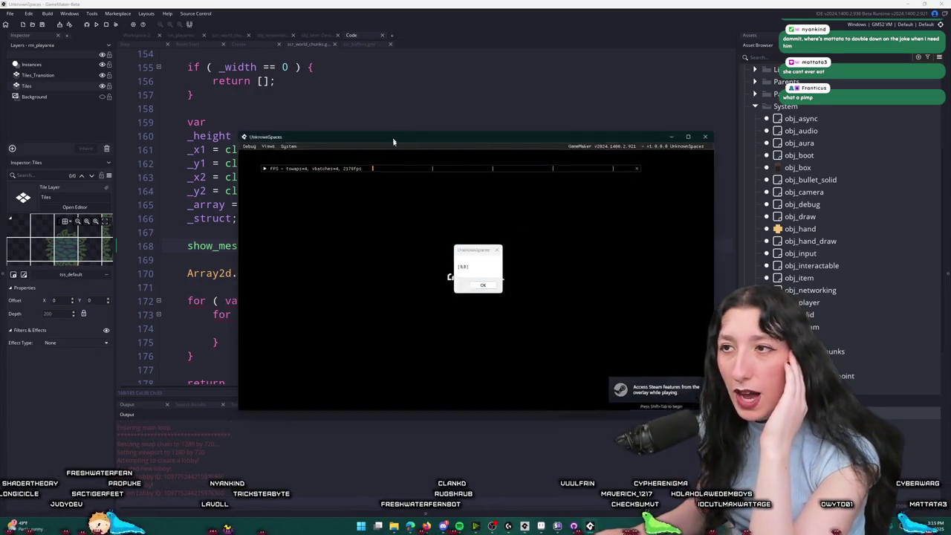
left_click_drag(392, 136, 416, 343)
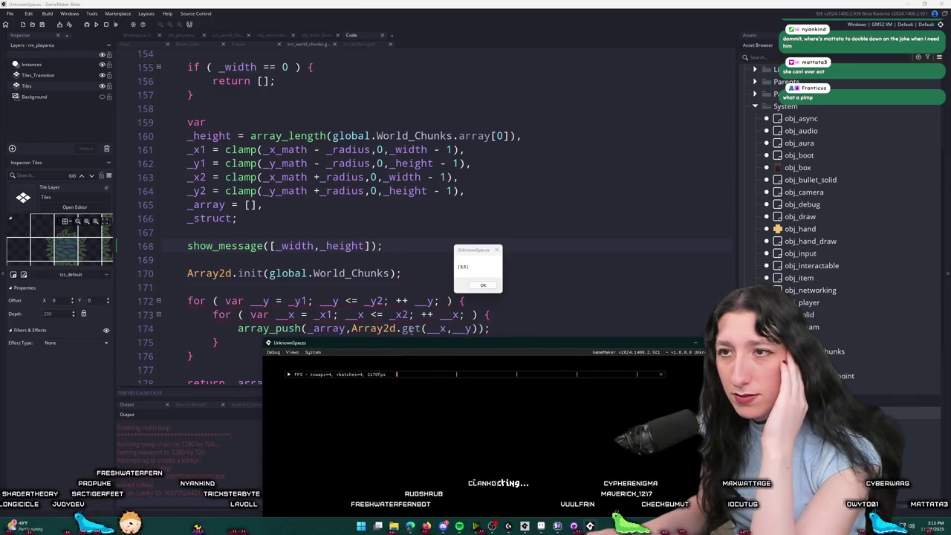
left_click(107, 24)
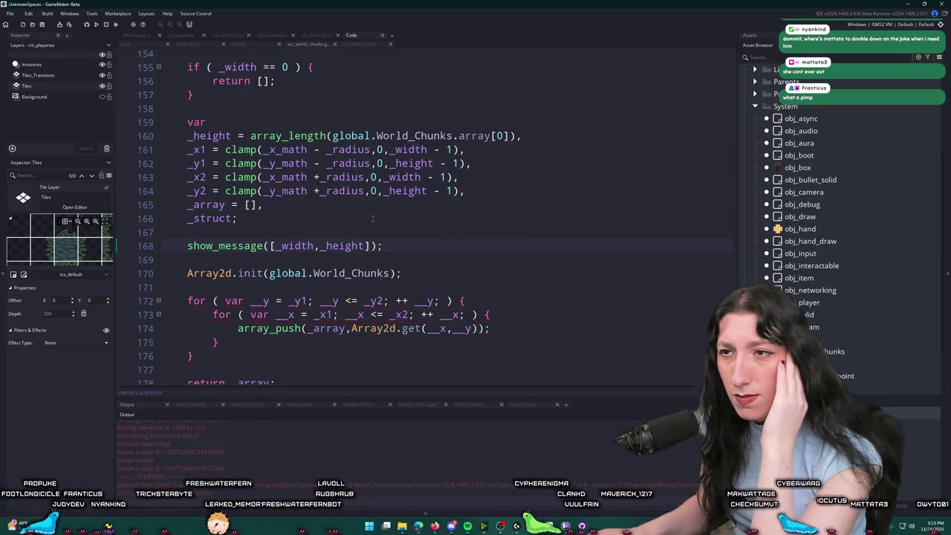
scroll(372, 218, "up", 2)
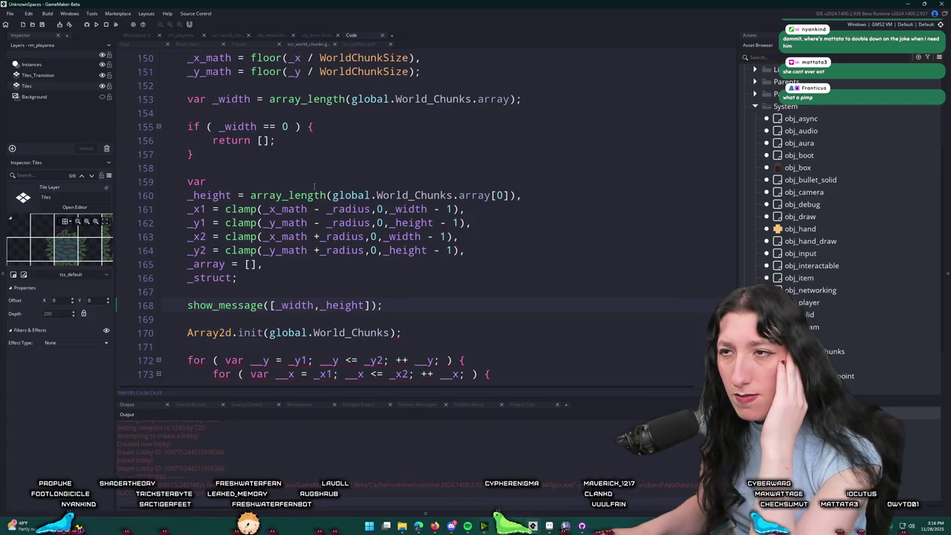
Step: Check the rm_playarea room, then copy the global.World_Chunks prefix from line 153
scroll(358, 272, "up", 3)
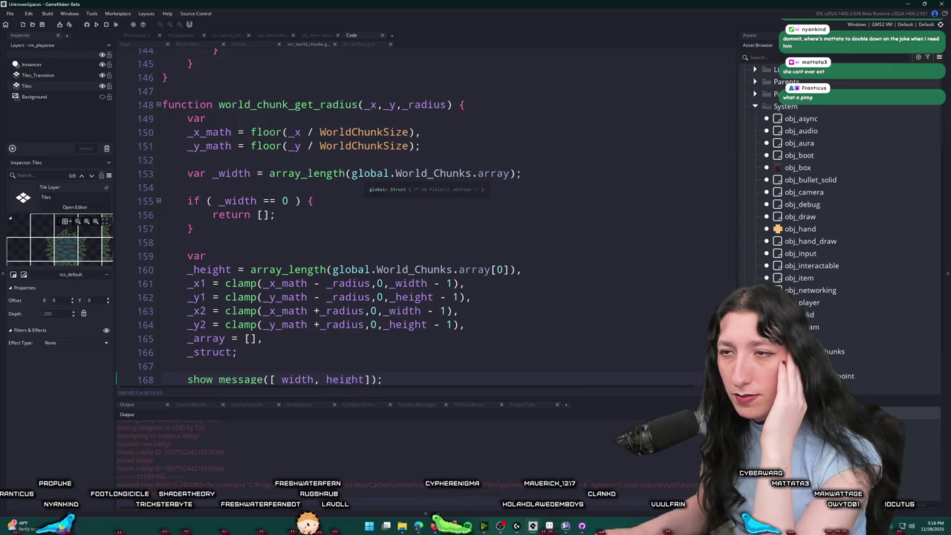
scroll(433, 285, "down", 1)
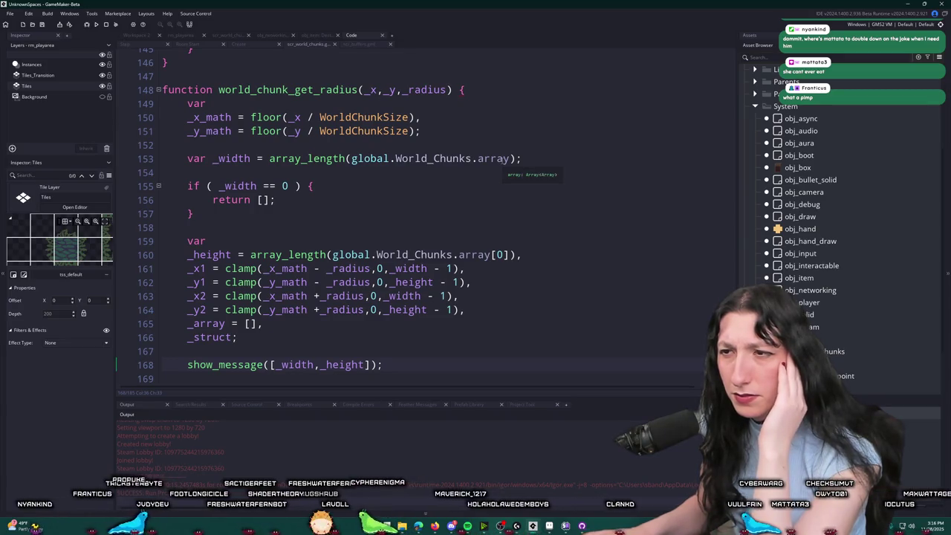
left_click(180, 35)
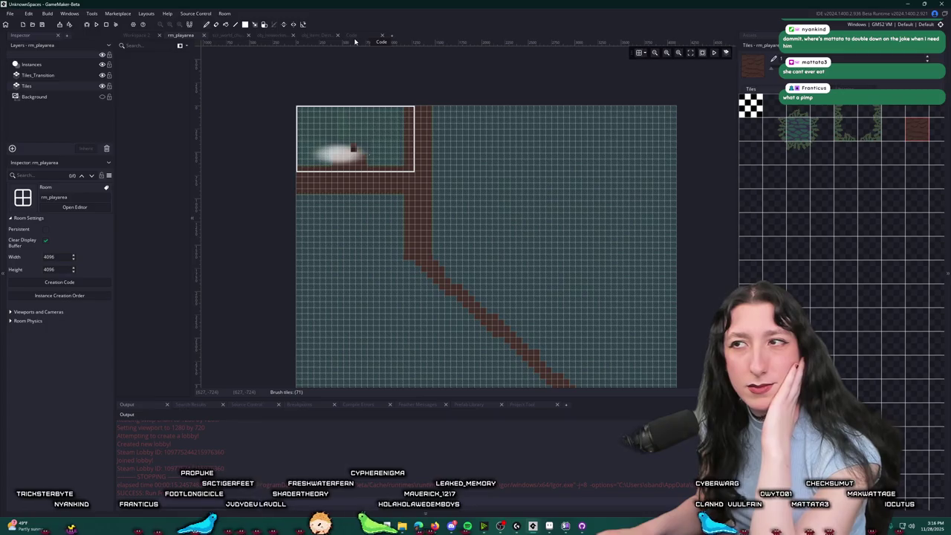
left_click(356, 36)
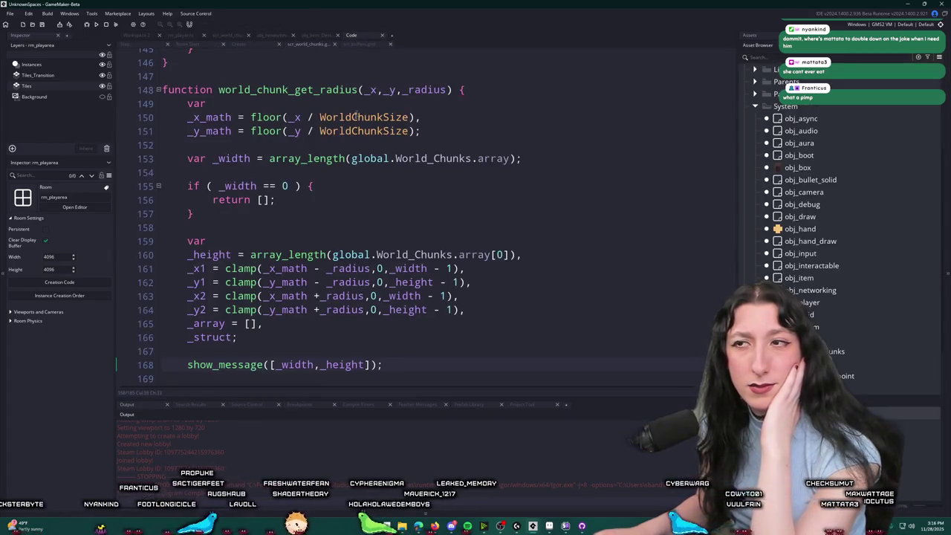
left_click(472, 159)
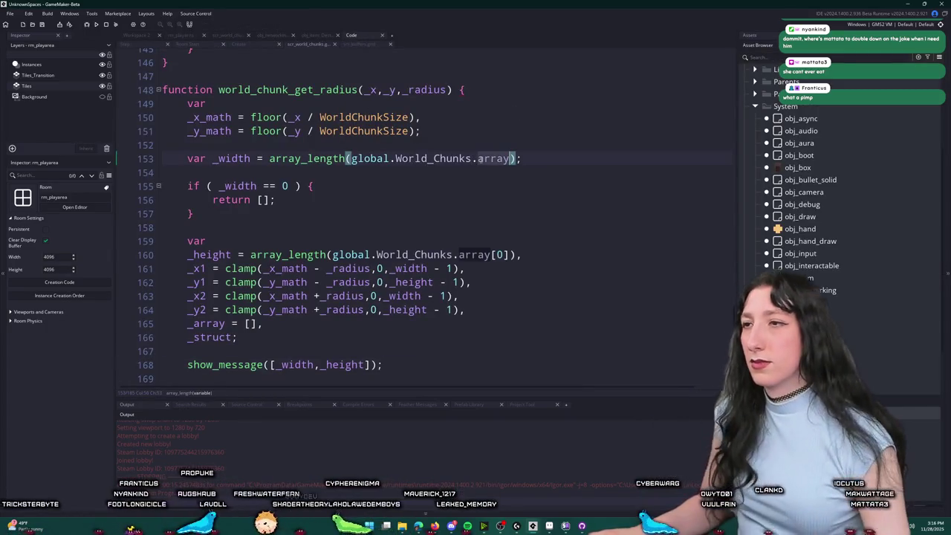
left_click(353, 159)
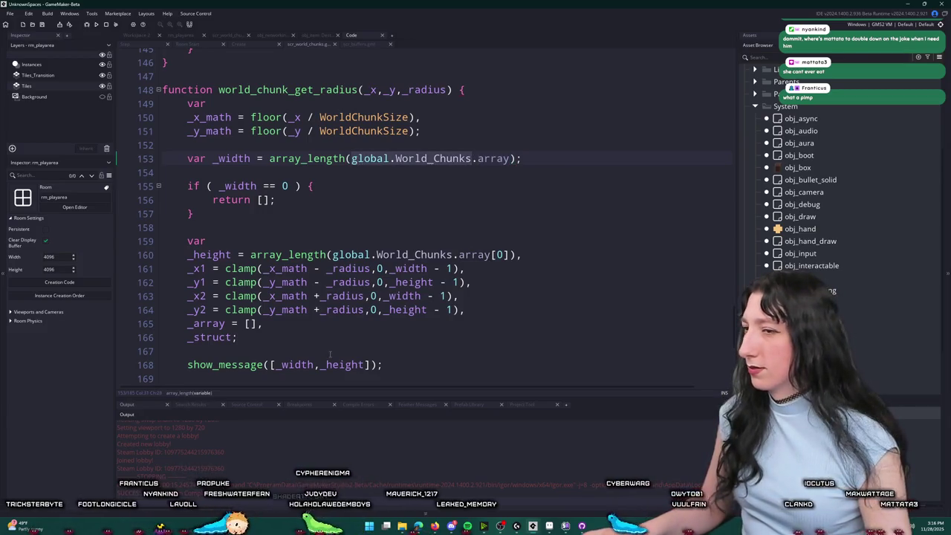
Step: Change the show_message arguments to global.World_Chunks.width and global.World_Chunks.height
left_click(280, 365)
key("BackSpace")
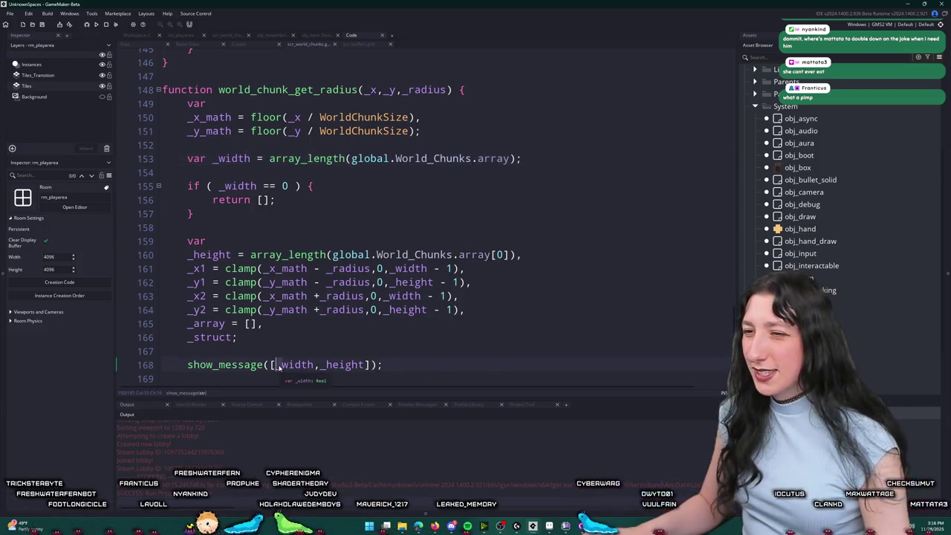
type("global.World_Chunks")
left_click(446, 365)
key("BackSpace")
type("global.World_Chunks")
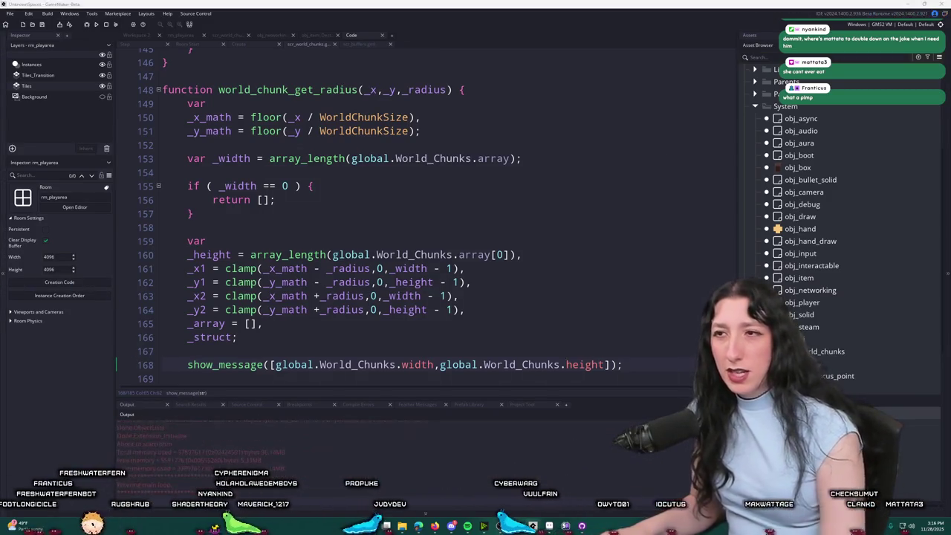
Step: Close the test game reporting [8,8] and delete the show_message debug line
left_click(106, 27)
scroll(630, 307, "down", 3)
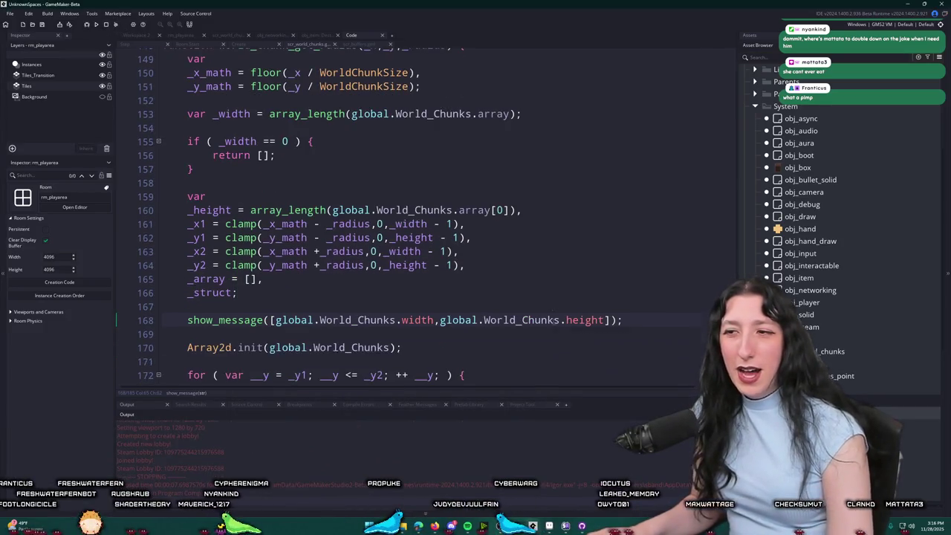
left_click(630, 307)
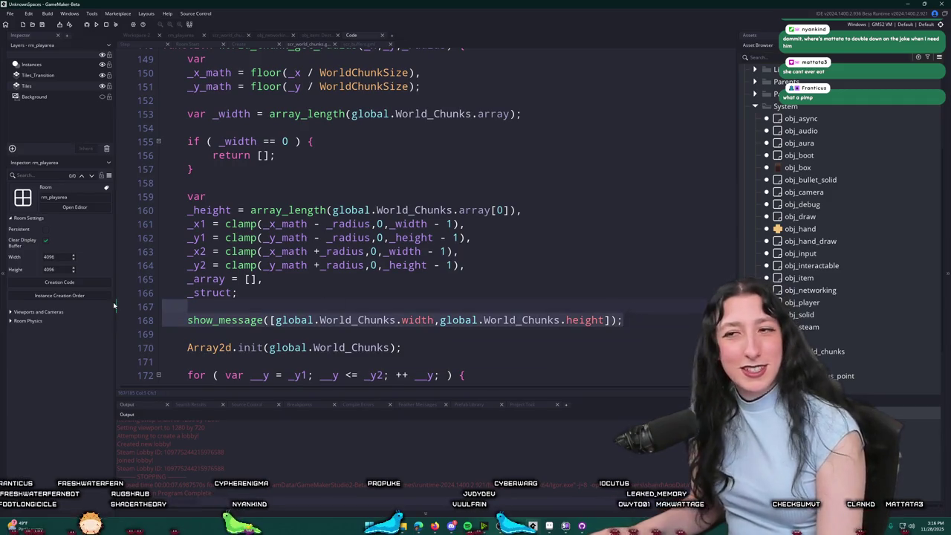
key("BackSpace")
key("shift+Down")
key("shift+End")
key("Delete")
scroll(258, 251, "up", 2)
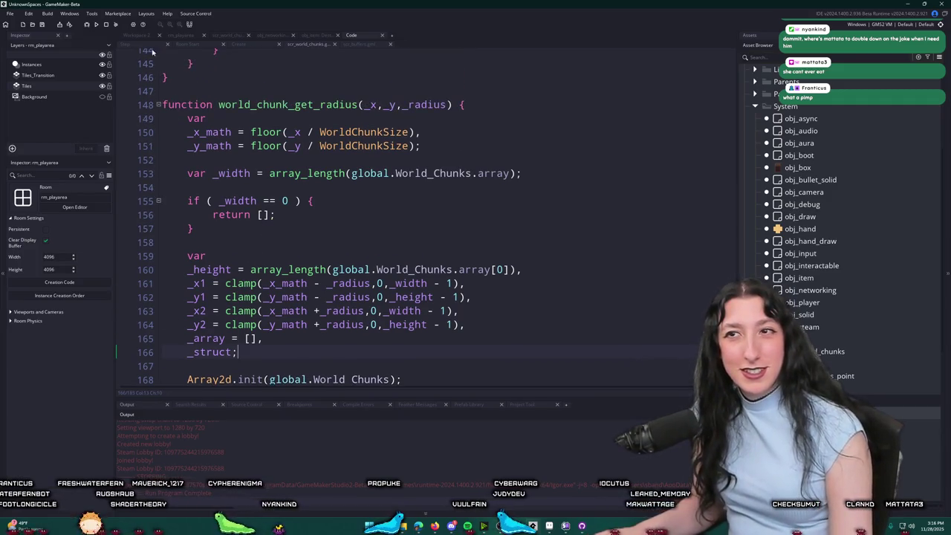
Step: Follow the host-only world_chunk_init call through to the Array_2d constructor in scr_array2d
left_click(256, 45)
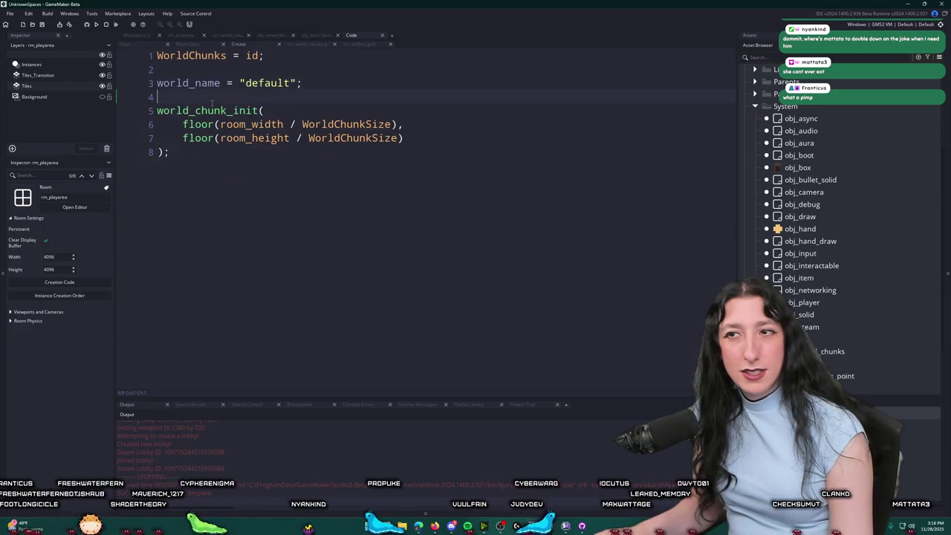
left_click(186, 45)
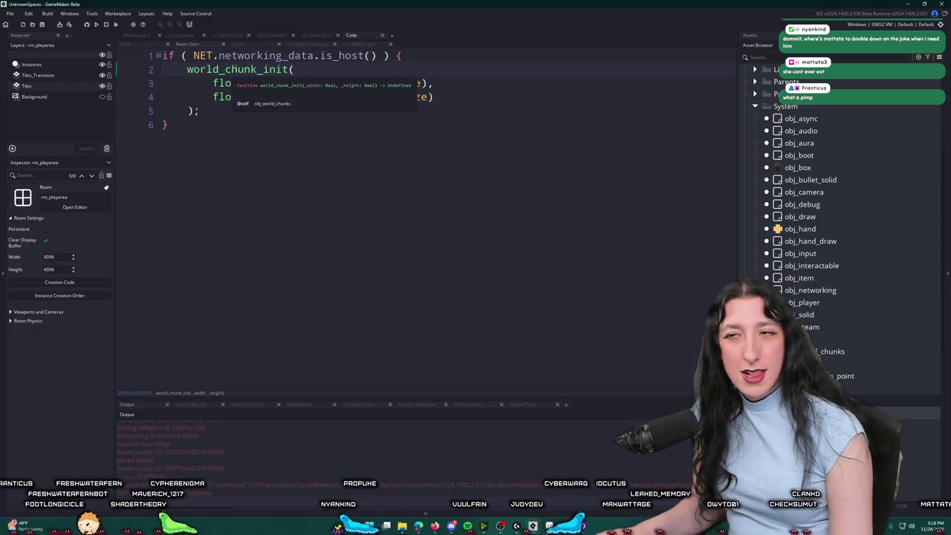
middle_click(245, 69)
mouse_move(385, 96)
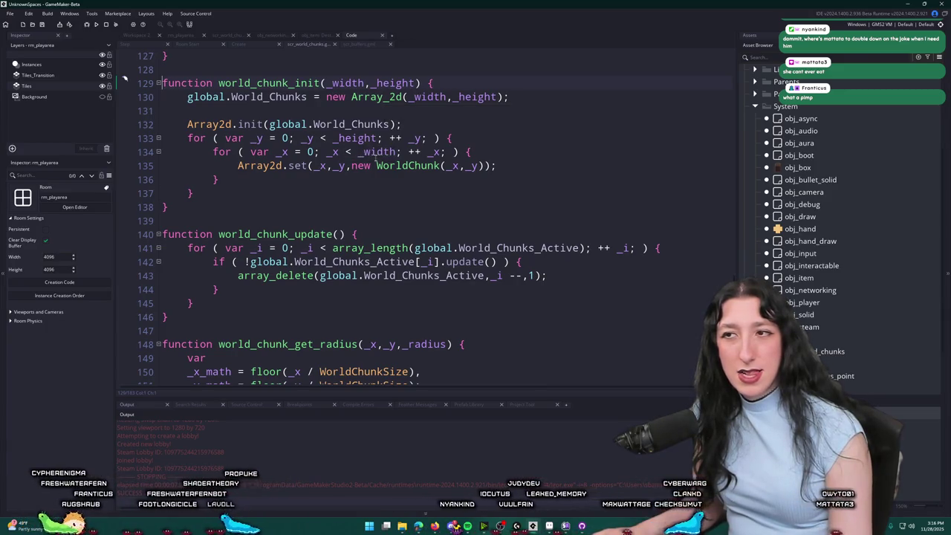
middle_click(376, 98)
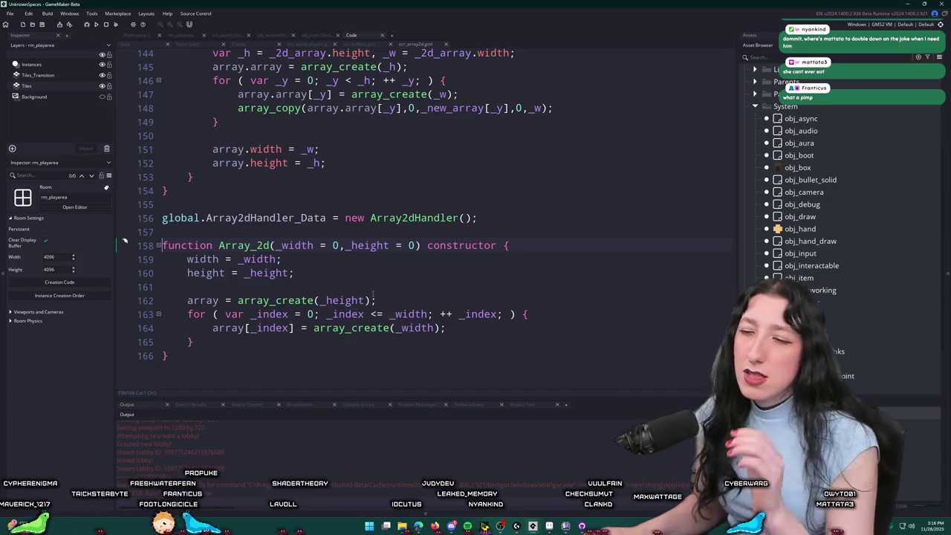
Step: Inspect array_create(_height) and the <= _width loop bound in the Array_2d constructor
left_click(325, 300)
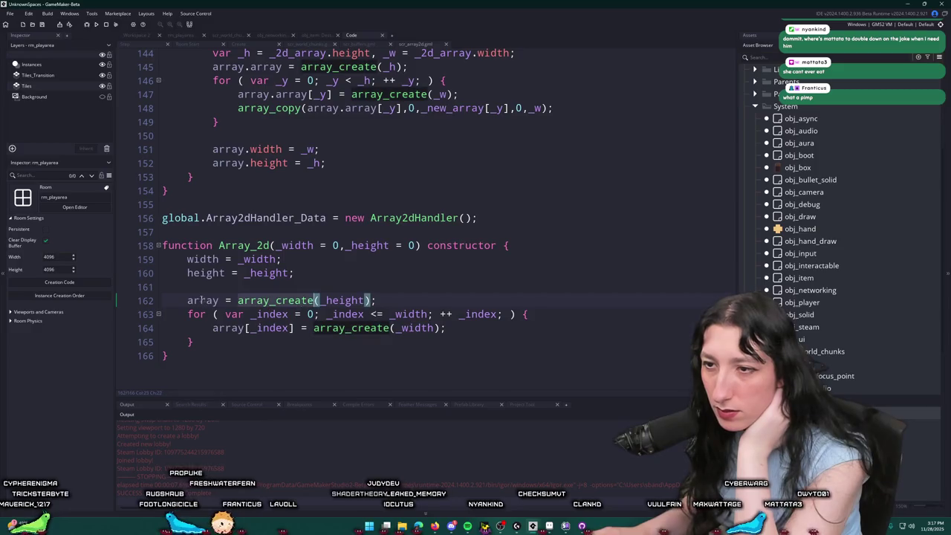
left_click(340, 300)
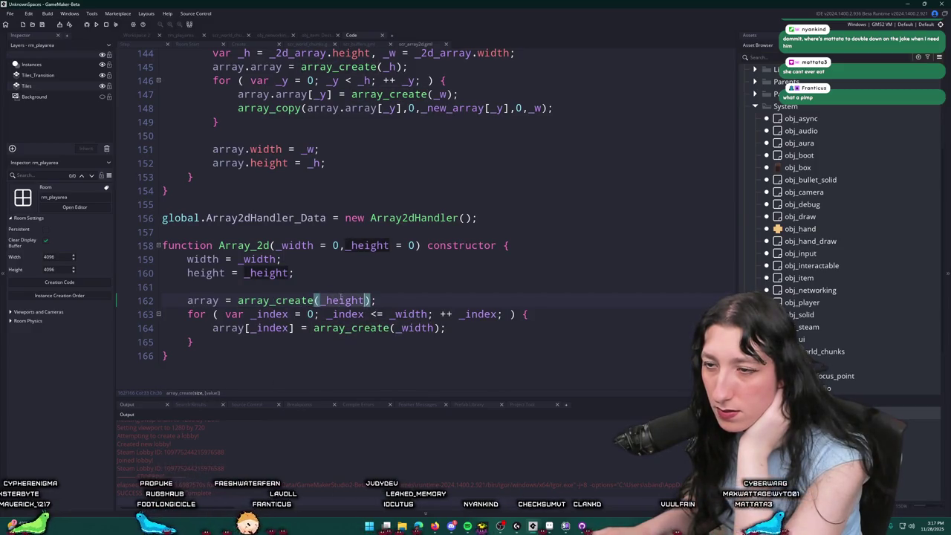
left_click(217, 300)
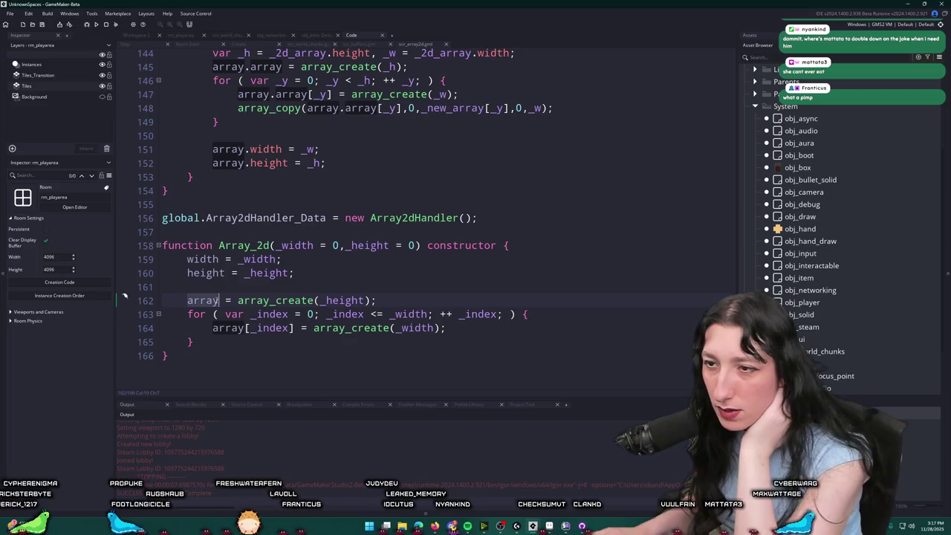
left_click(256, 328)
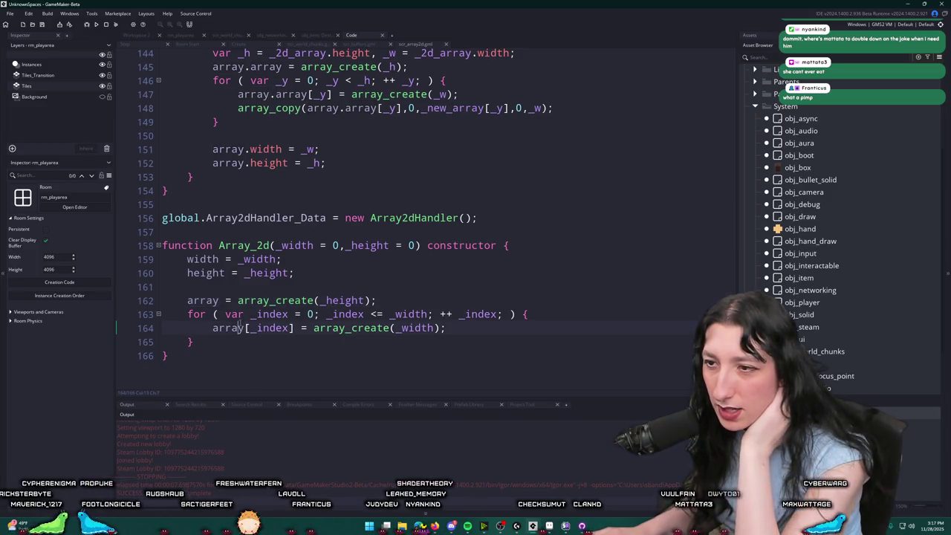
left_click(390, 314)
left_click(382, 314)
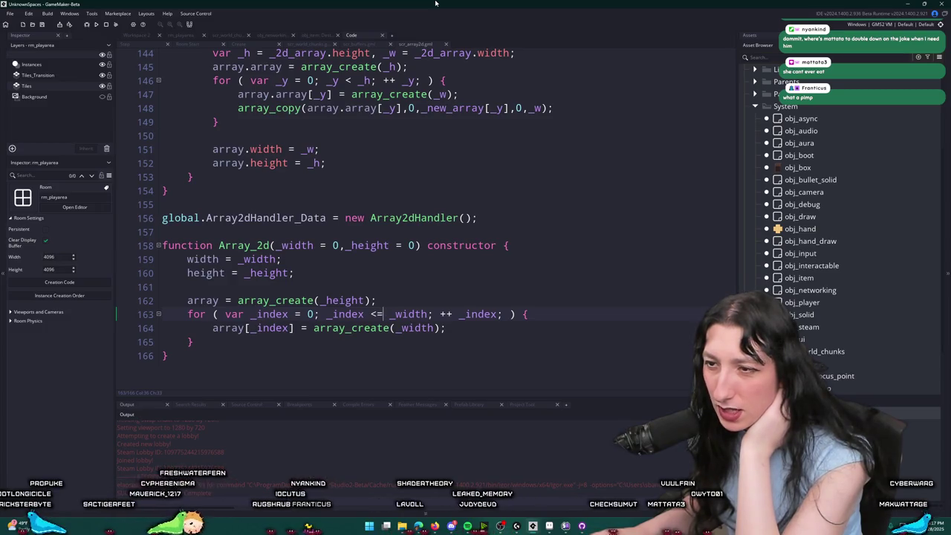
Step: Try < as the loop bound, restore <=, and start a show_message([_height,_width,...]) line
key("BackSpace")
left_click(469, 333)
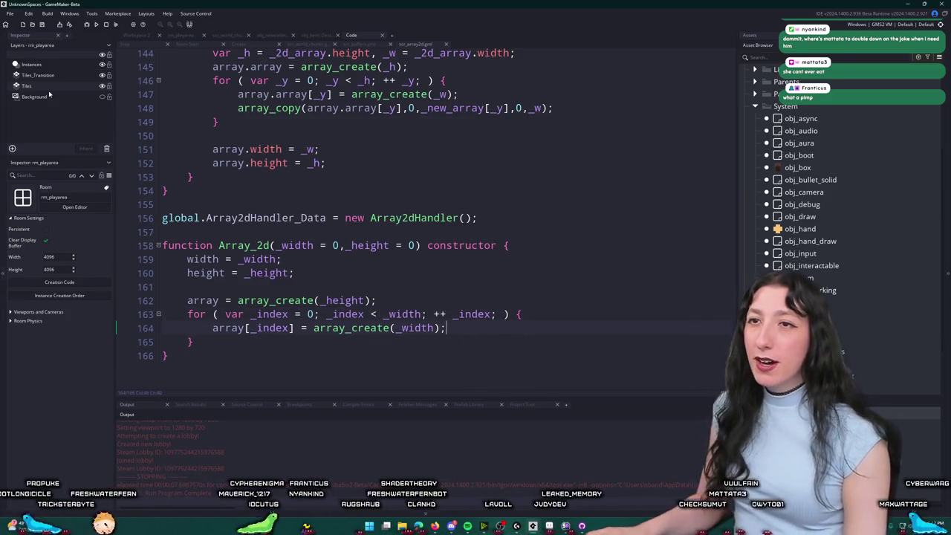
key("BackSpace")
key("BackSpace")
key("BackSpace")
type("dth);")
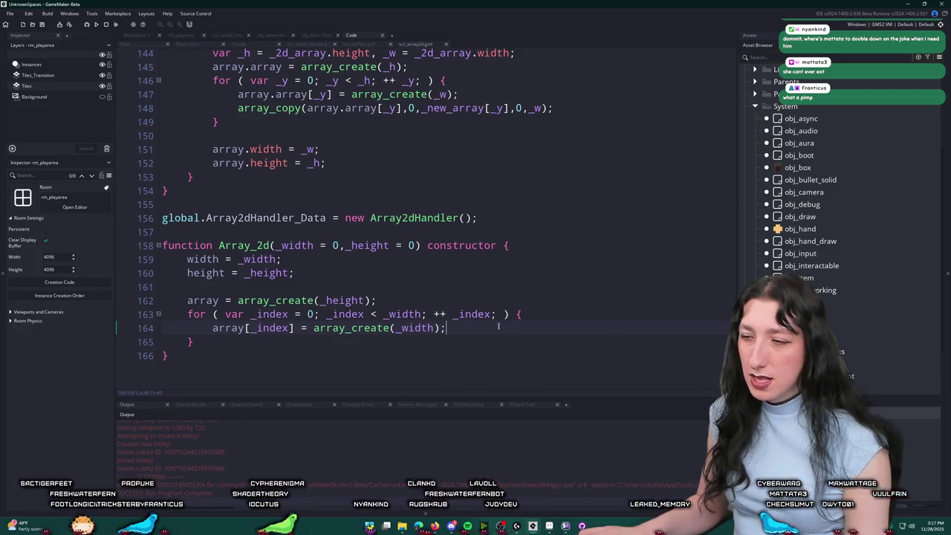
key("Tab")
type("=")
key("Return")
type("show_messa")
type("ge([")
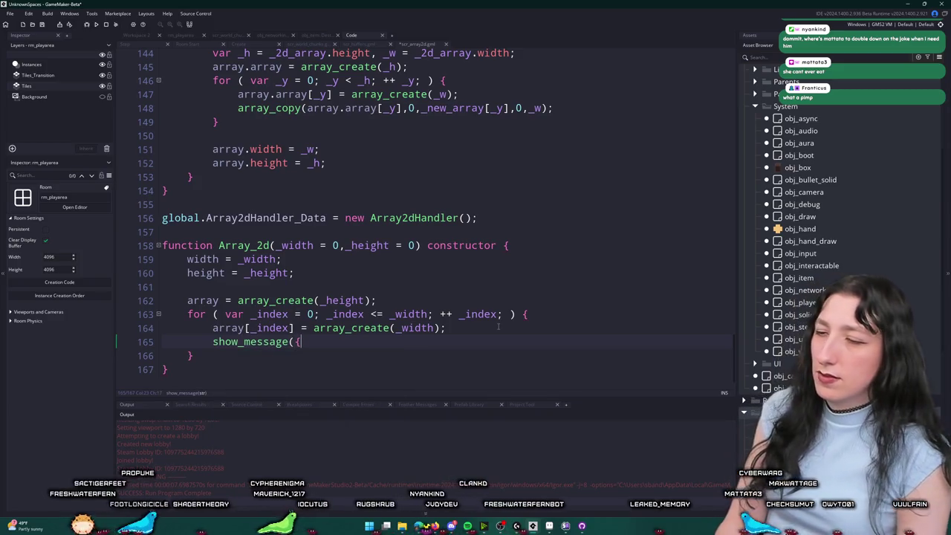
type("_height,")
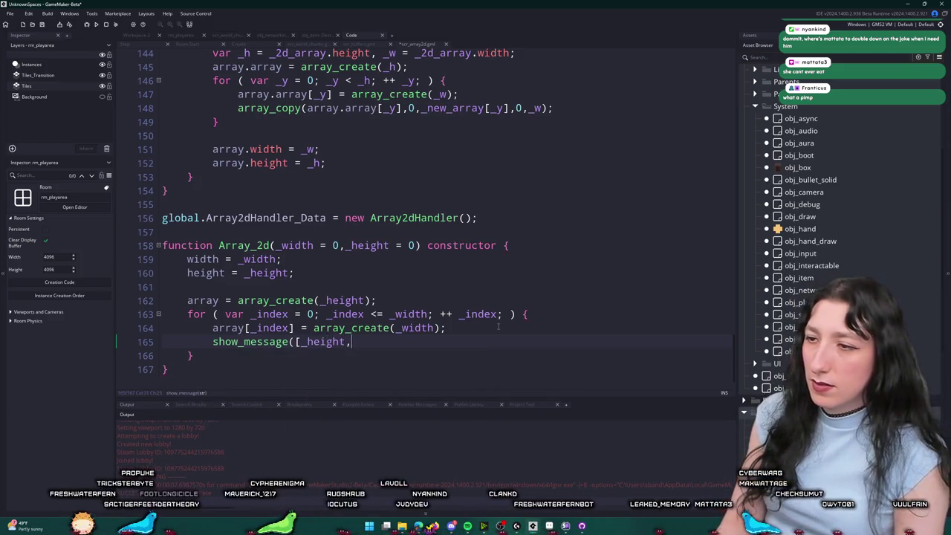
type("_width,_ni")
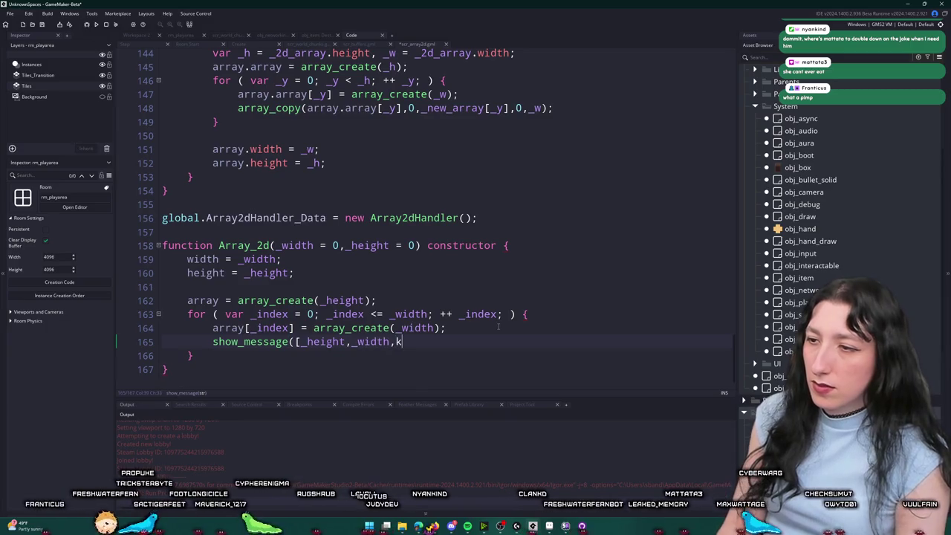